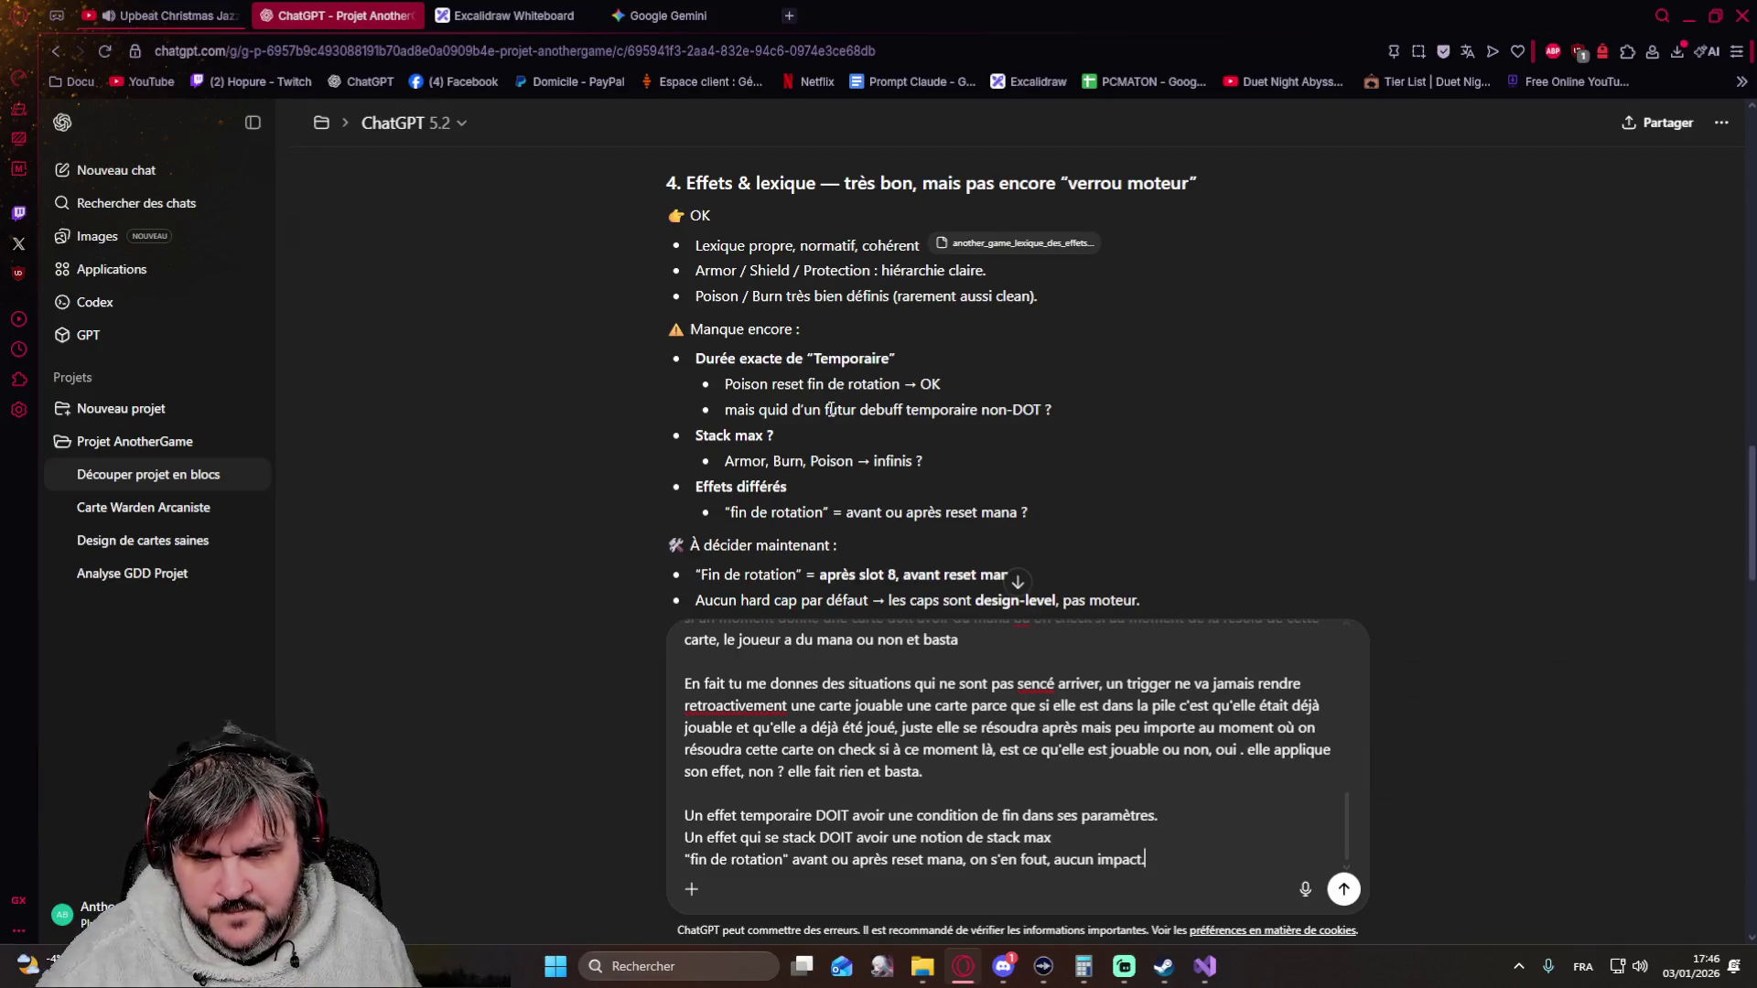
scroll(620, 361, "down", 2)
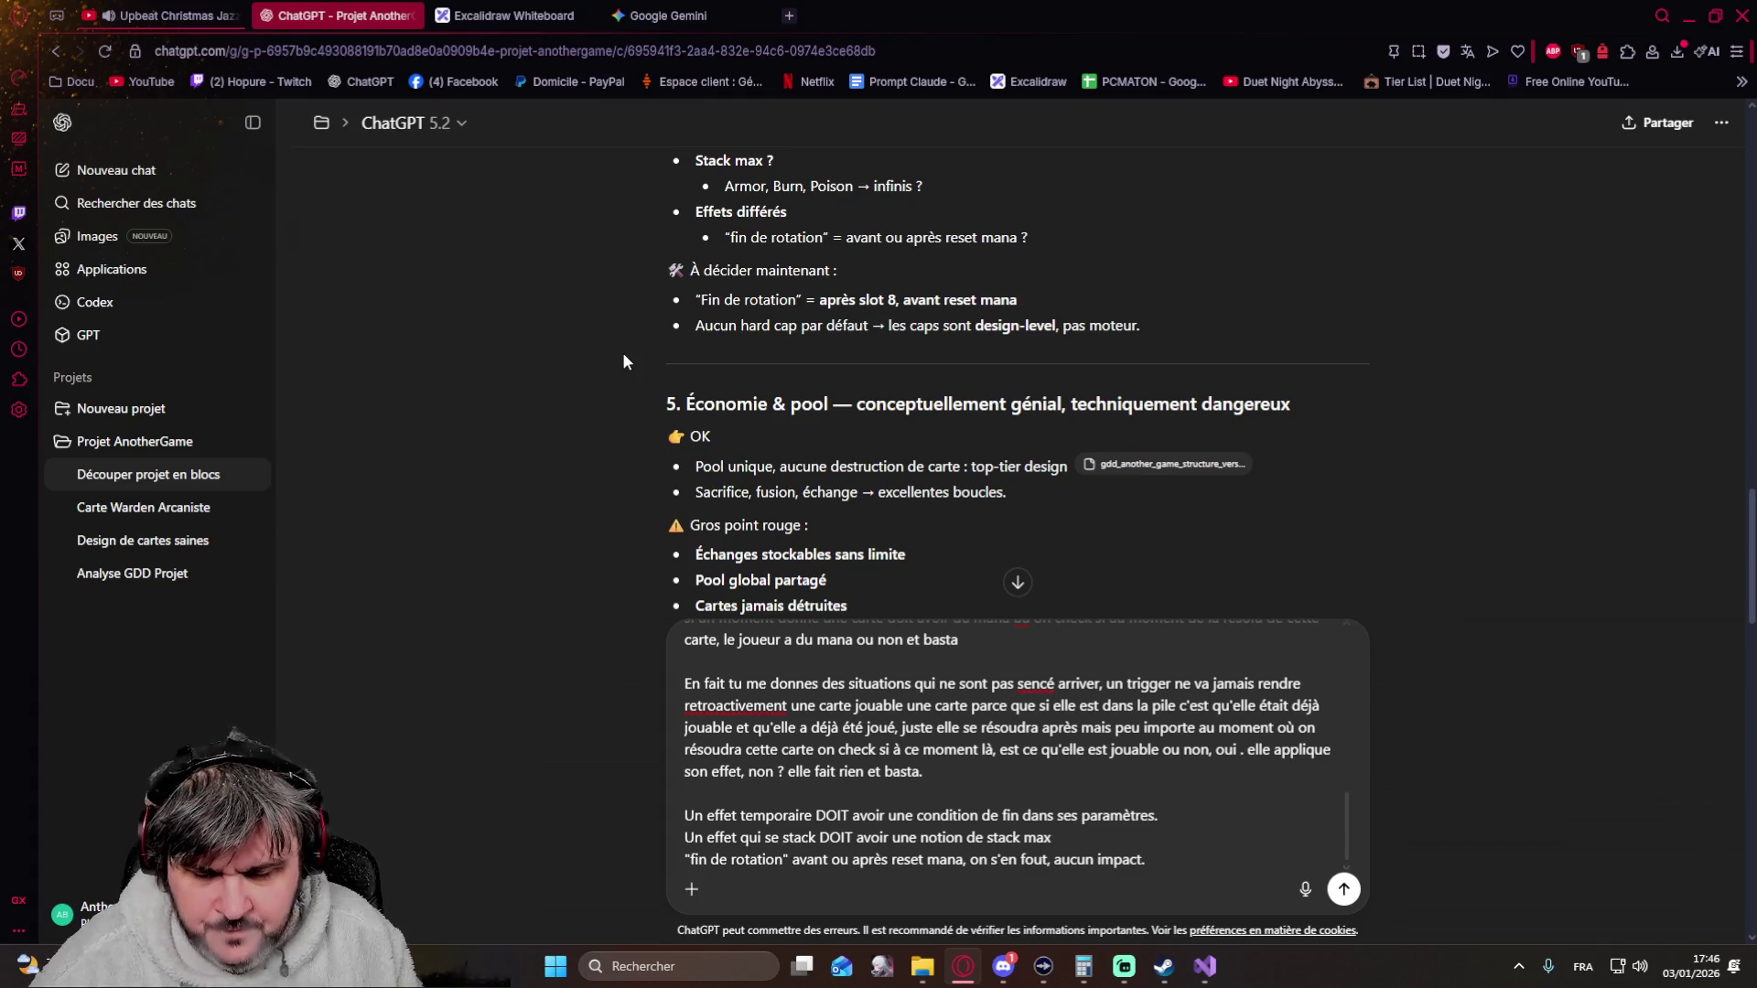
Begin a new line after the last sentence of the draft reply
key("shift+Return")
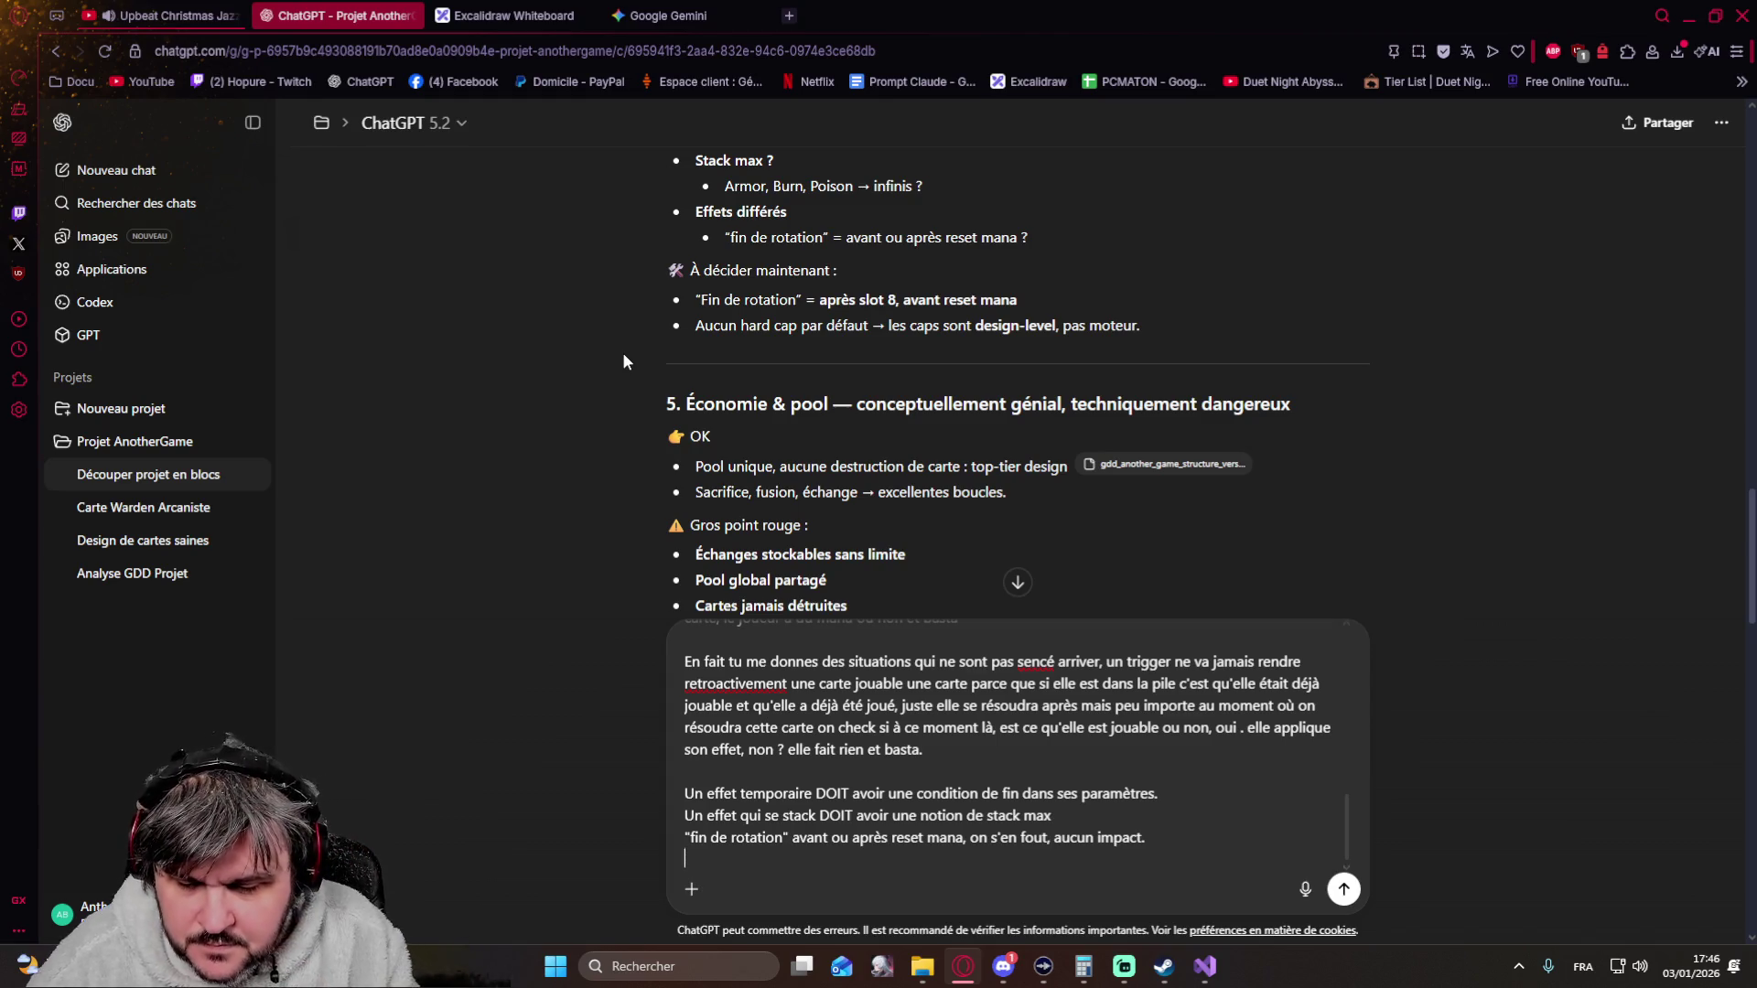
type("Fin de rotation = ")
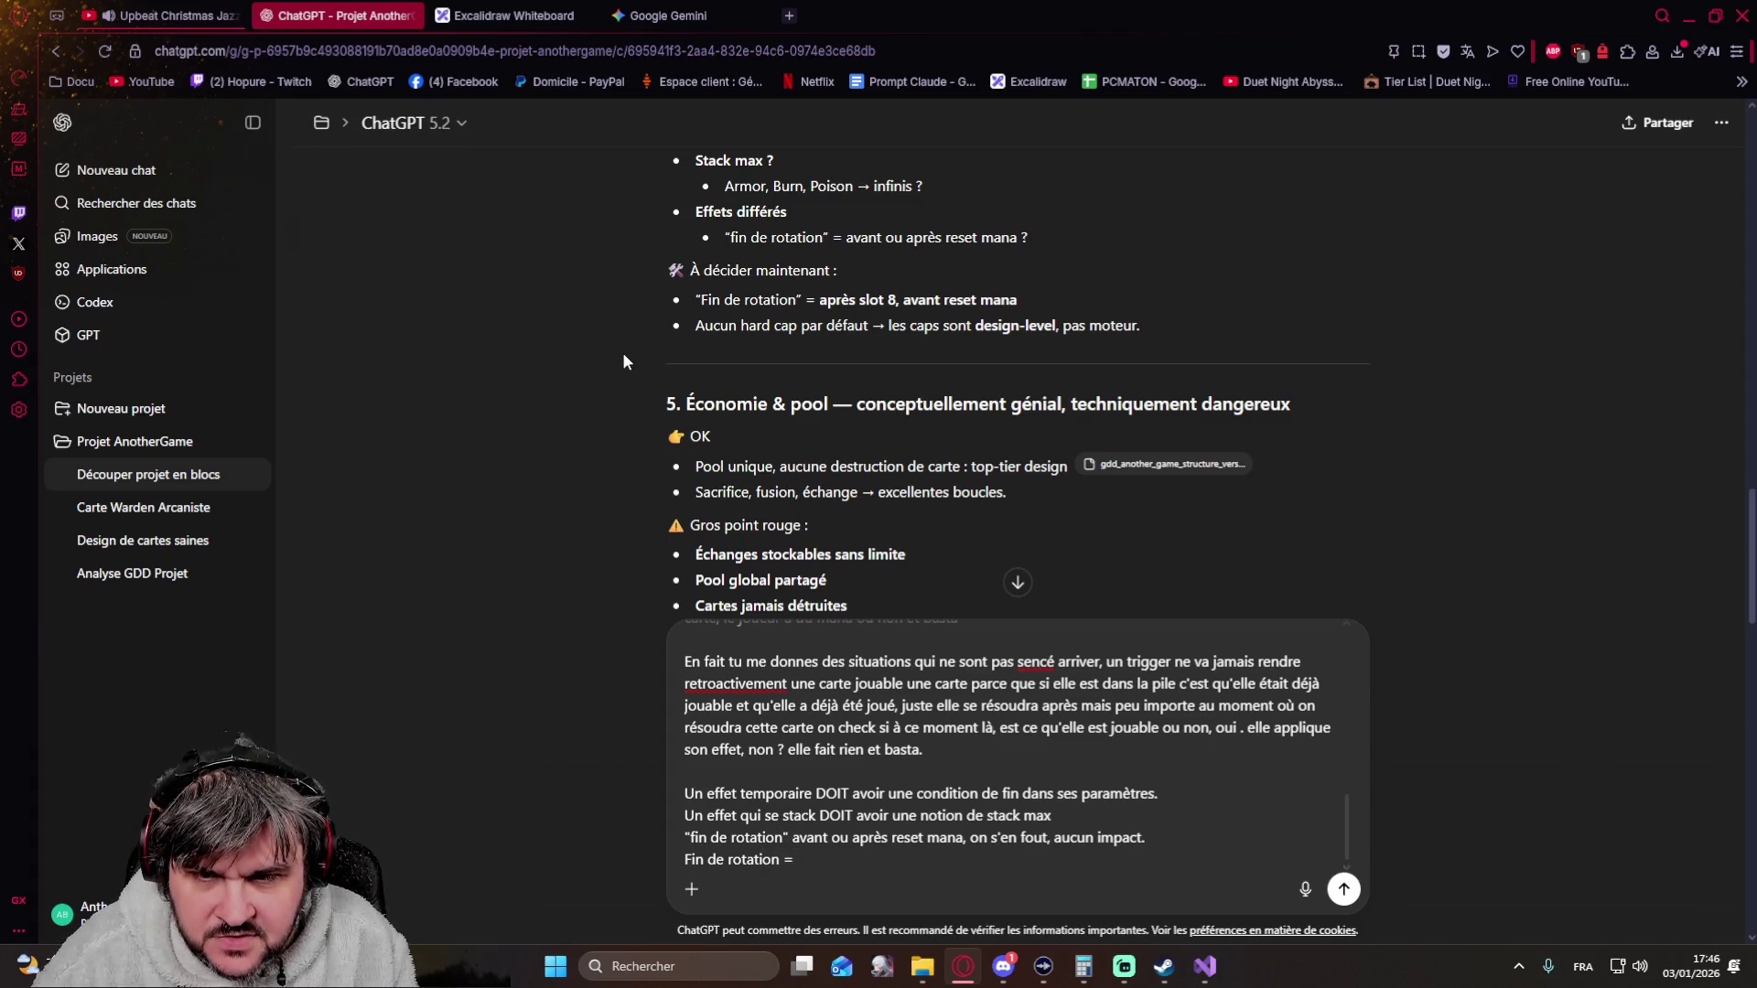
type("après")
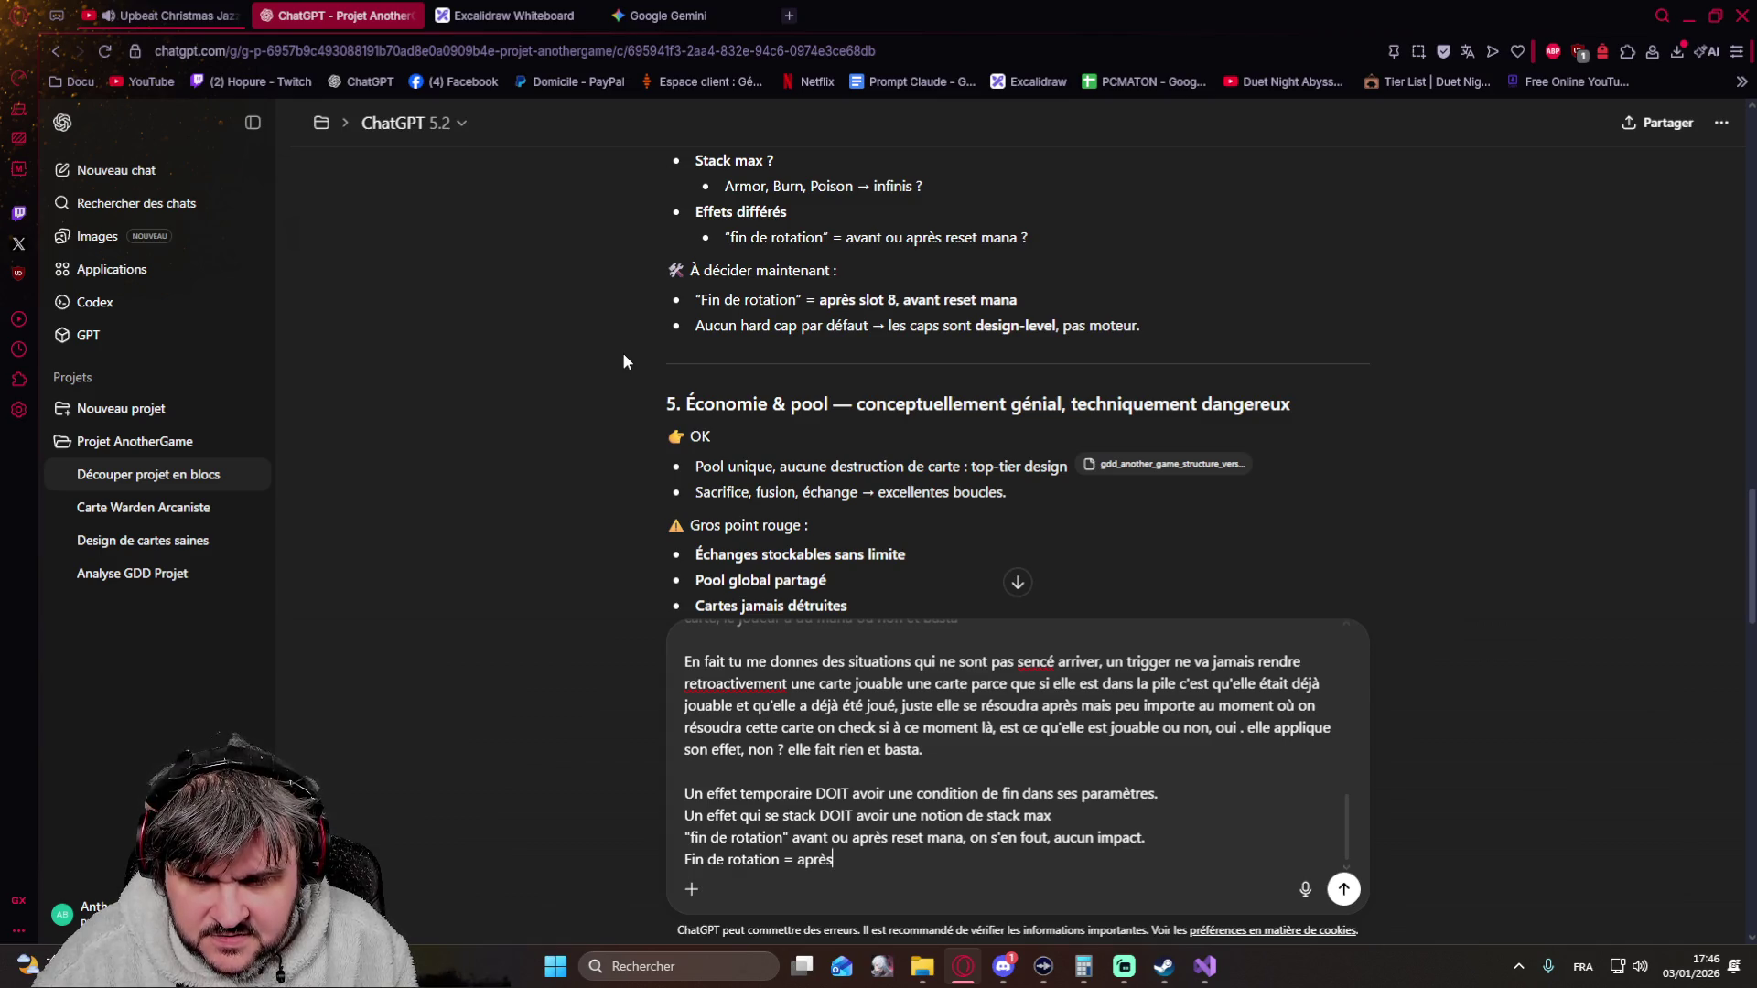
type(" le slot")
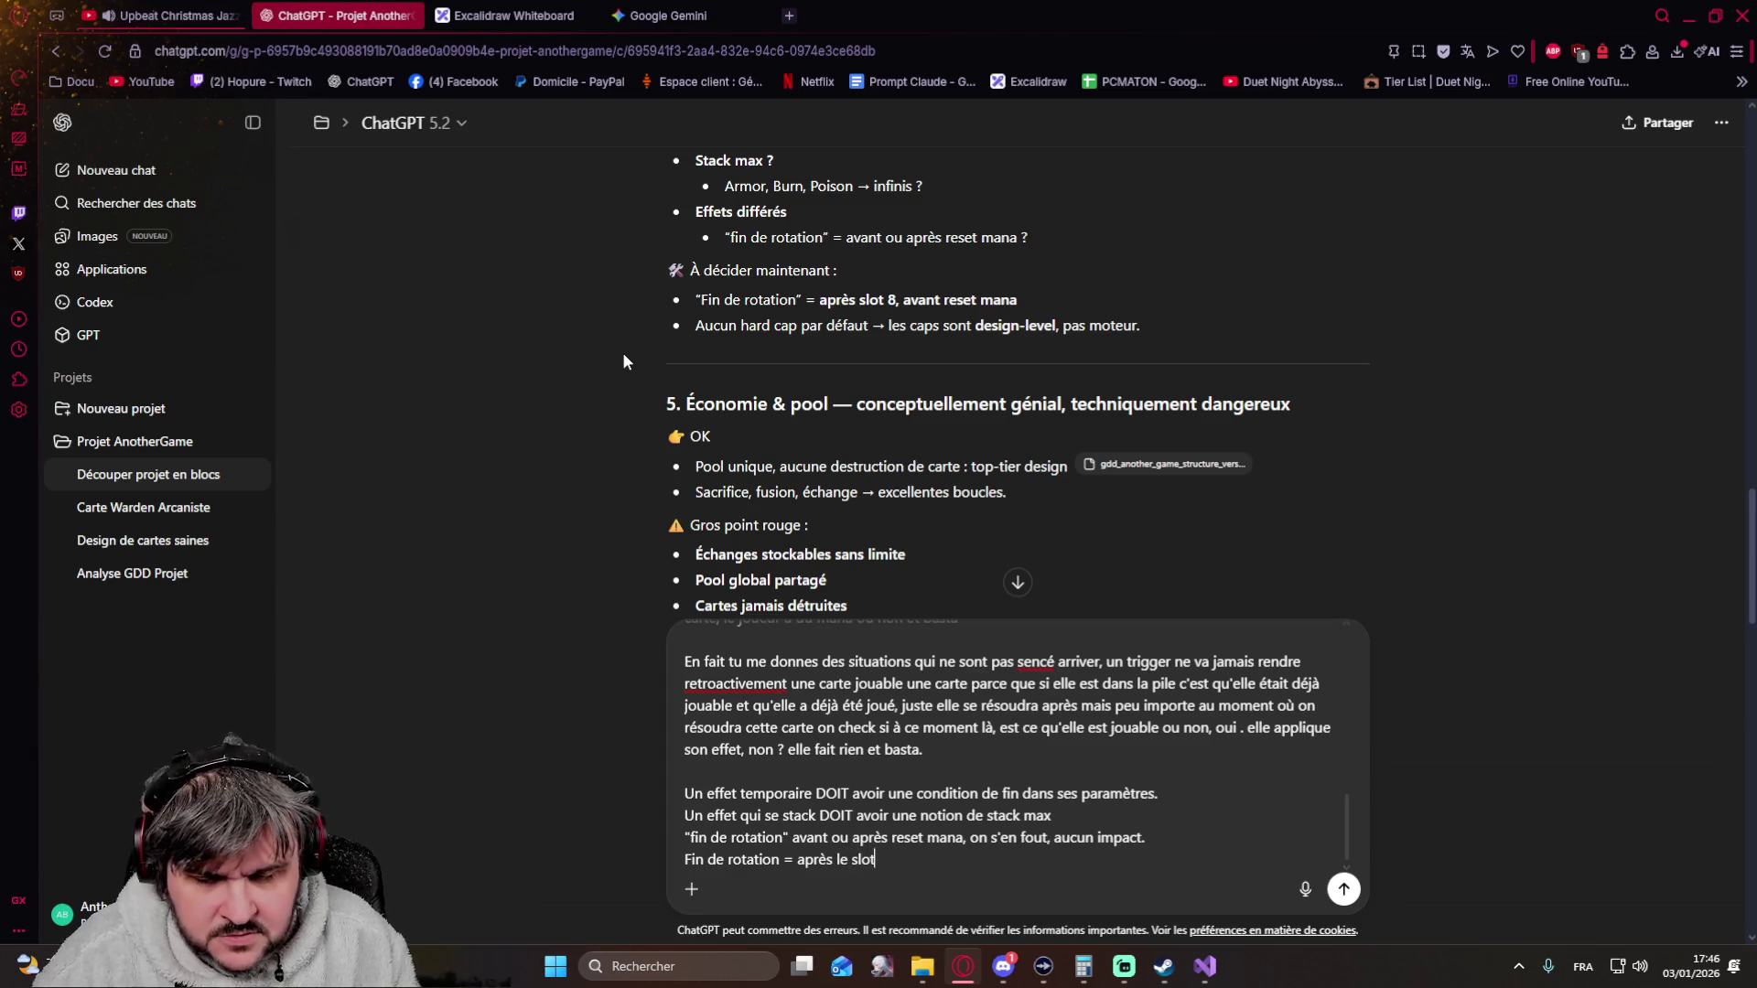
type(" 8")
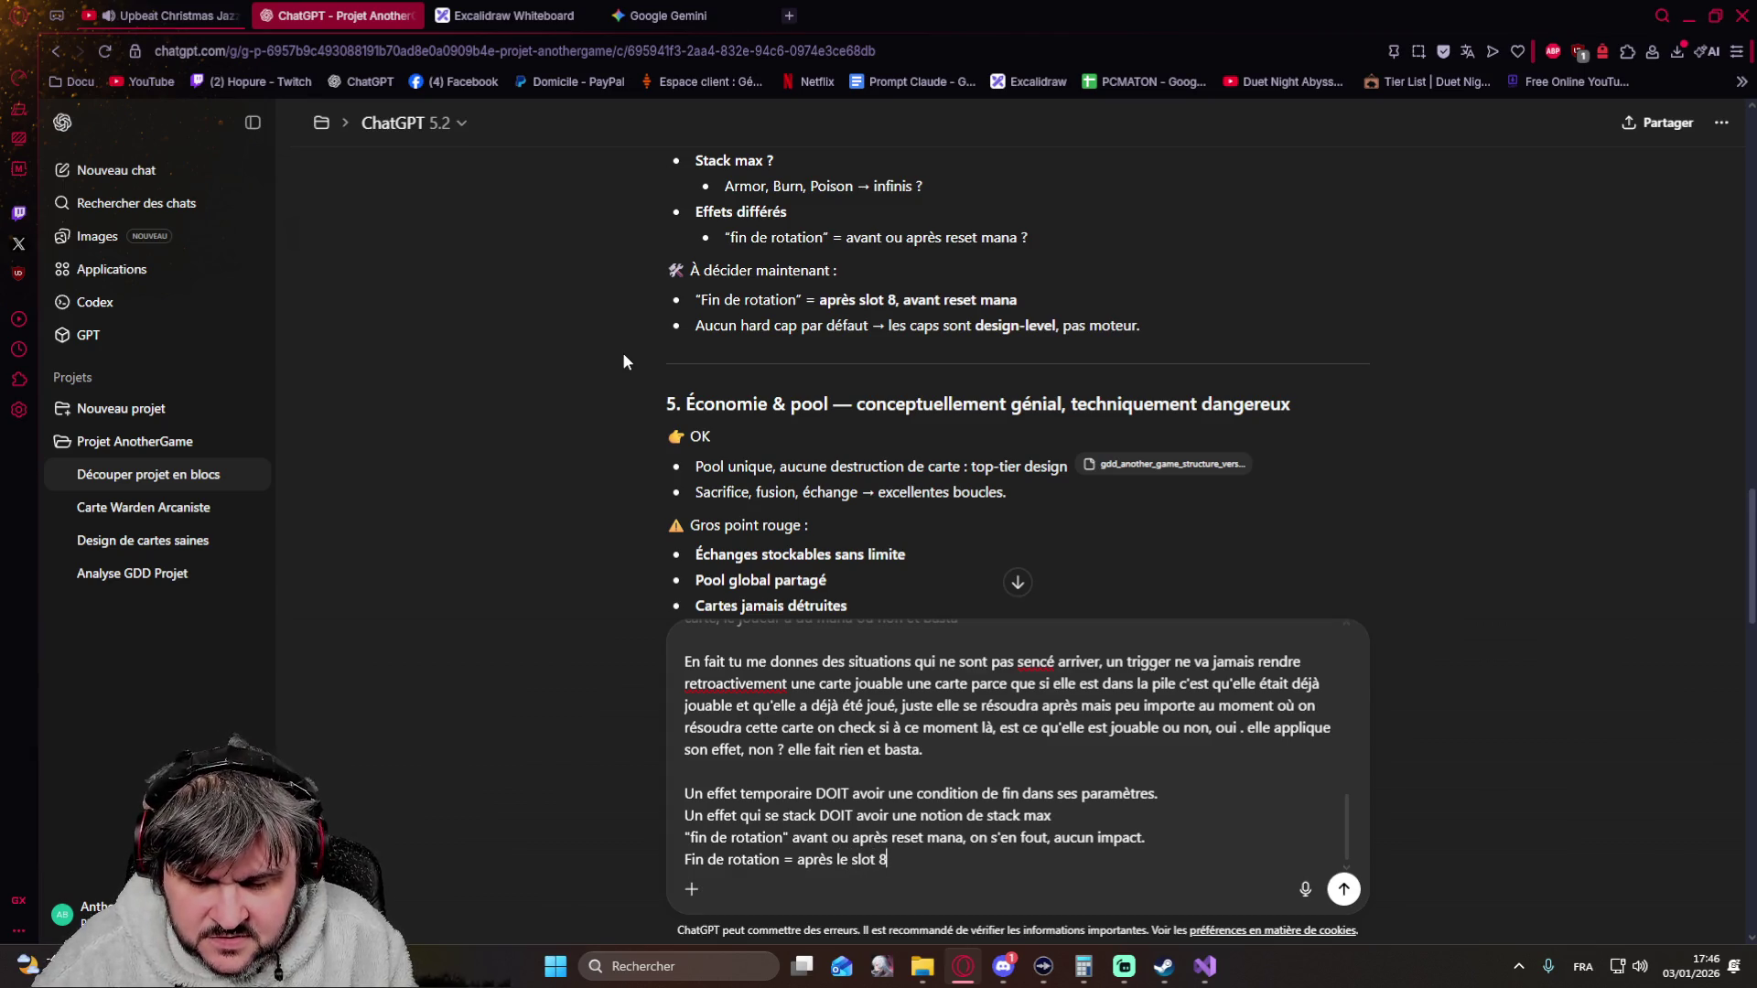
type(" et peu importe le")
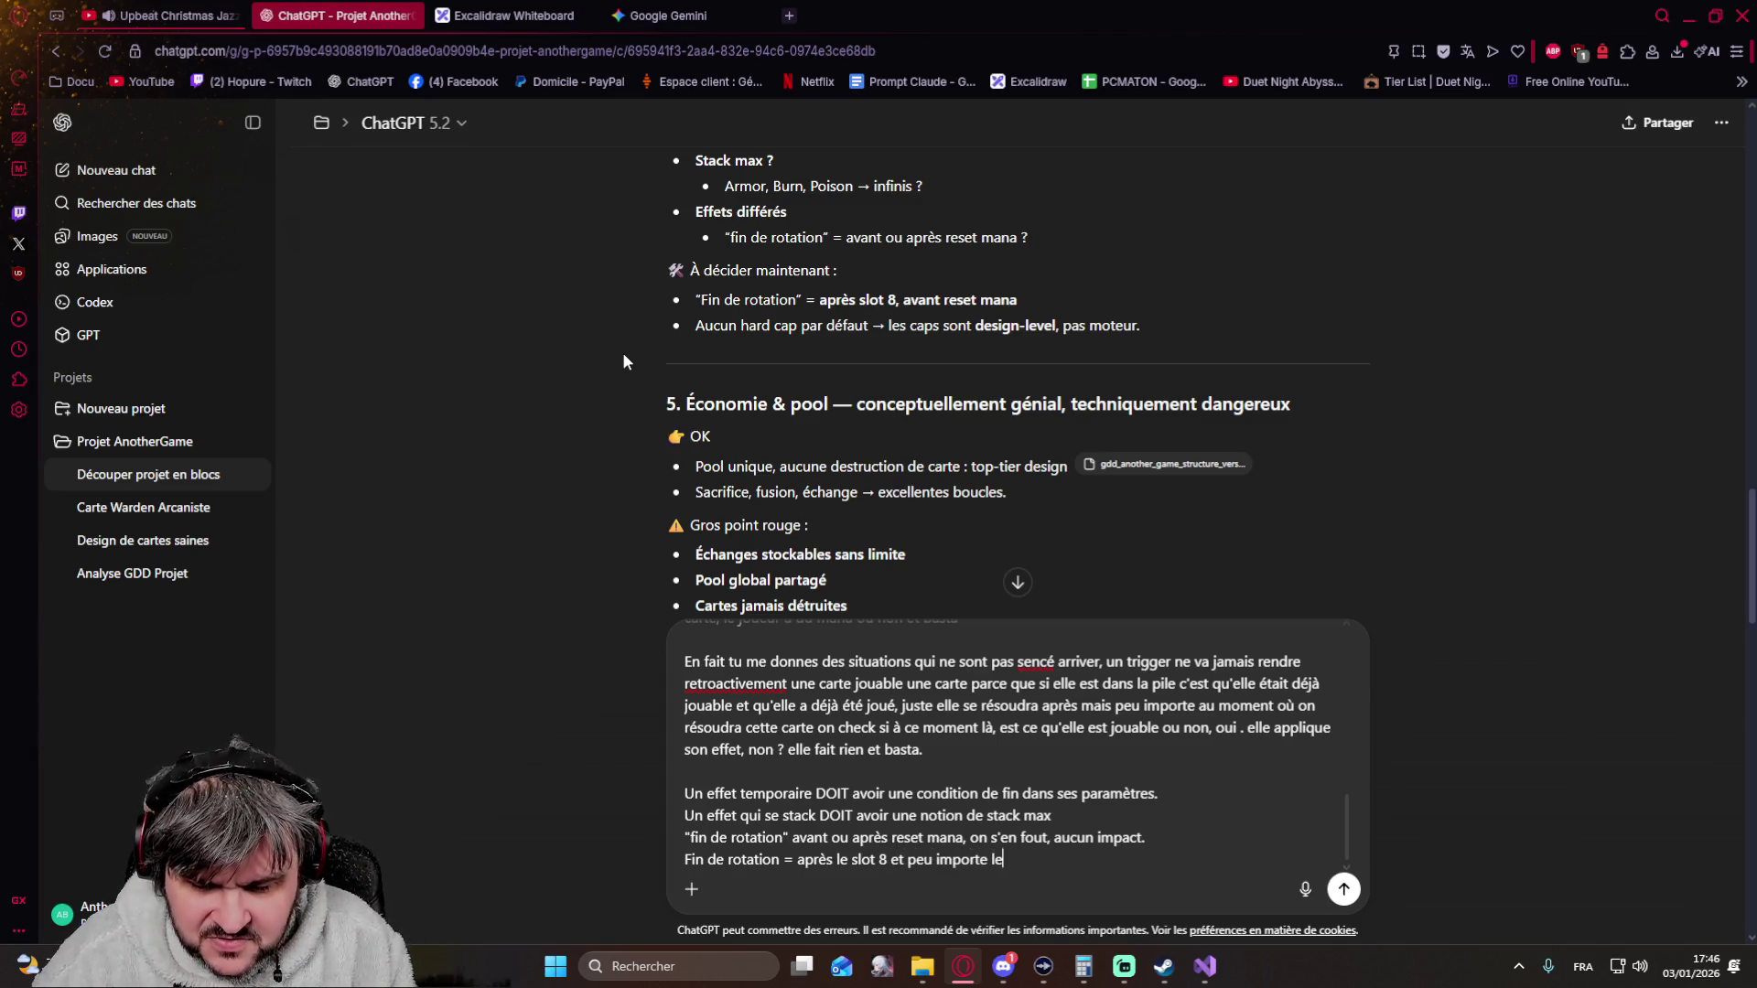
type(" reste,")
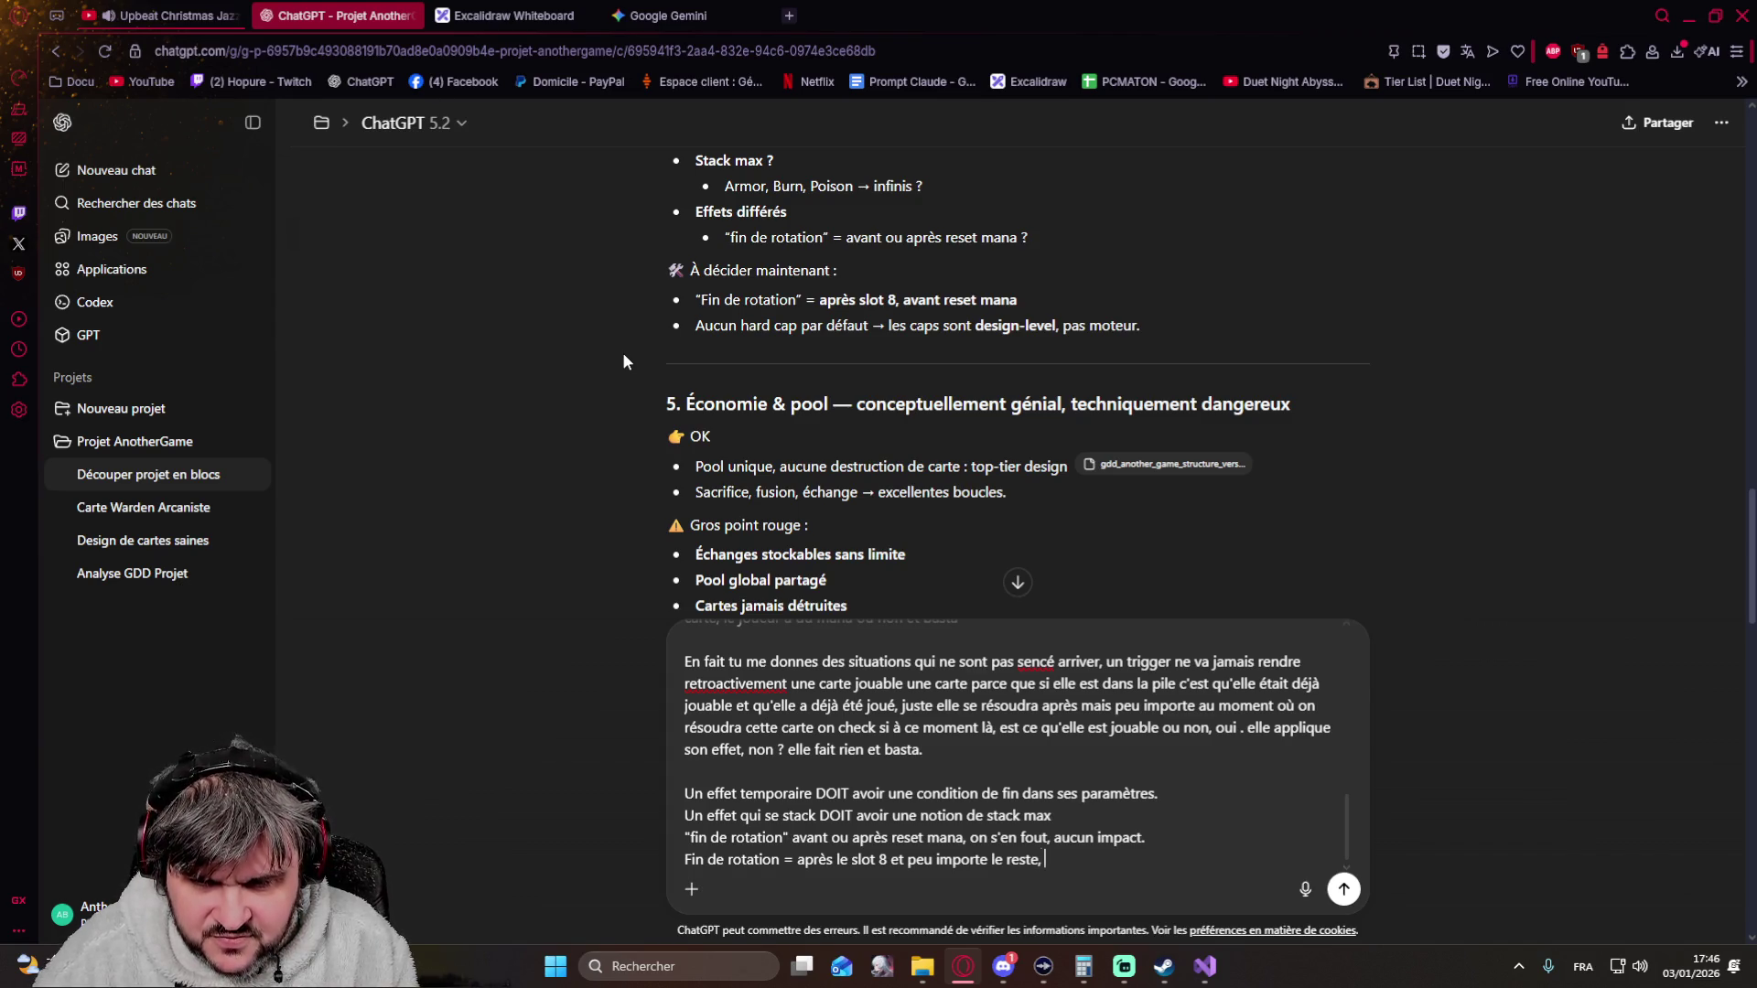
Write that end of rotation comes after slot 8 and after the mana reset, fixing typos in 'mana' and 'techniquement'
key("BackSpace")
key("BackSpace")
key("BackSpace")
key("BackSpace")
key("BackSpace")
key("BackSpace")
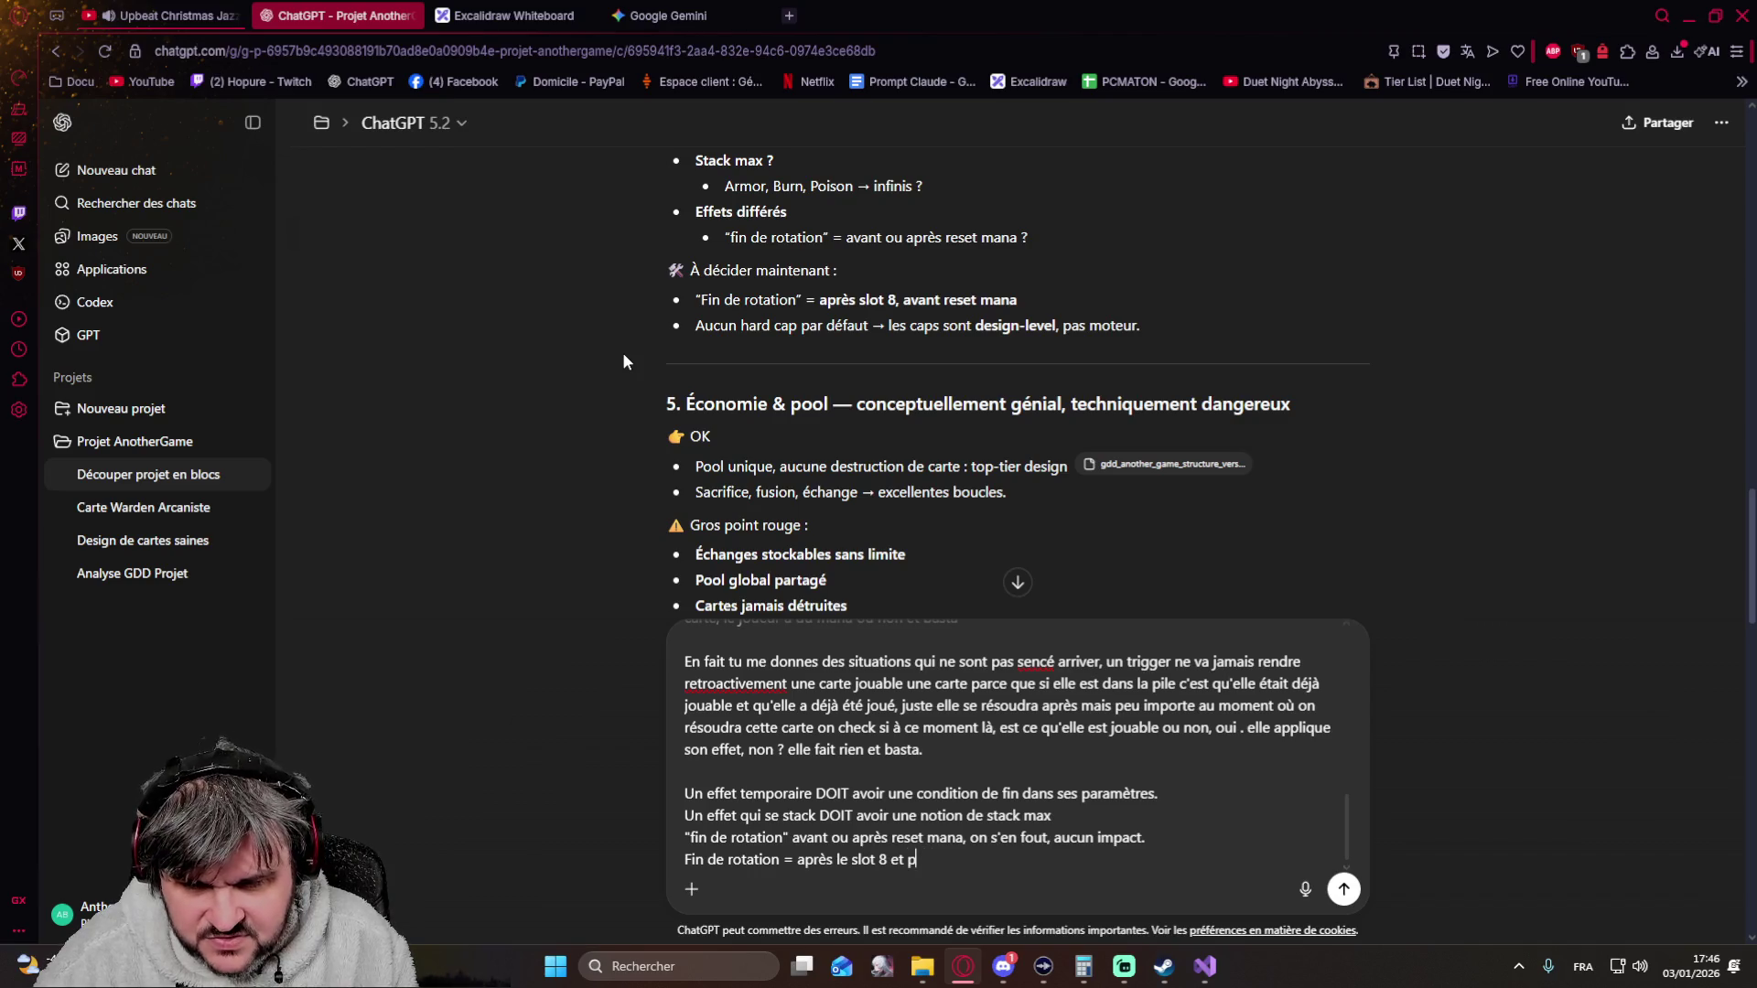
type("avant")
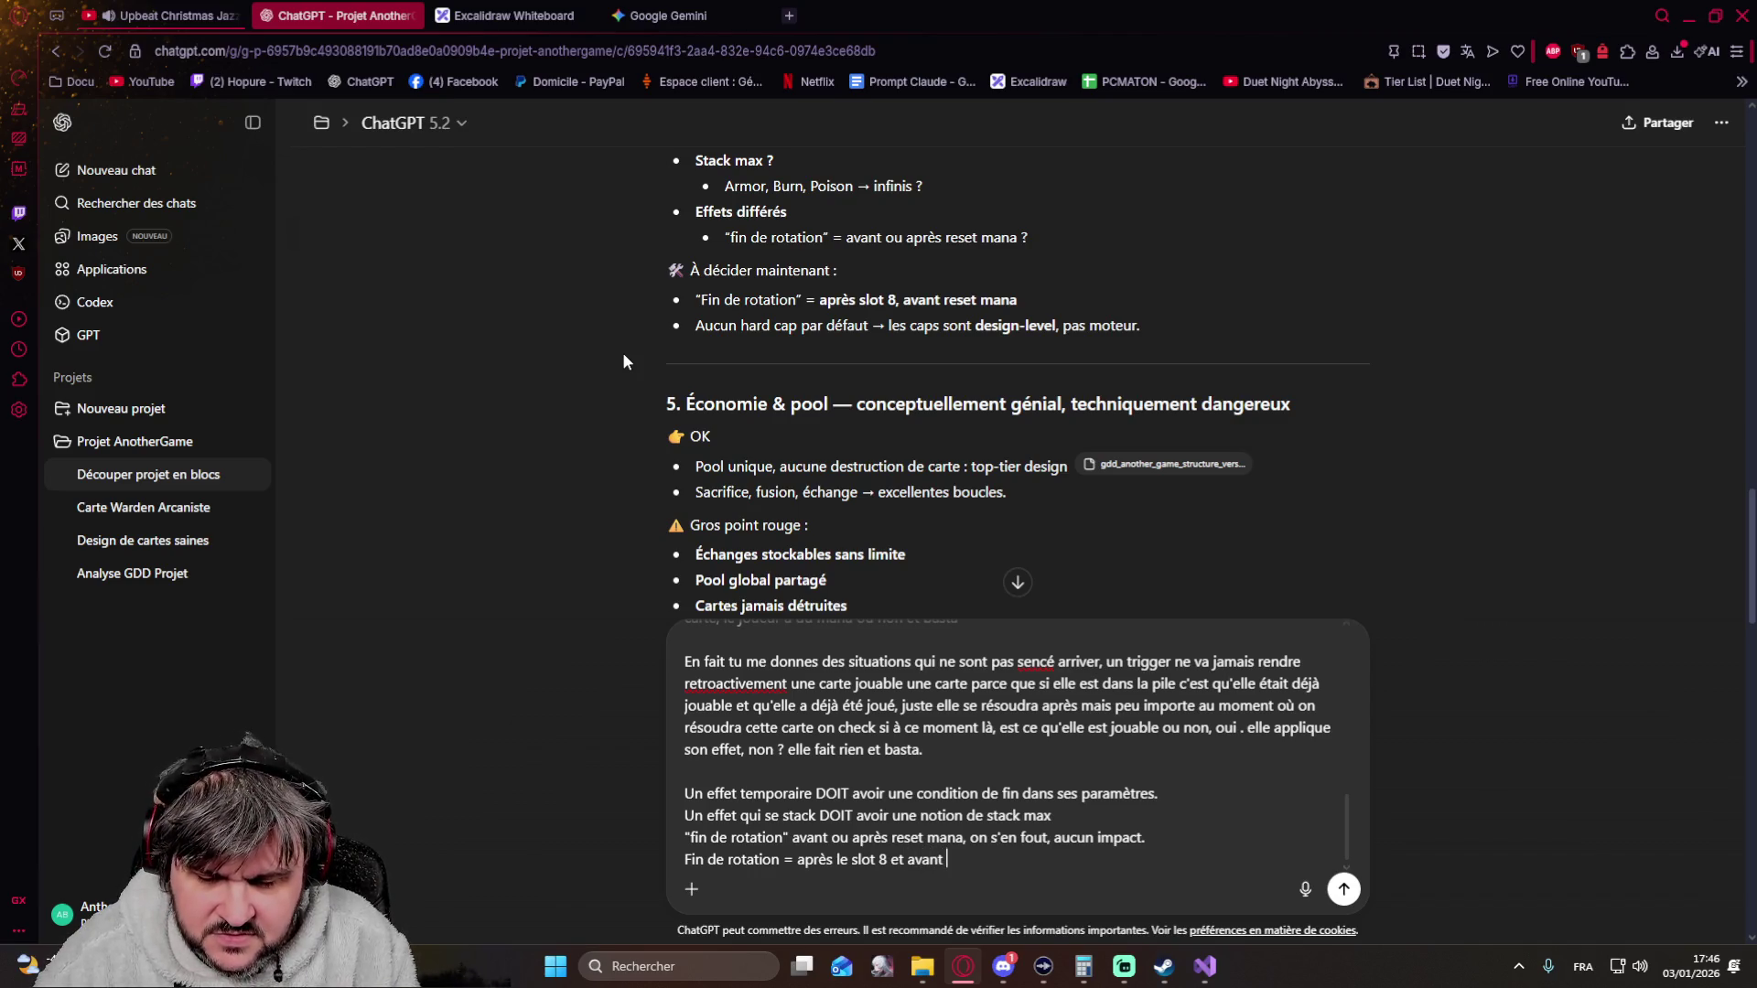
type("après rese")
type("aman")
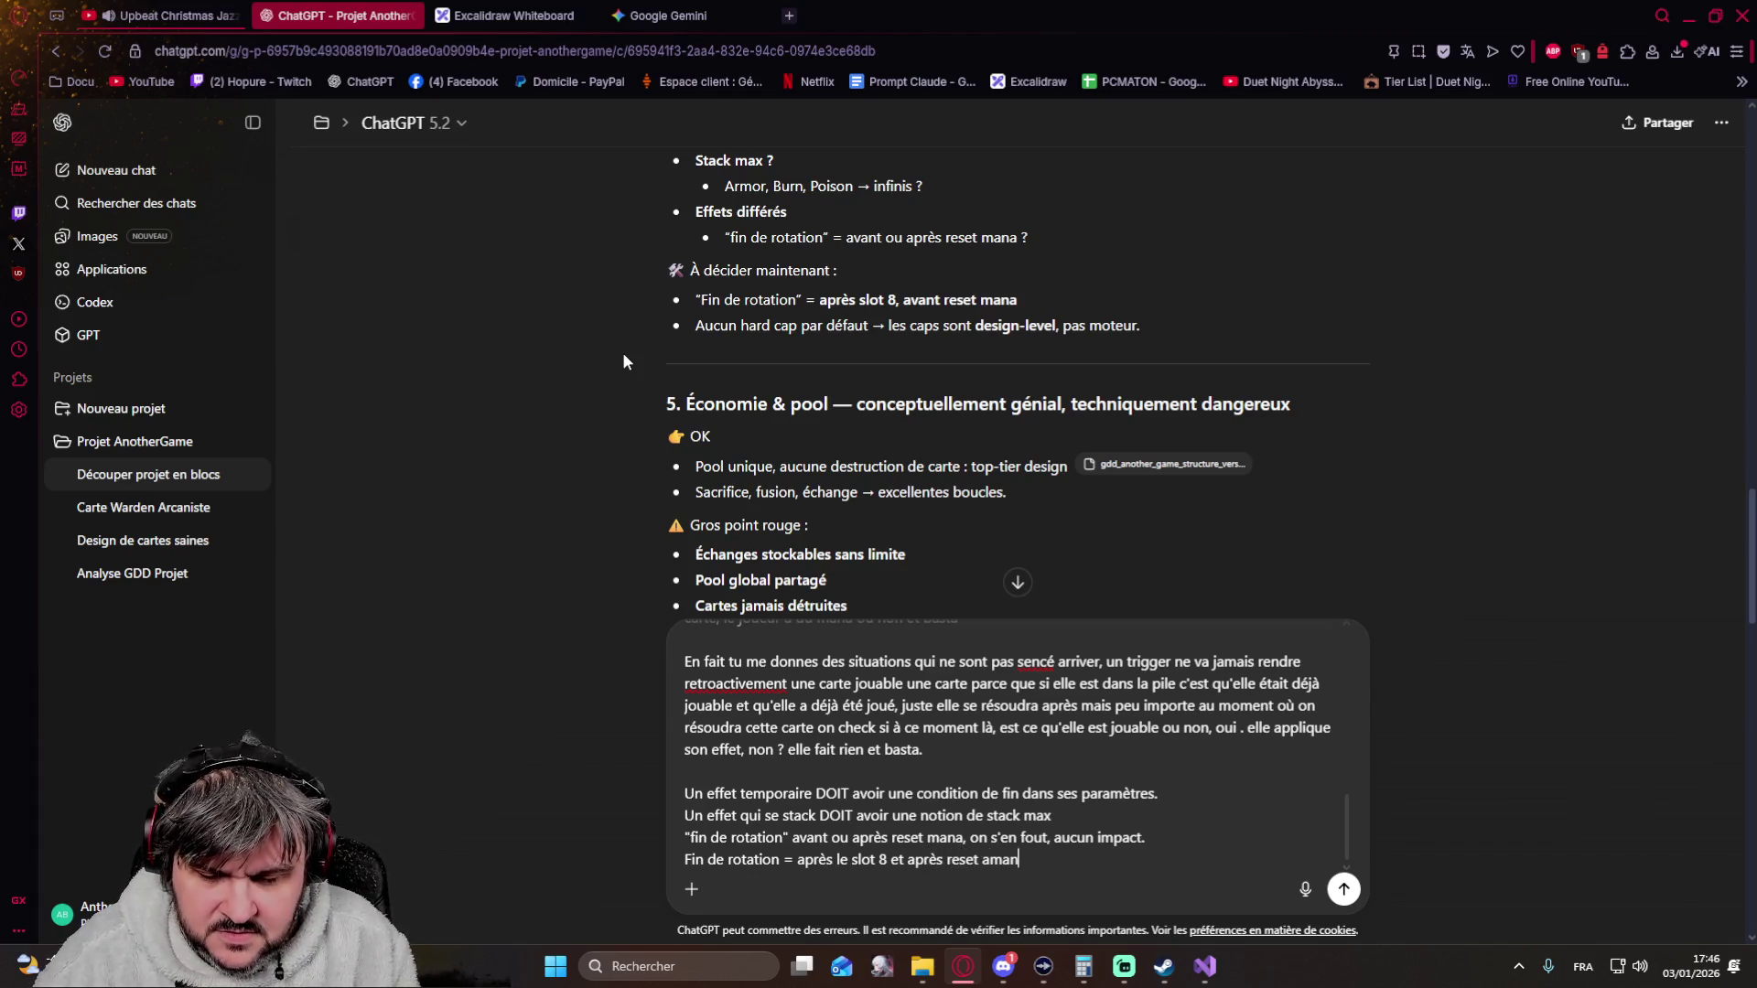
key("BackSpace")
key("BackSpace")
key("BackSpace")
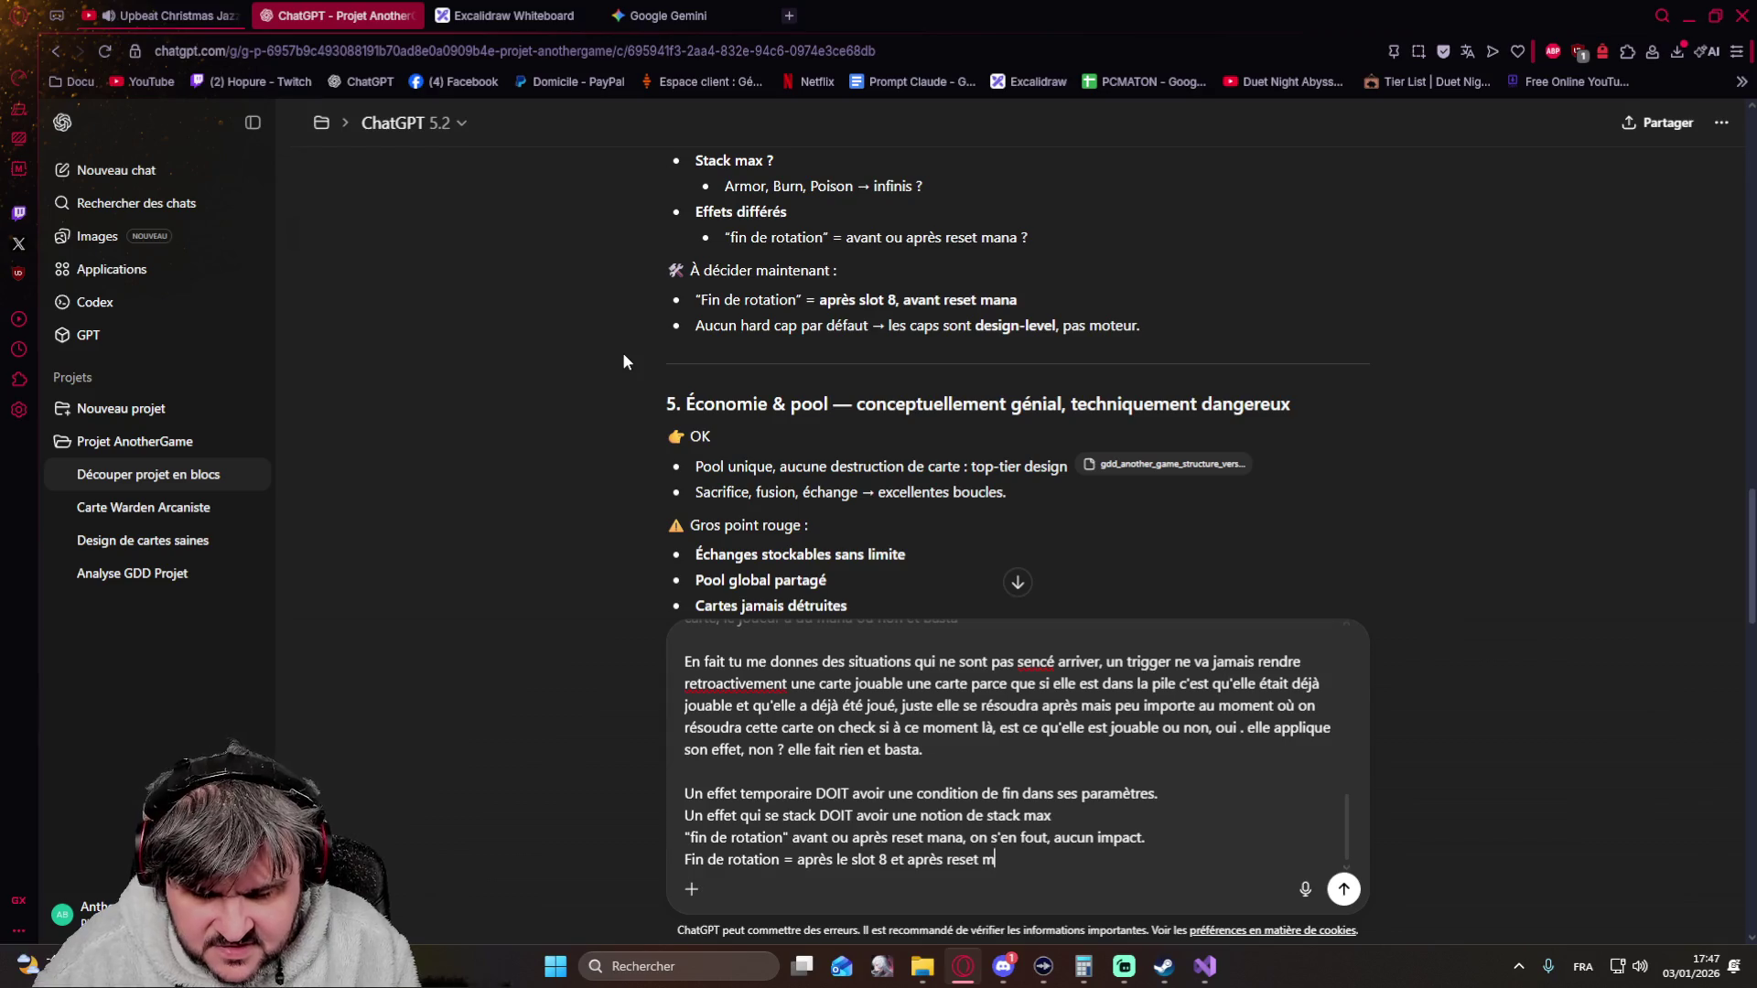
type("(ma")
type("eh")
type("chniquem")
key("BackSpace")
key("BackSpace")
key("BackSpace")
key("BackSpace")
key("BackSpace")
type("quement on s'en cogne) a n")
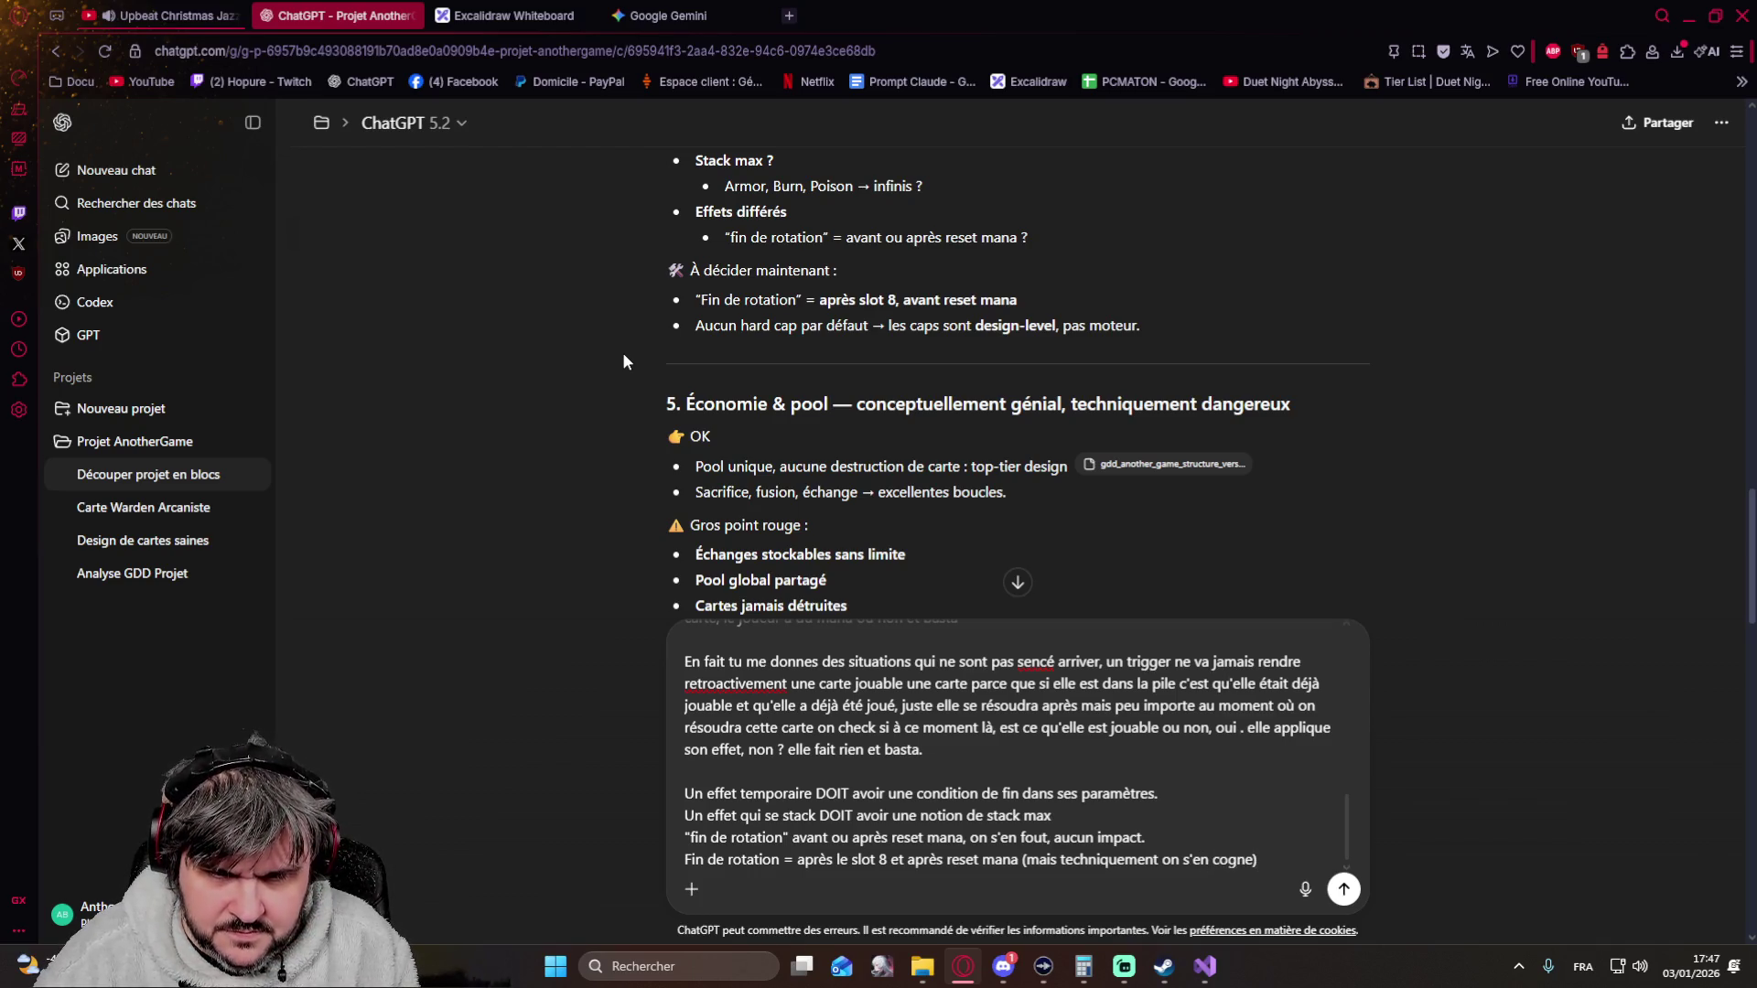
type("oter :")
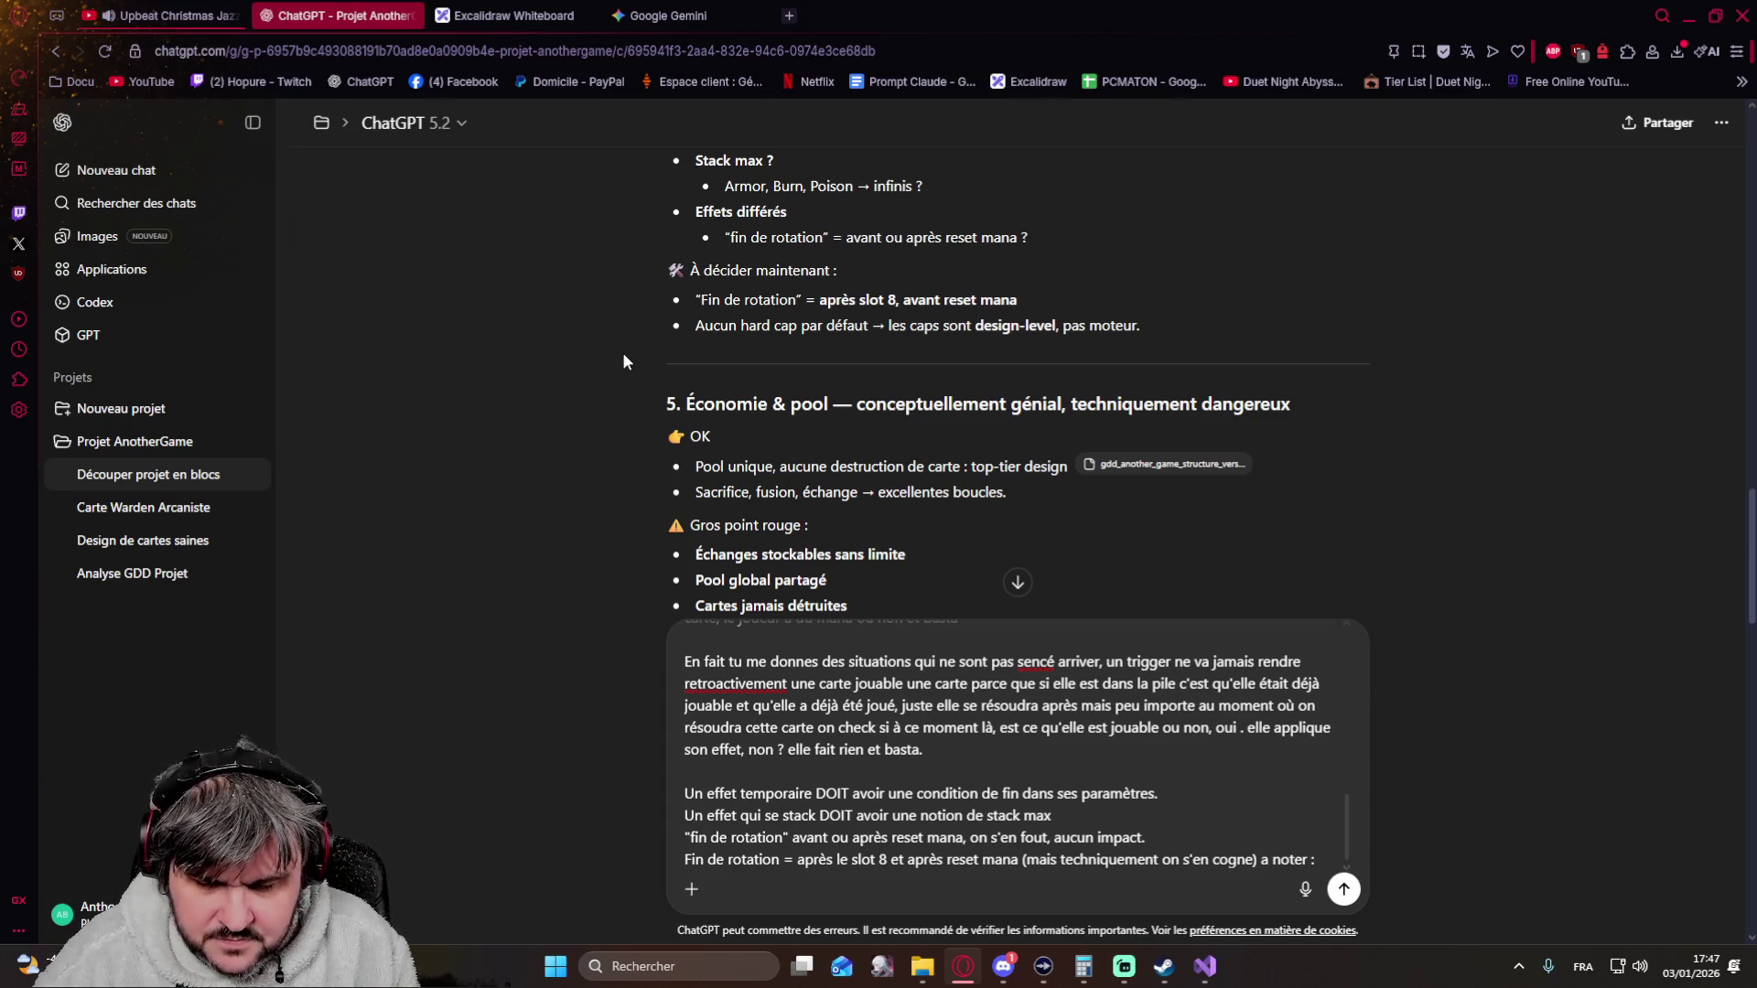
type(" qu'une fin de rotation")
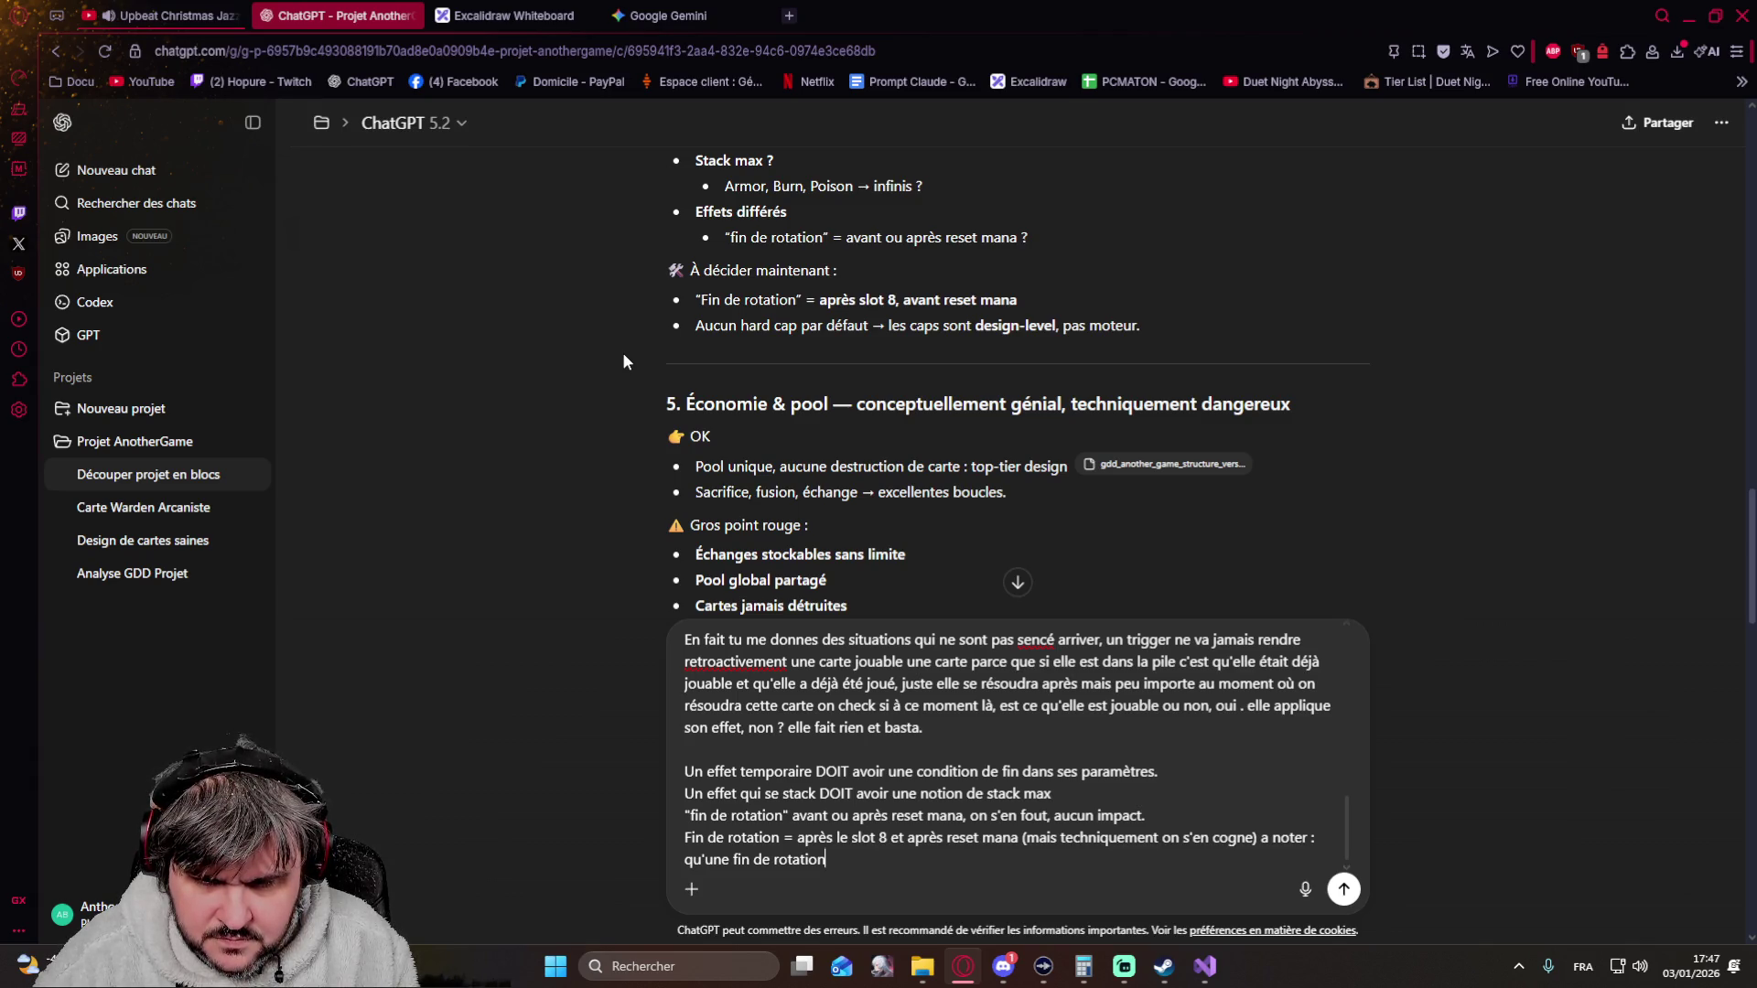
type("e doit pas necessairement")
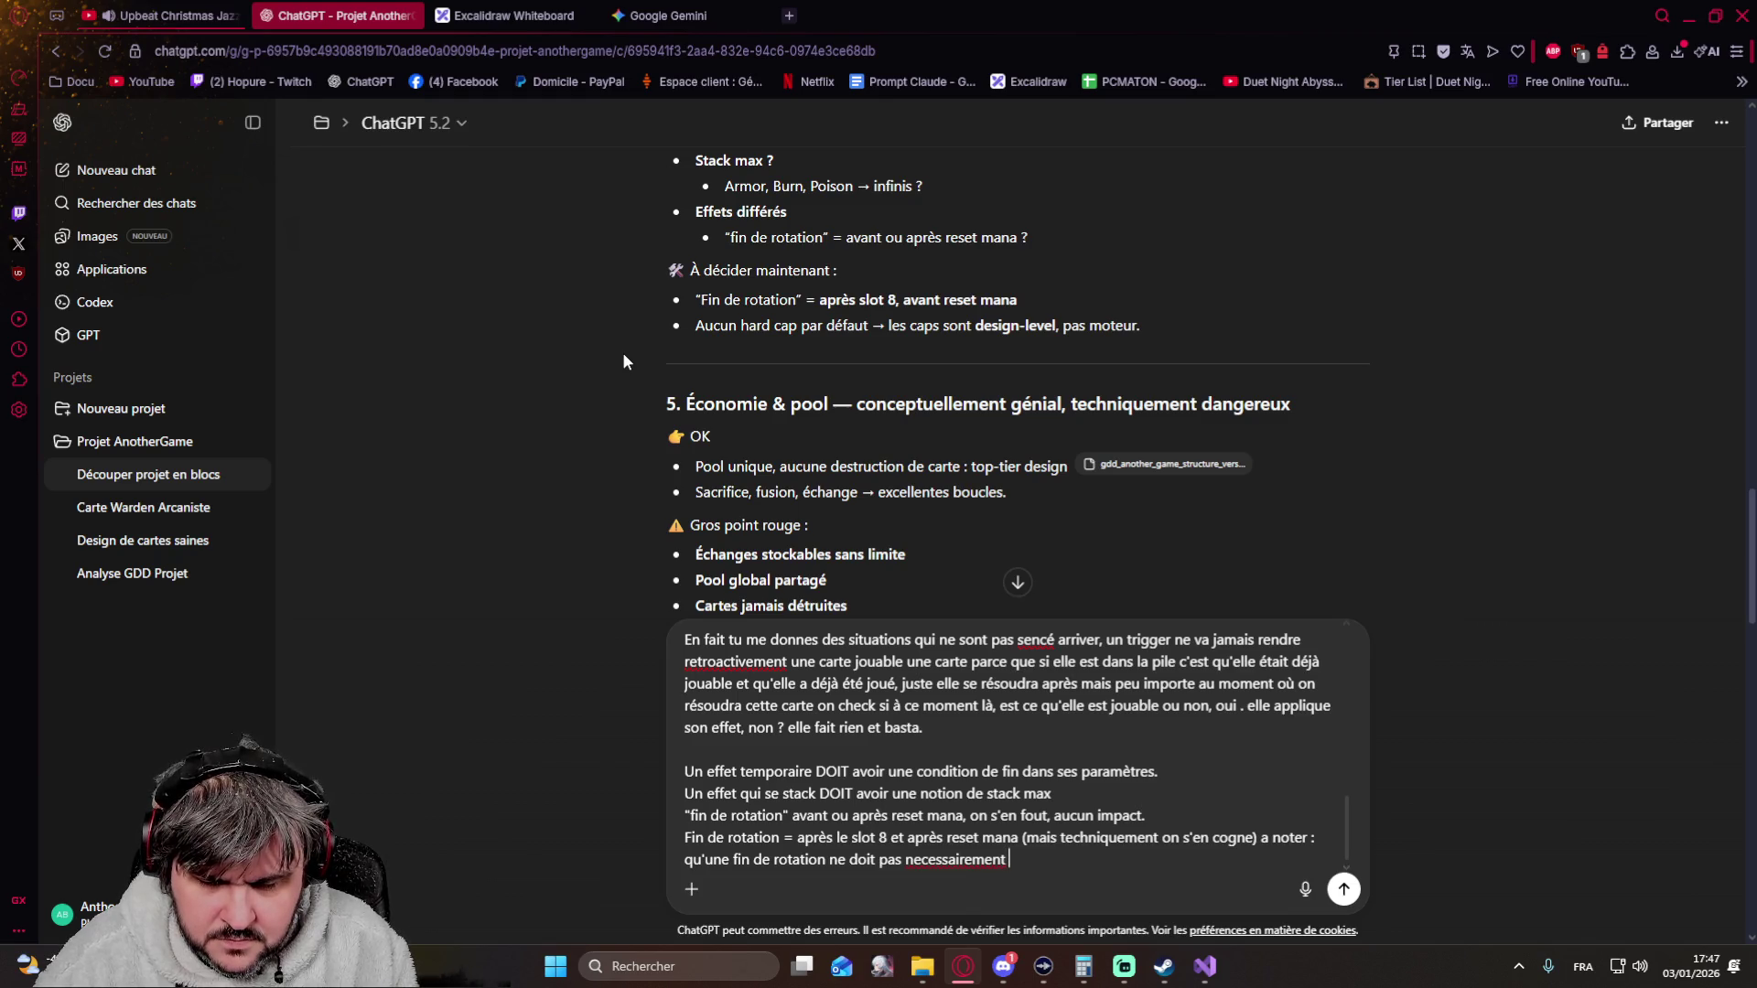
type(" être après le slot 8, il y a plein de raison qui peuvent faire que c")
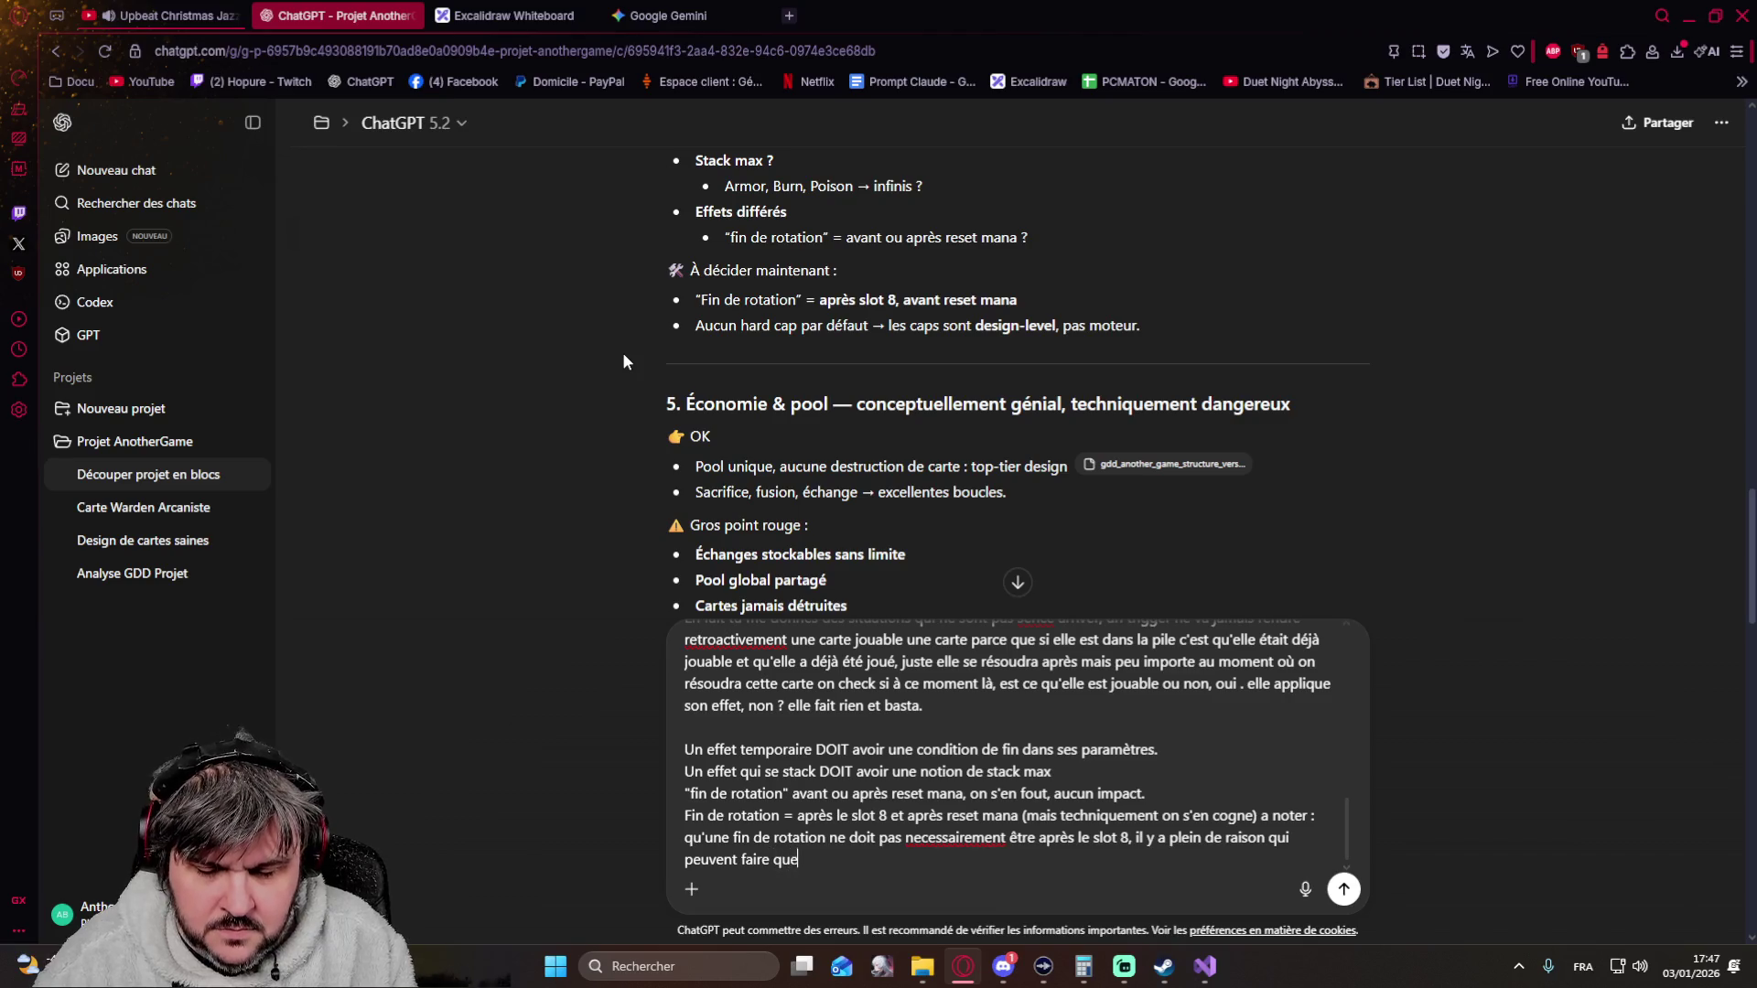
type("e slot ")
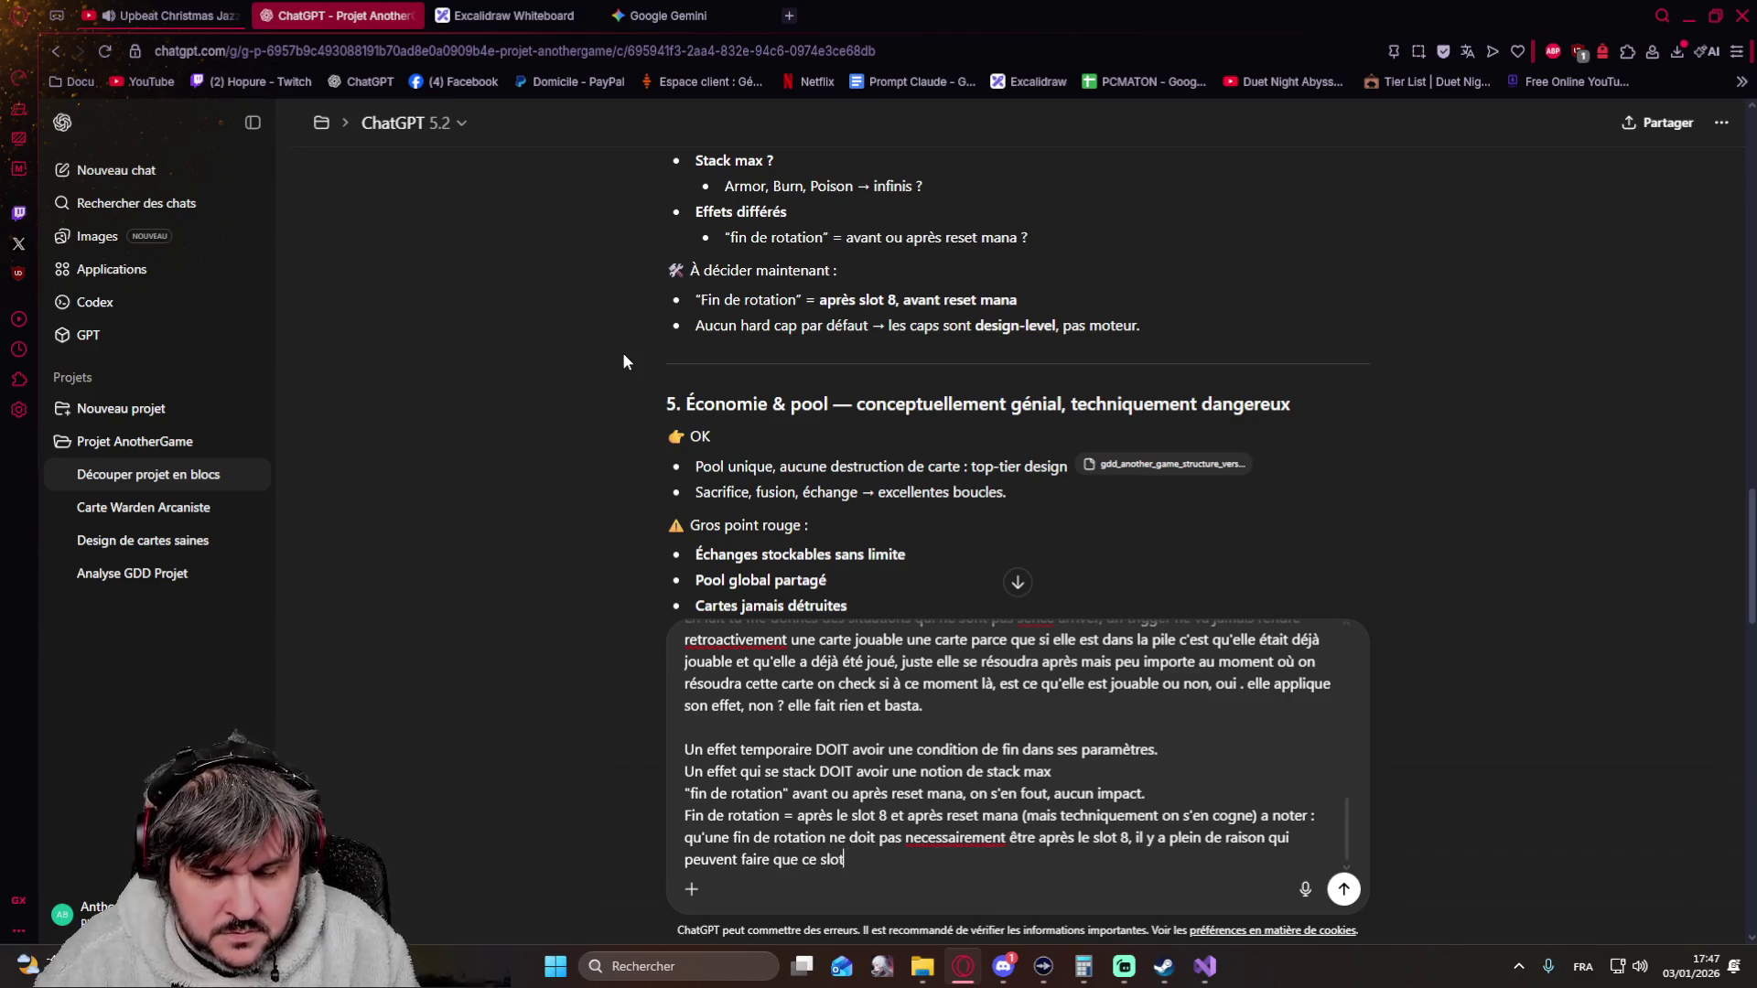
type("8 ne soit pas joué")
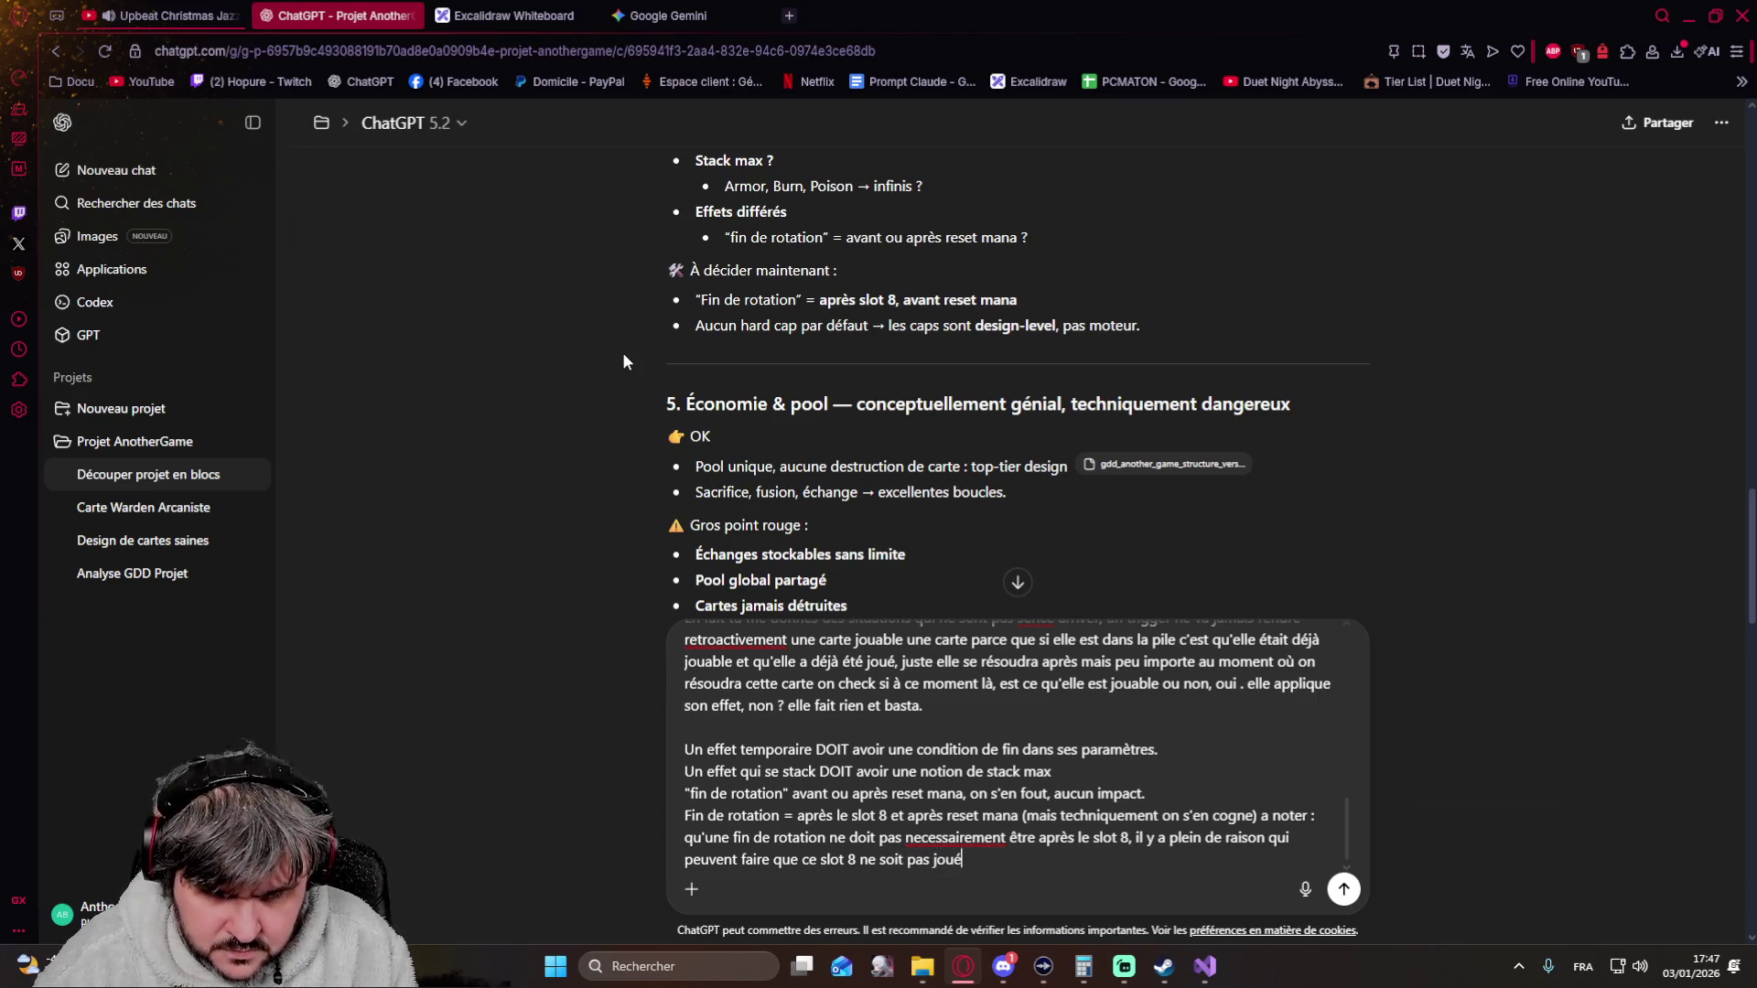
type(", donc fin de rotation")
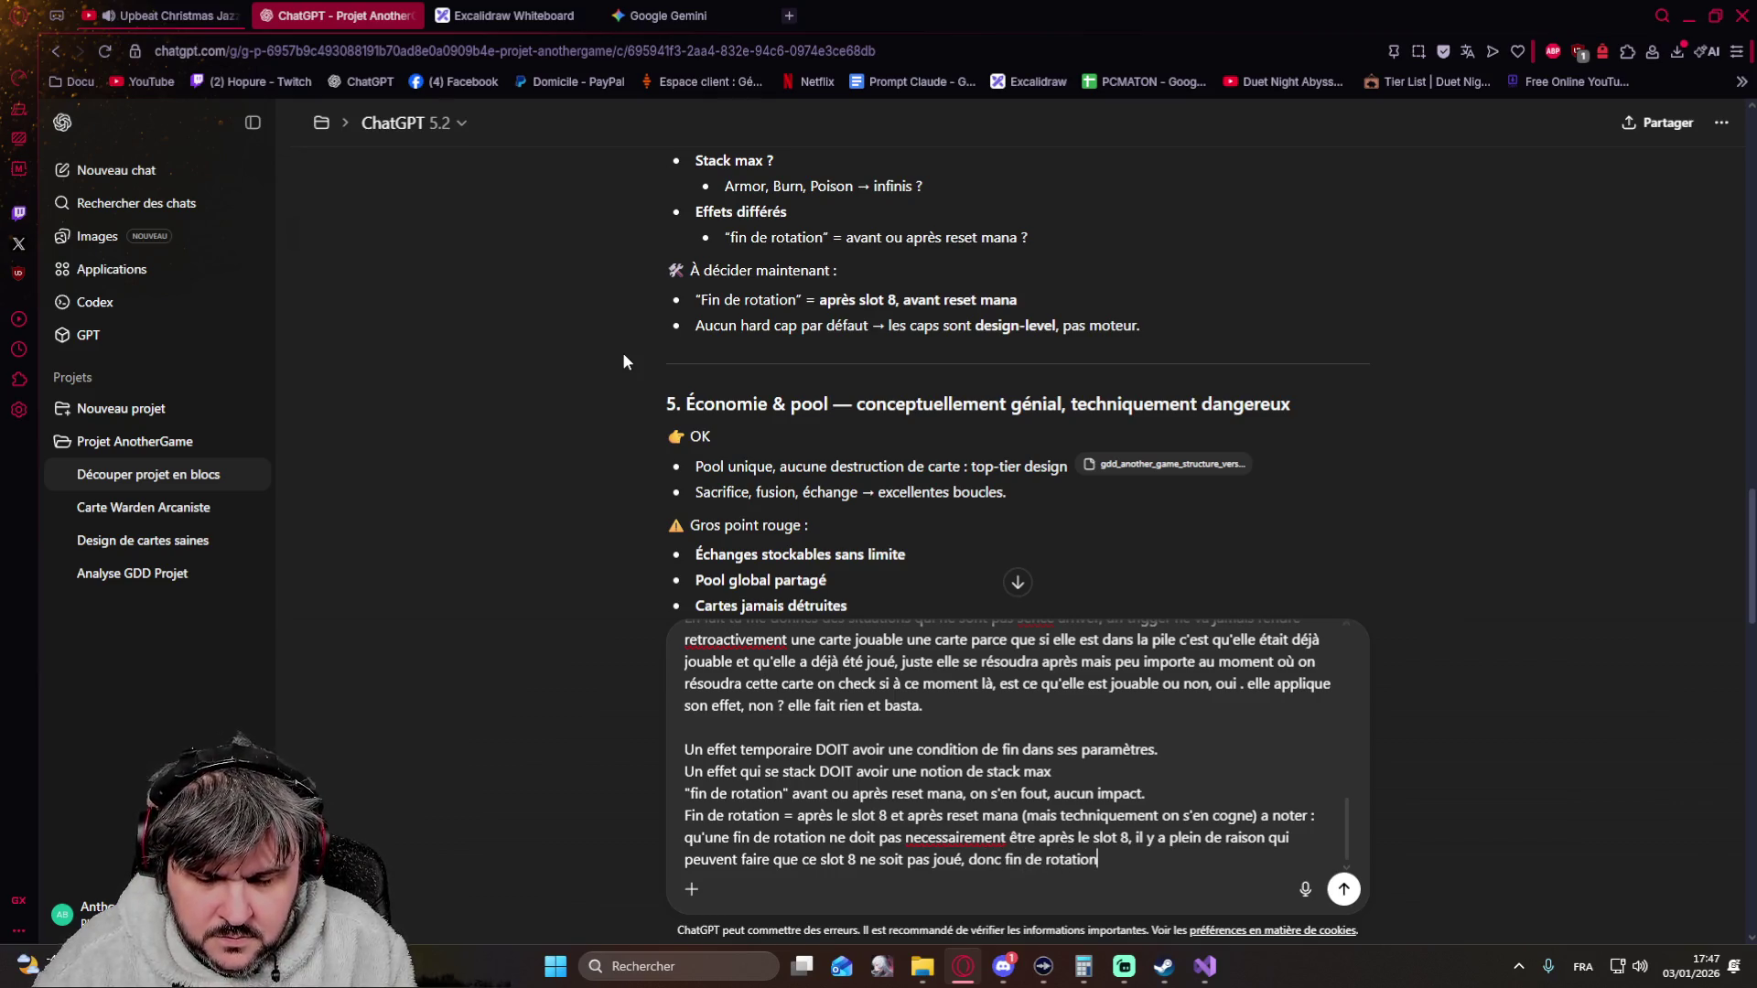
type(" c'est le fait")
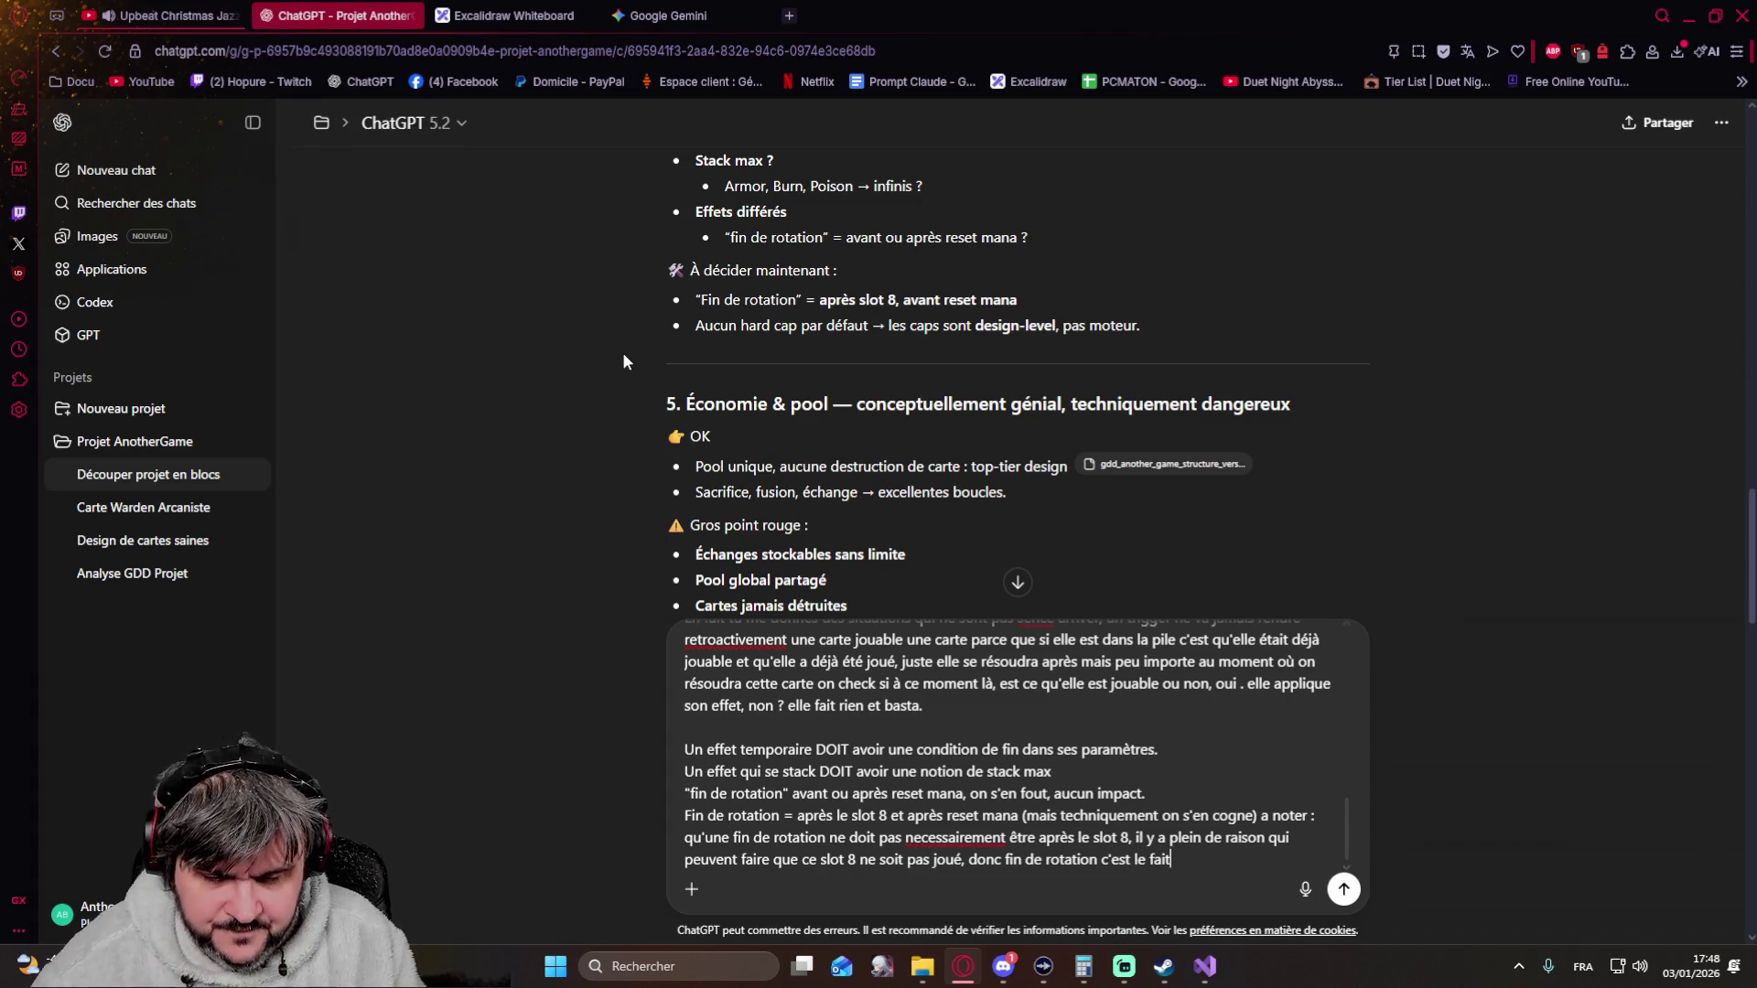
Note that slot 8 may go unplayed so the rotation needn't end there, trimming the wording after 'donc'
key("BackSpace")
key("BackSpace")
key("BackSpace")
key("BackSpace")
key("BackSpace")
key("BackSpace")
key("BackSpace")
type("on d")
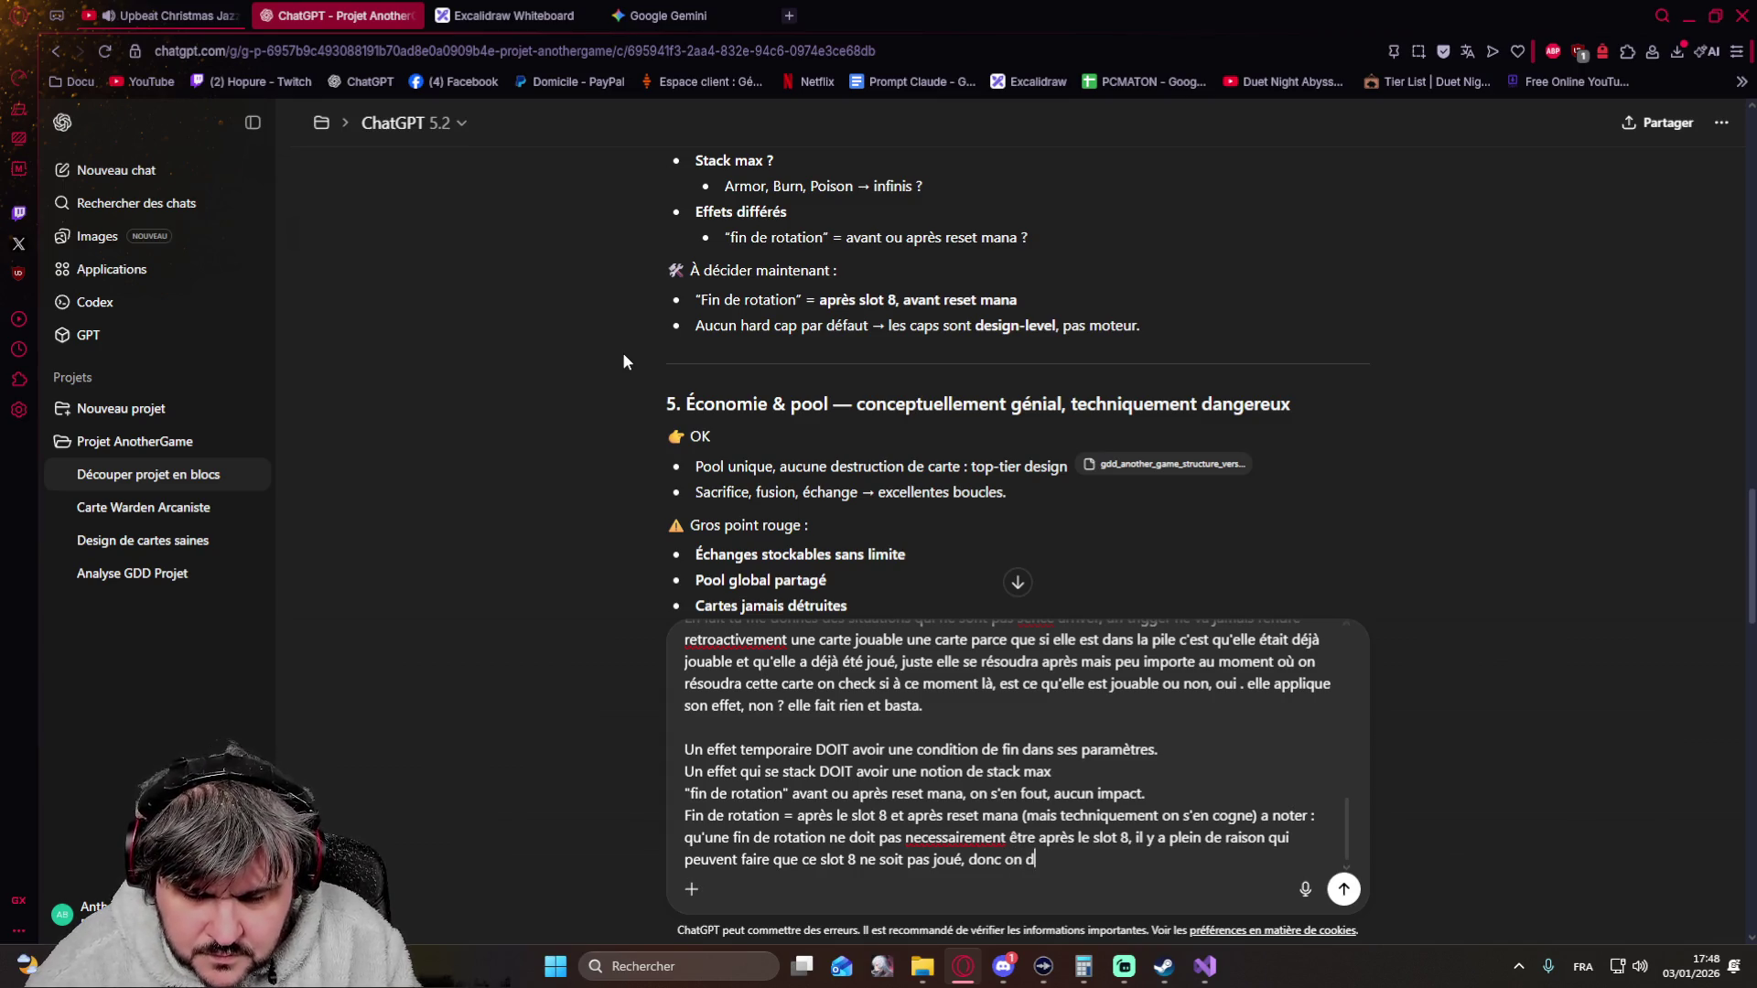
type("oit créer")
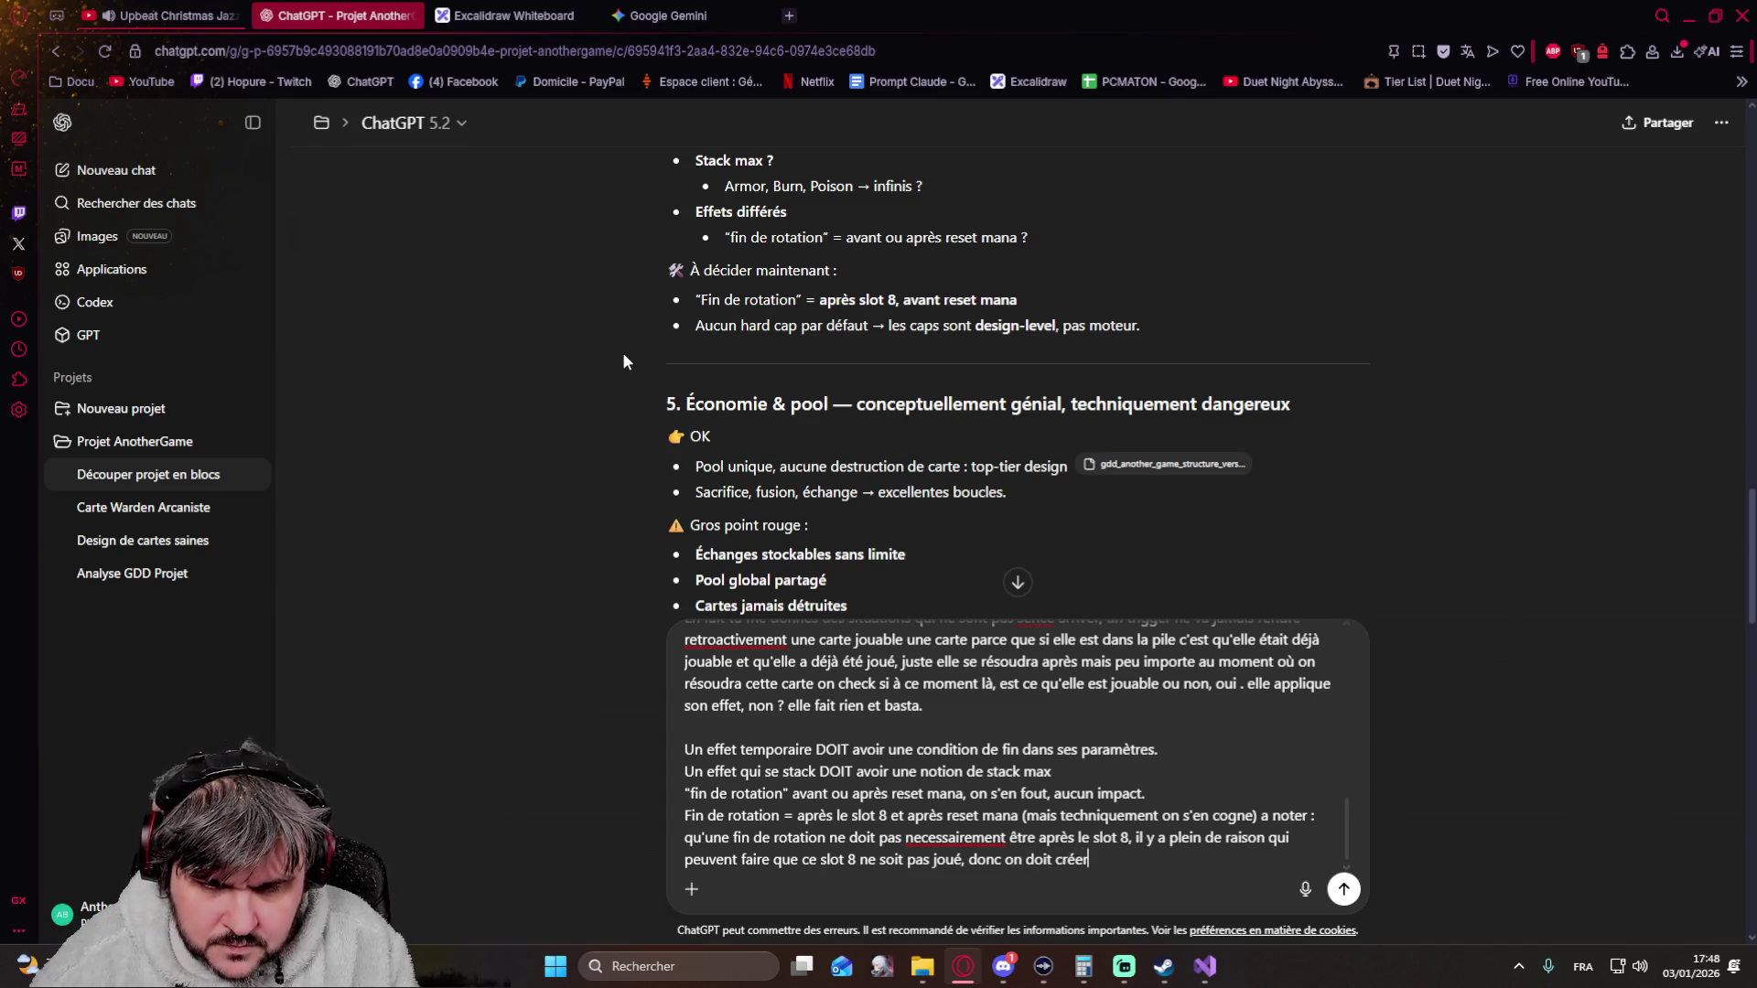
key("BackSpace")
key("BackSpace")
key("BackSpace")
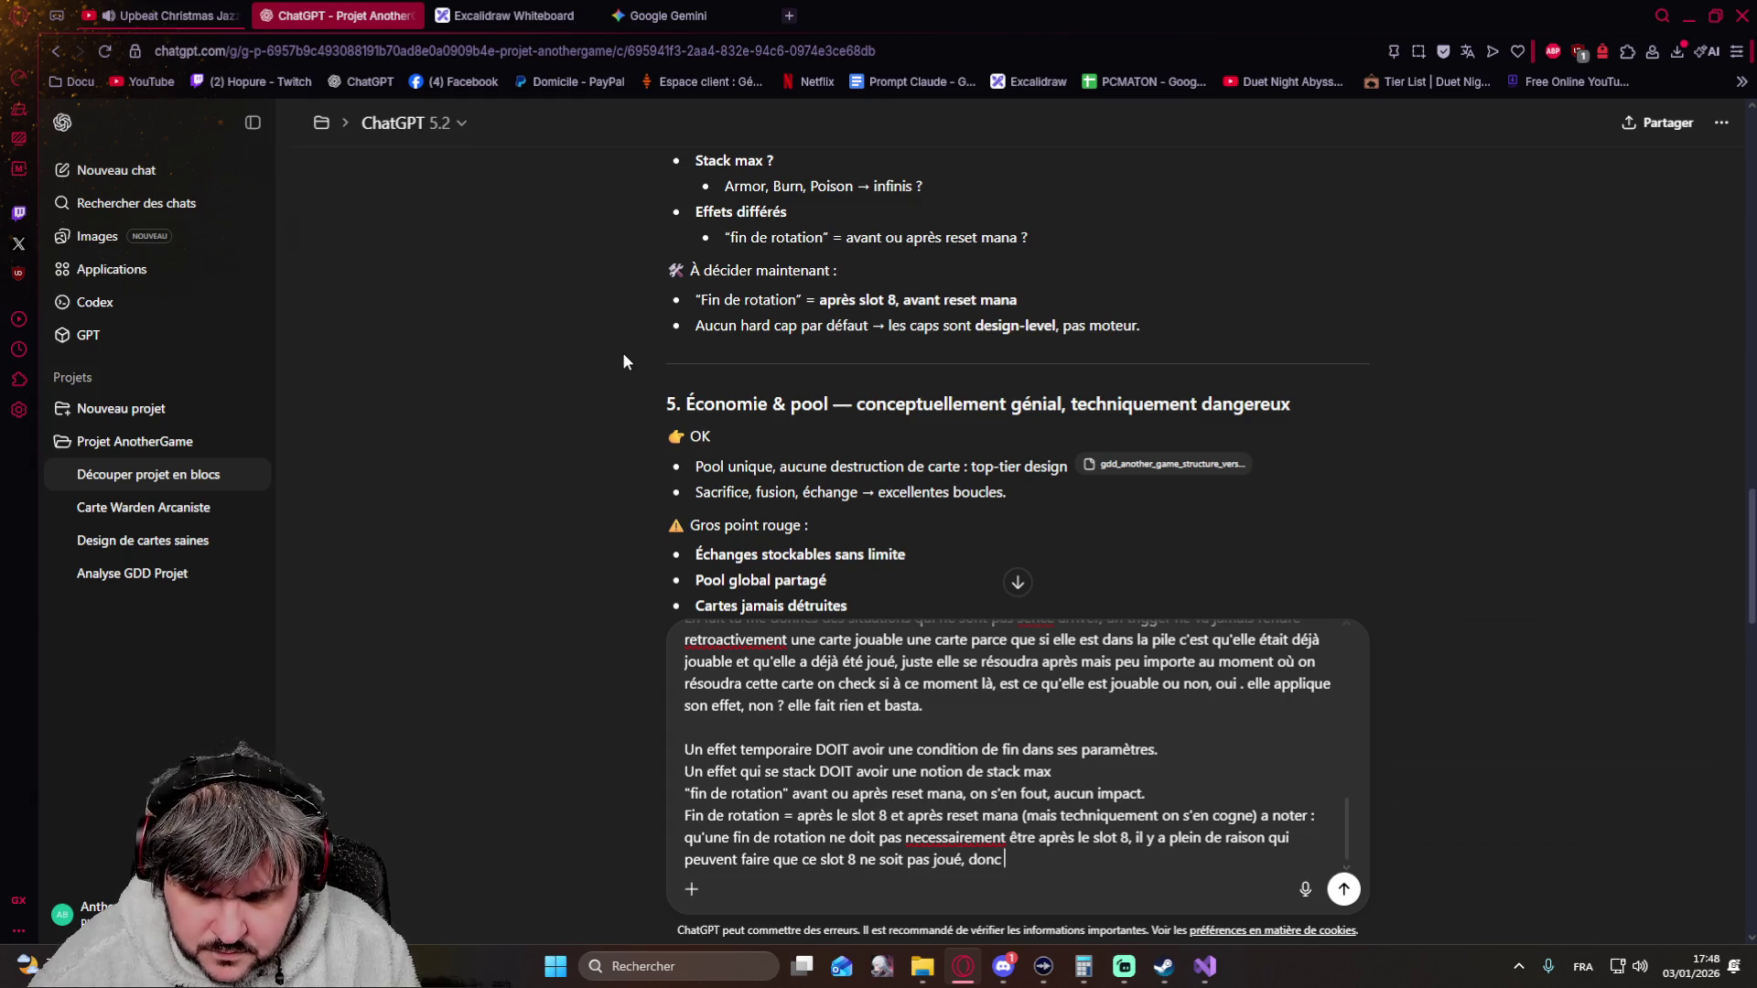
Add a separate TODO note listing the states Début de rotation, Slot 1…Slot8, Fin de rotation
key("shift+Return")
key("shift+Return")
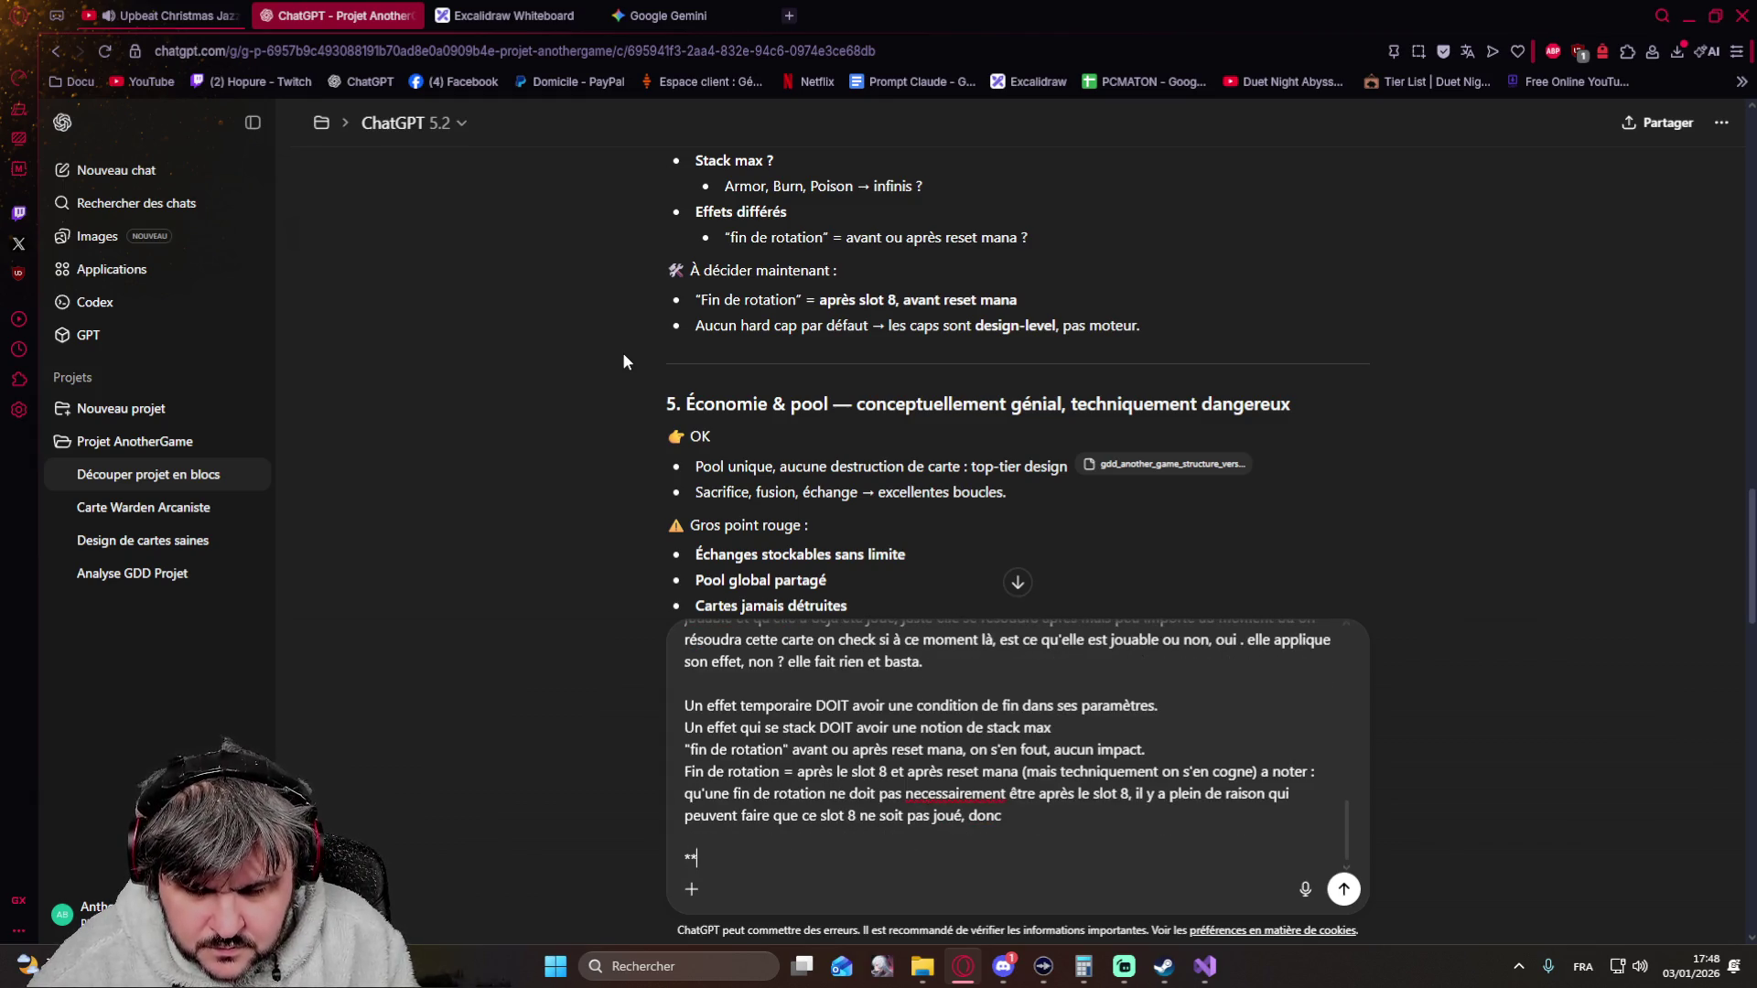
type("TODO** On doit créé un é")
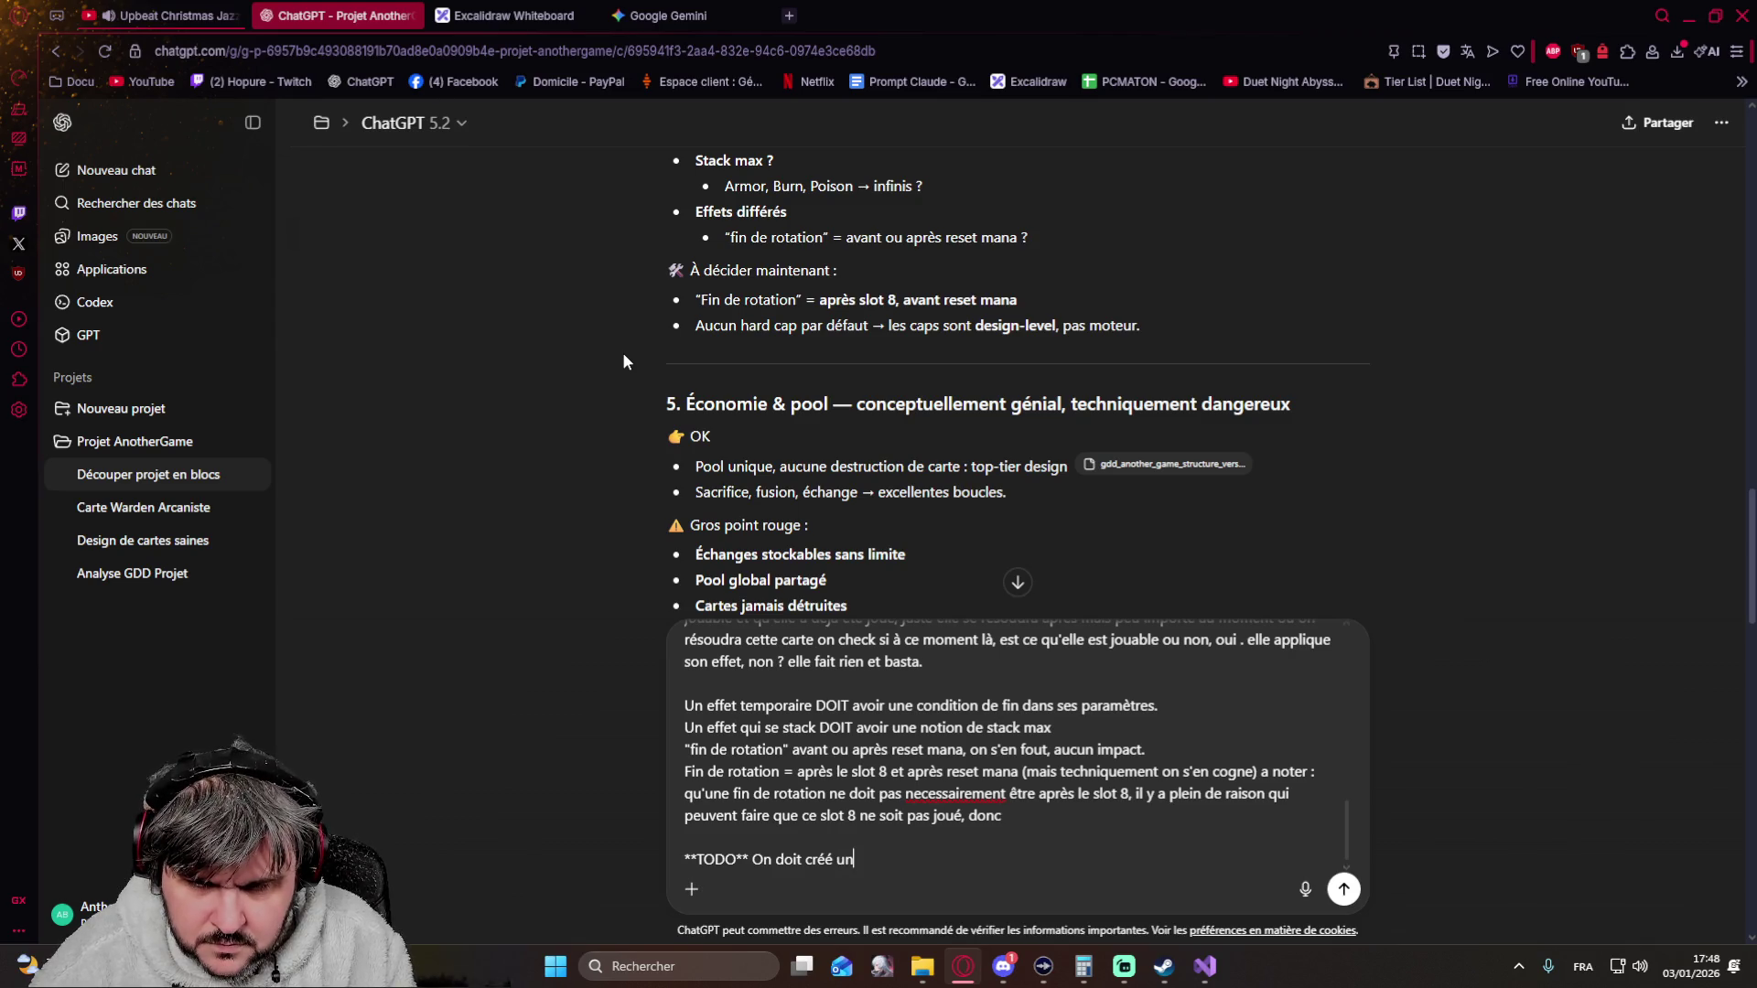
type("tat")
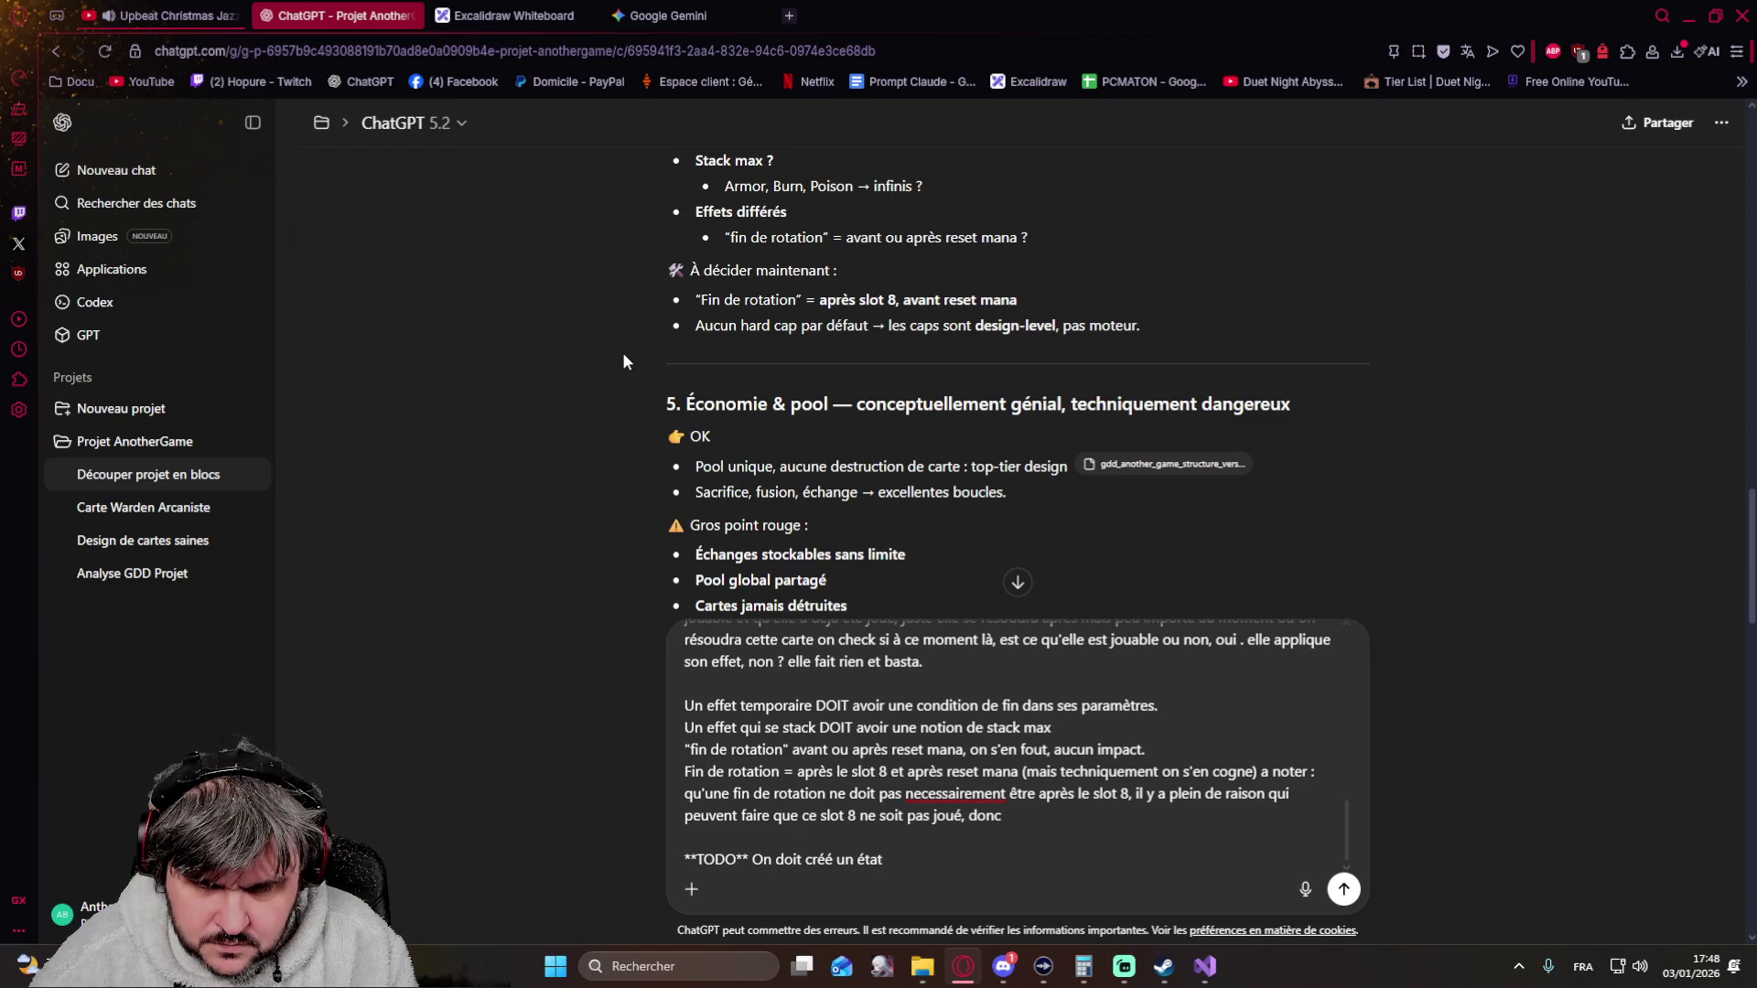
type(" genre")
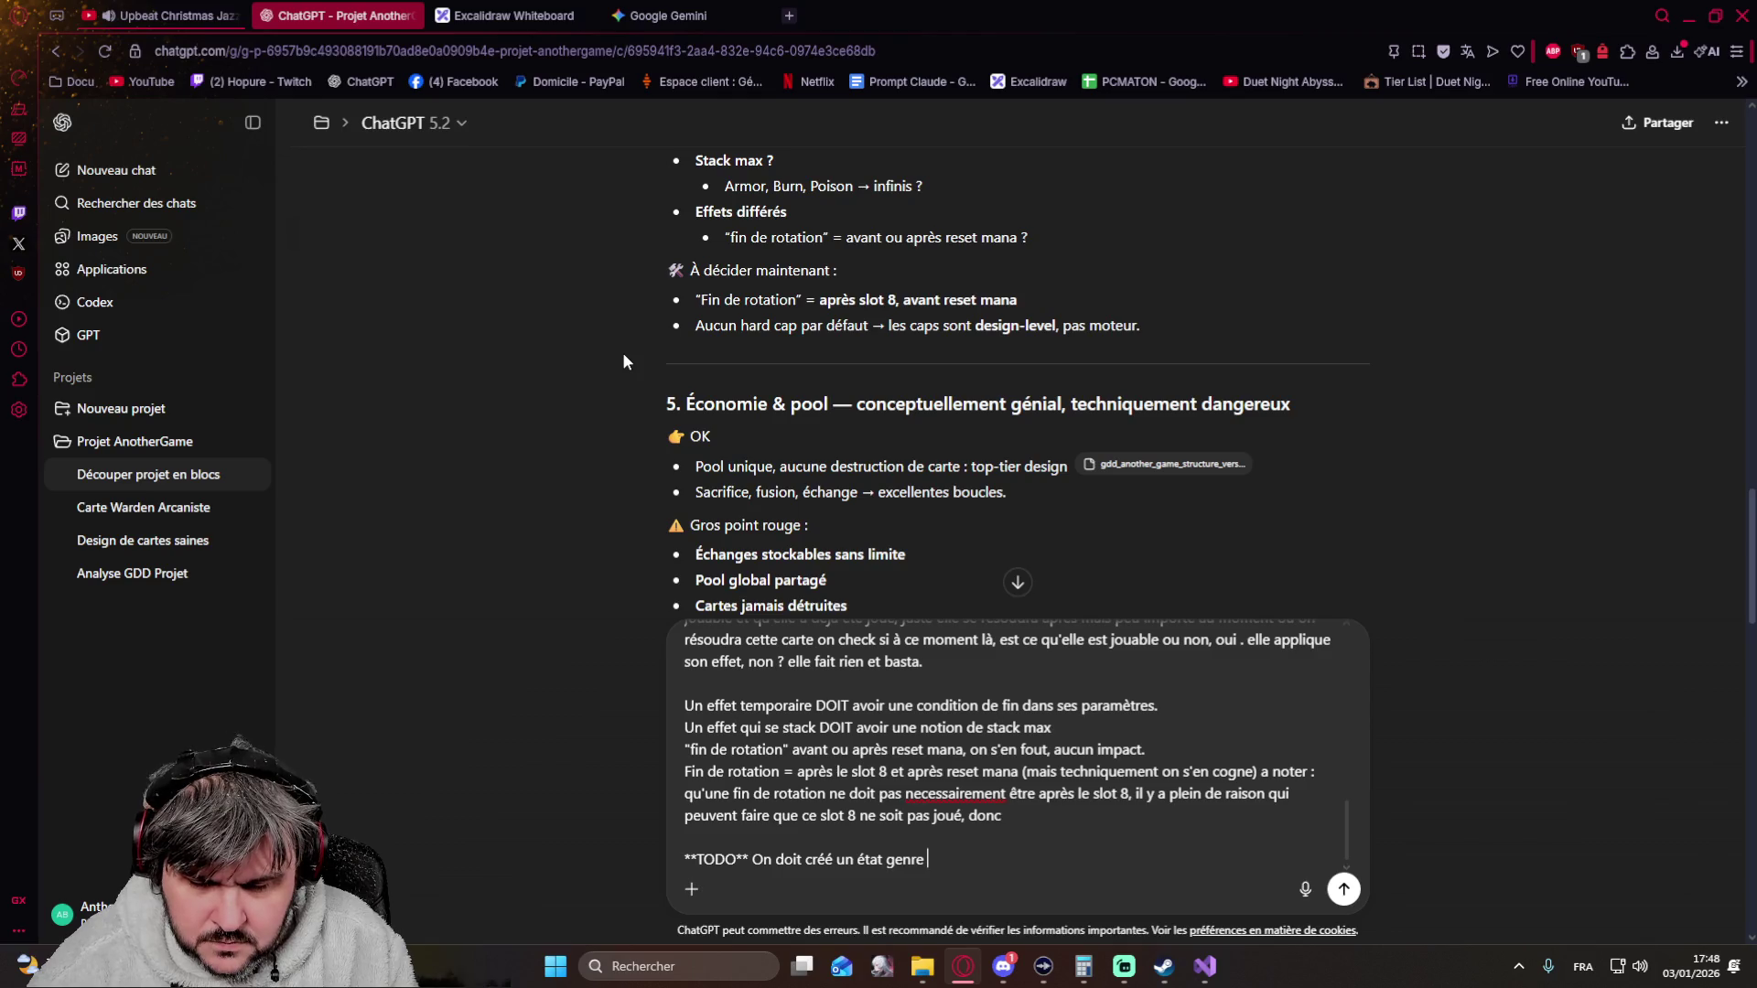
type(" Début de tour,")
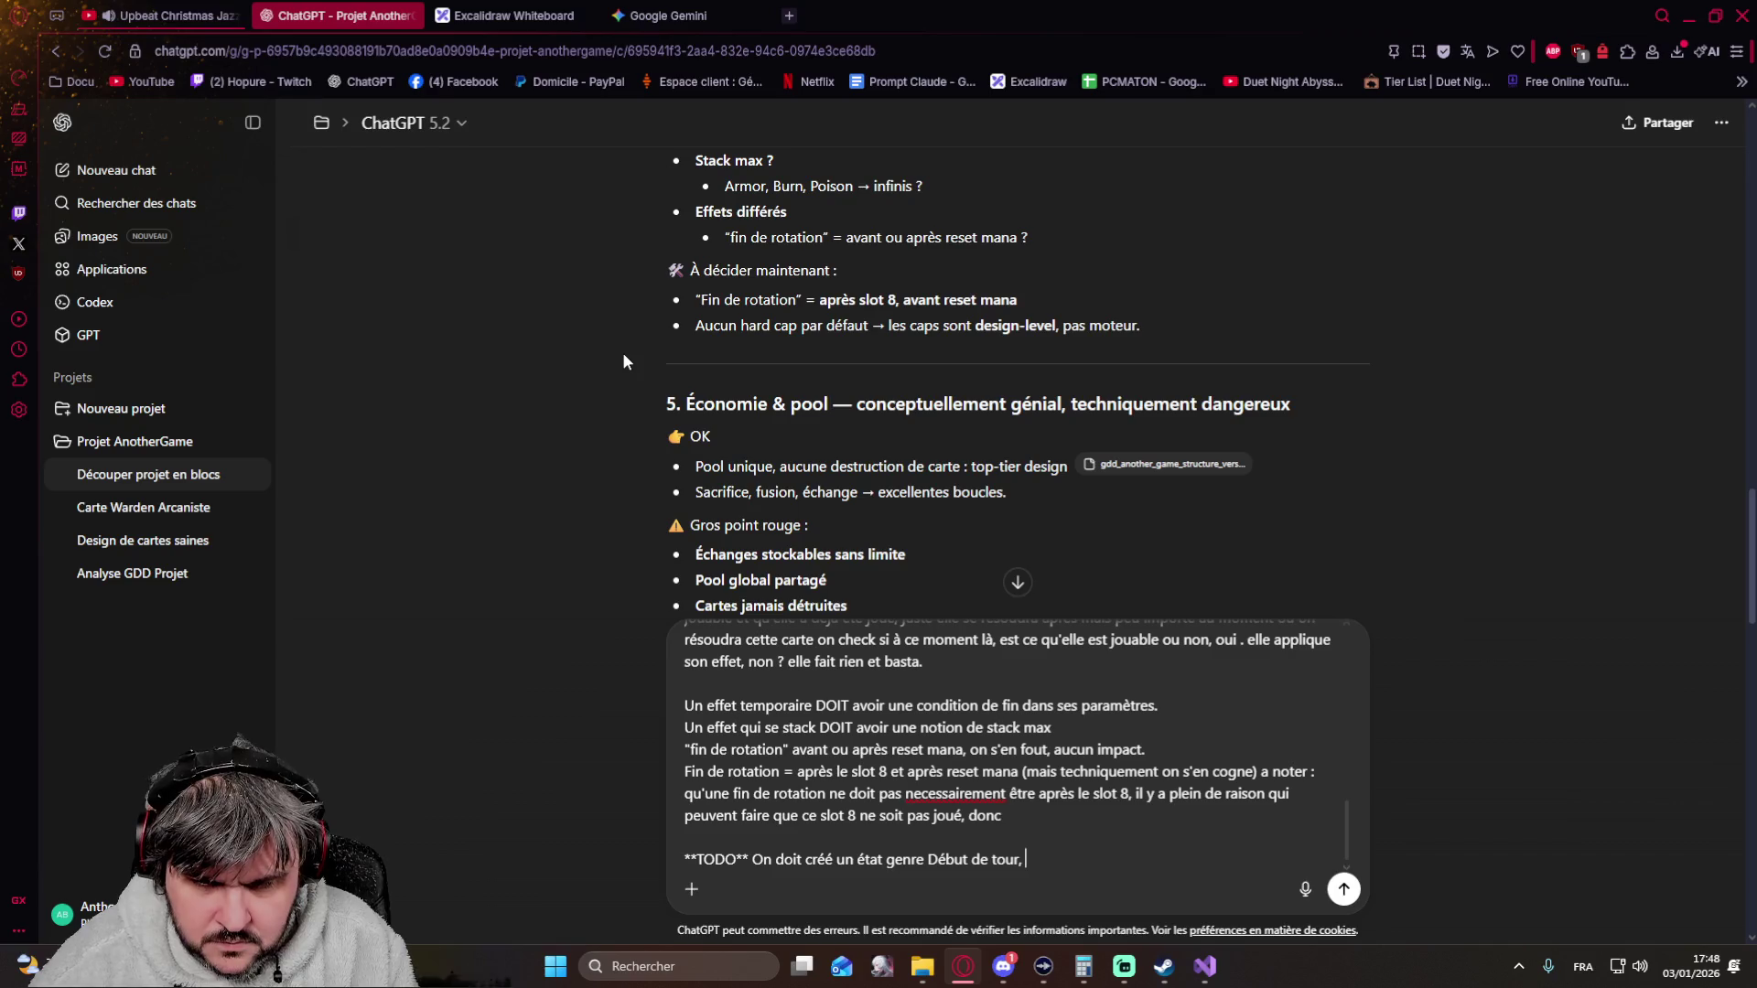
type(" SLot")
key("BackSpace")
key("BackSpace")
key("BackSpace")
type("lot 1....")
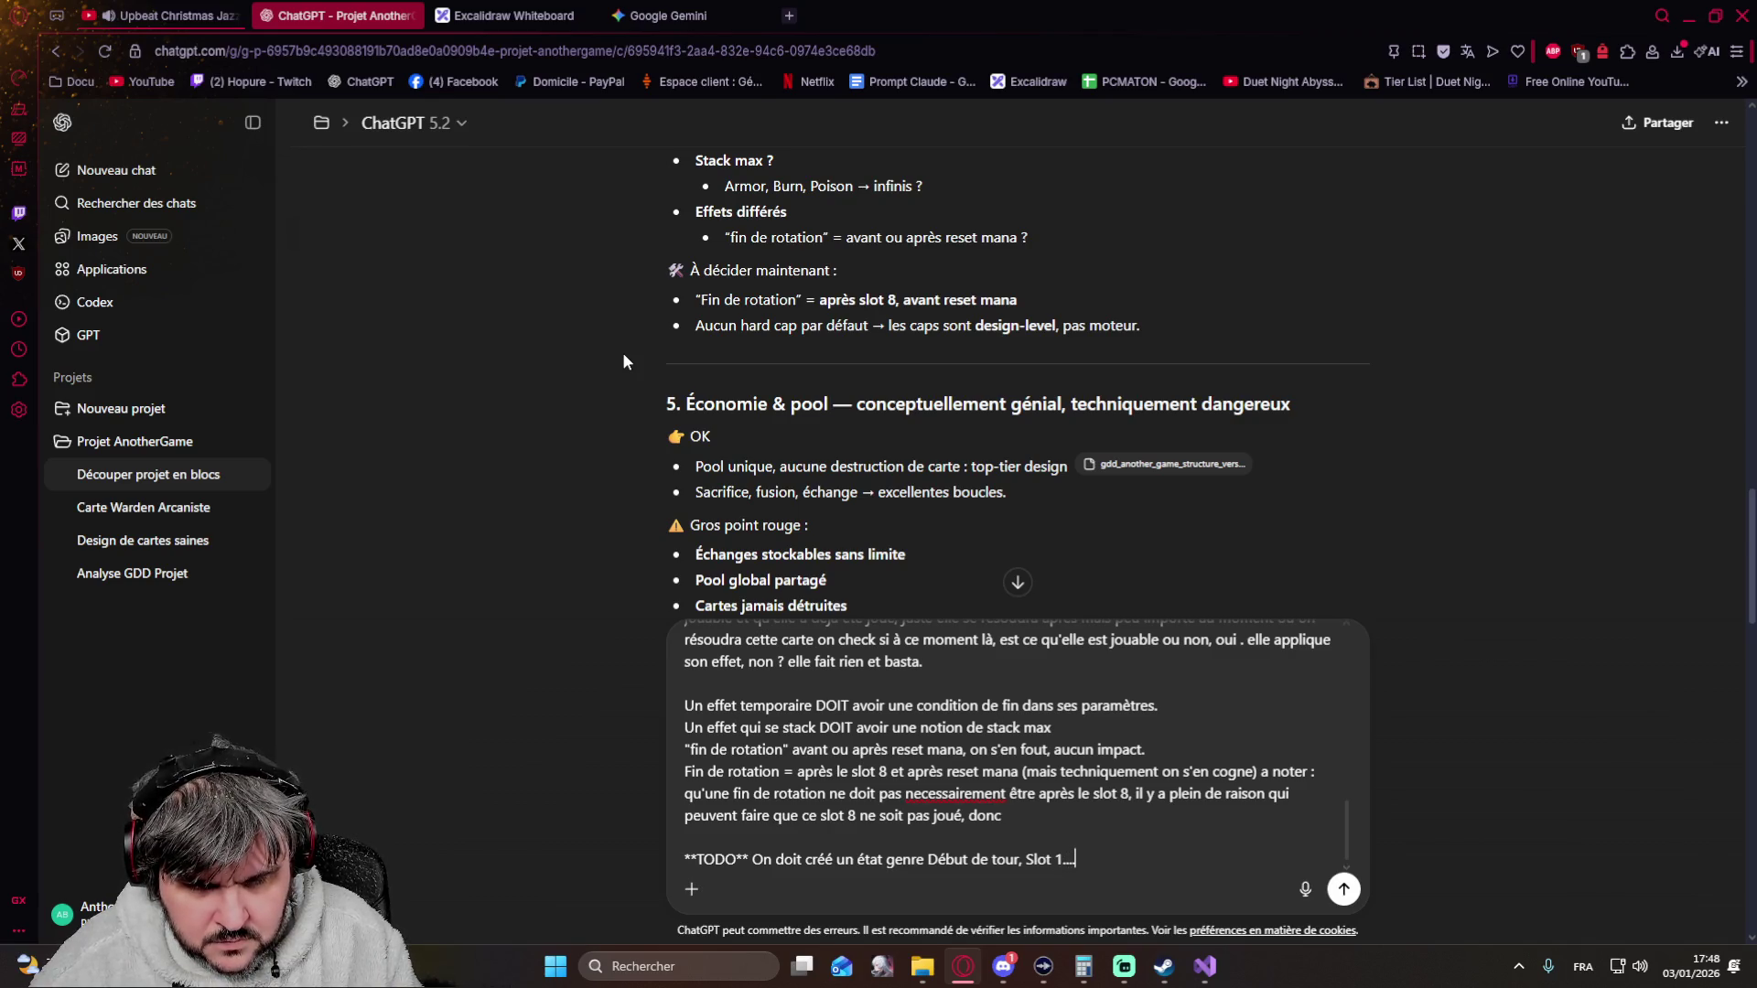
type("Slot8")
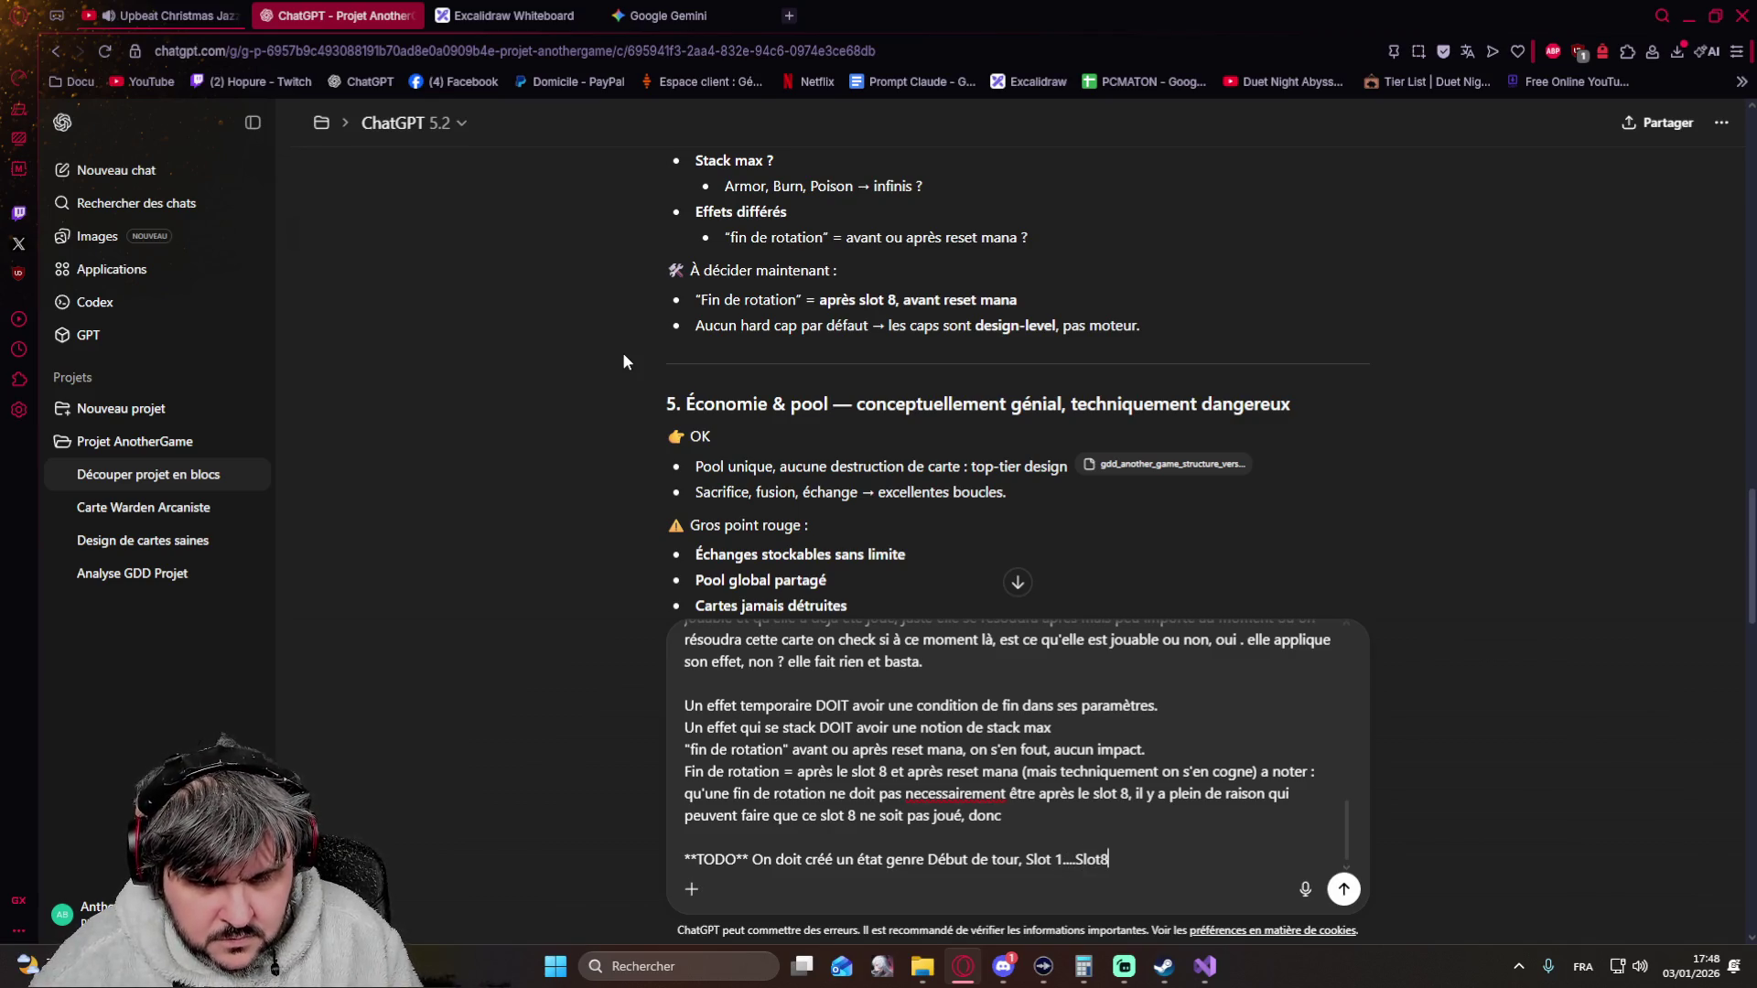
type(", Fin de tour, ")
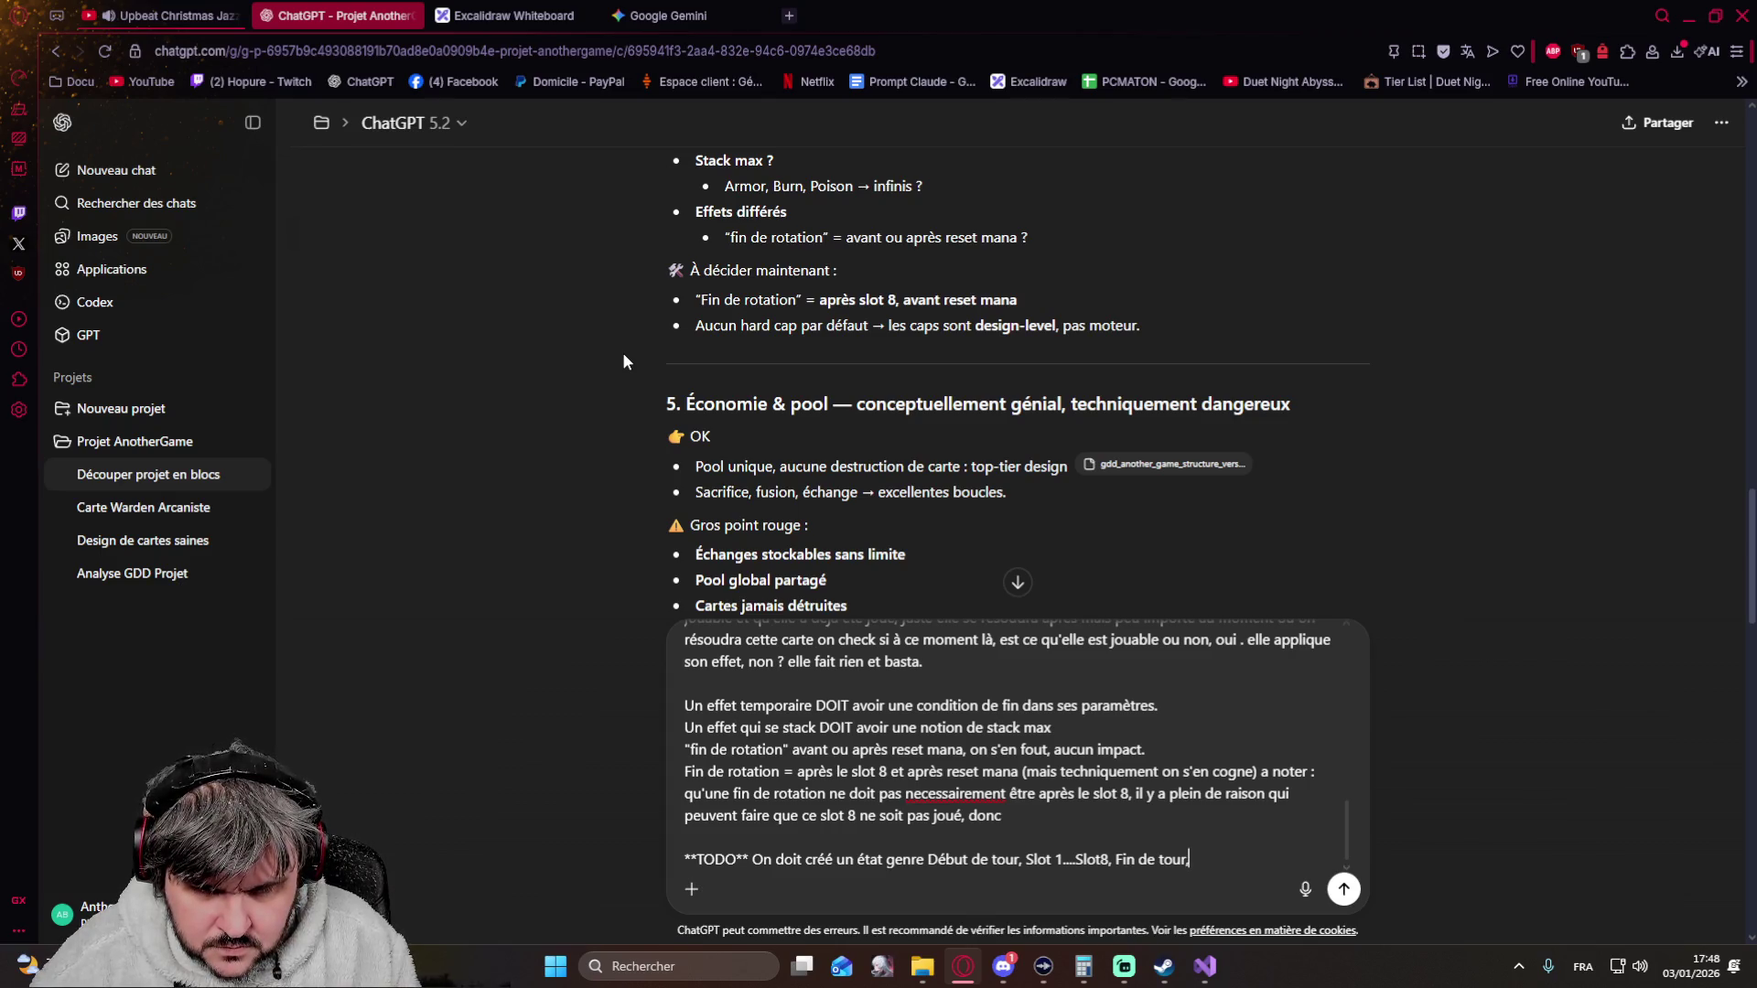
type("comme ça même si ")
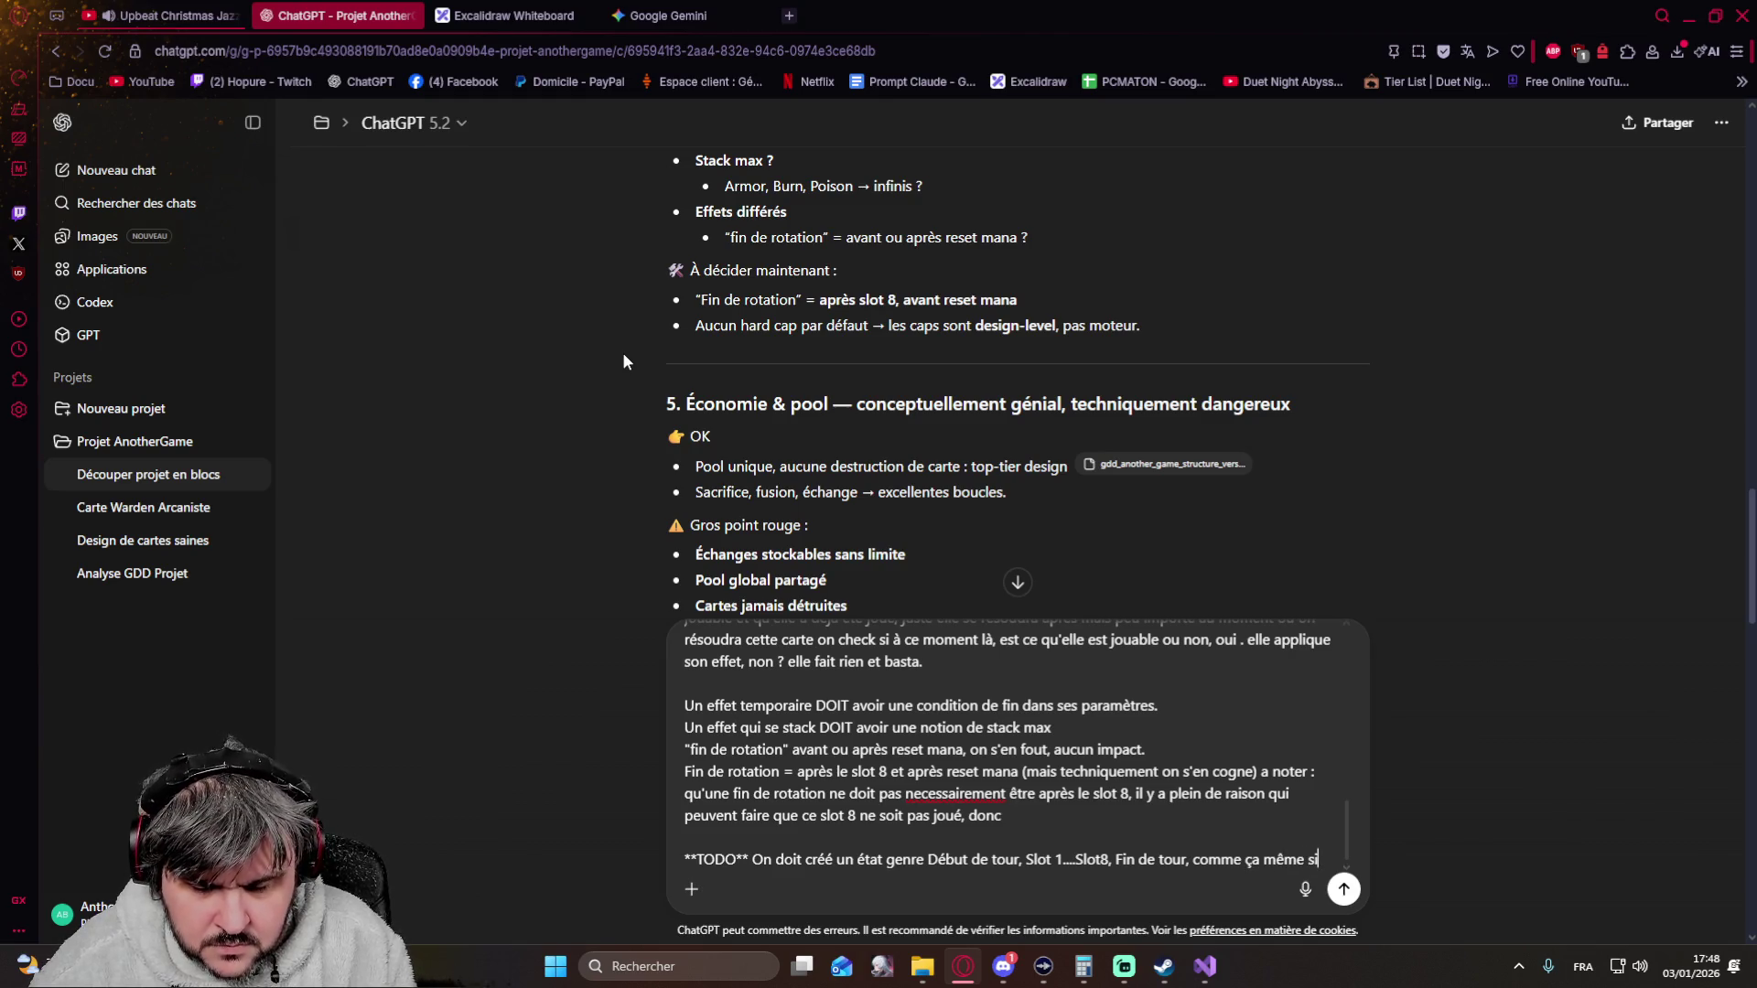
type("le joeuur ne")
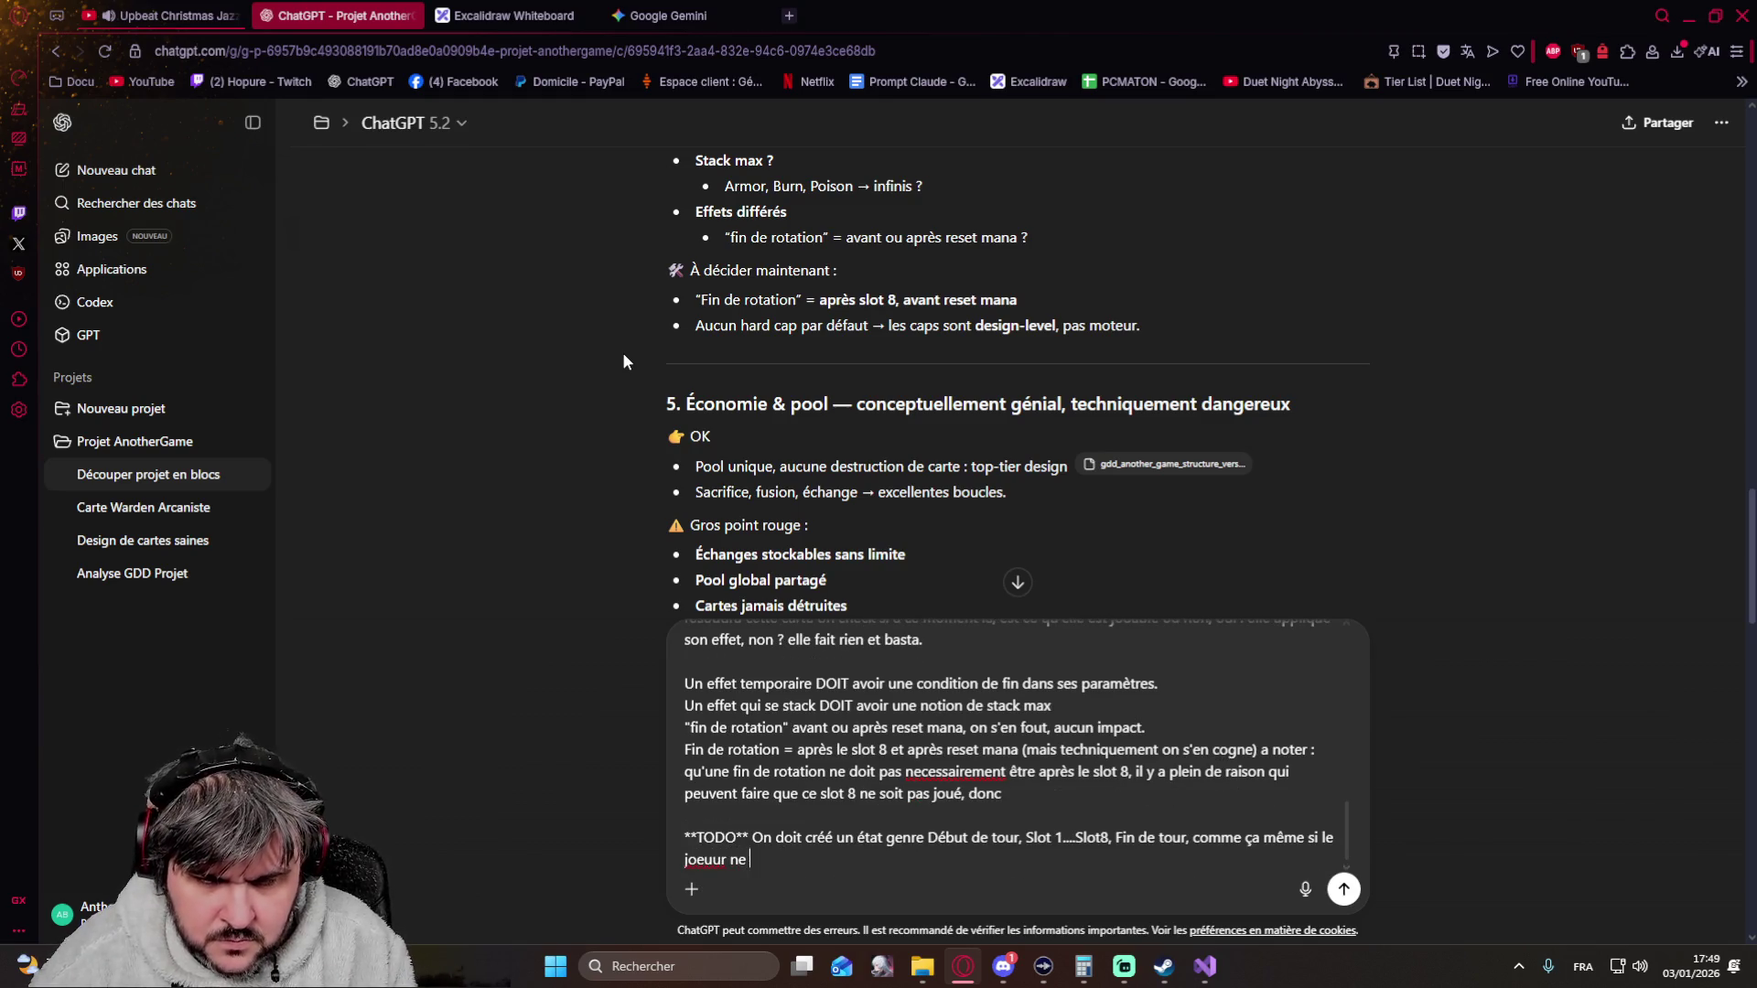
type(" passe pas")
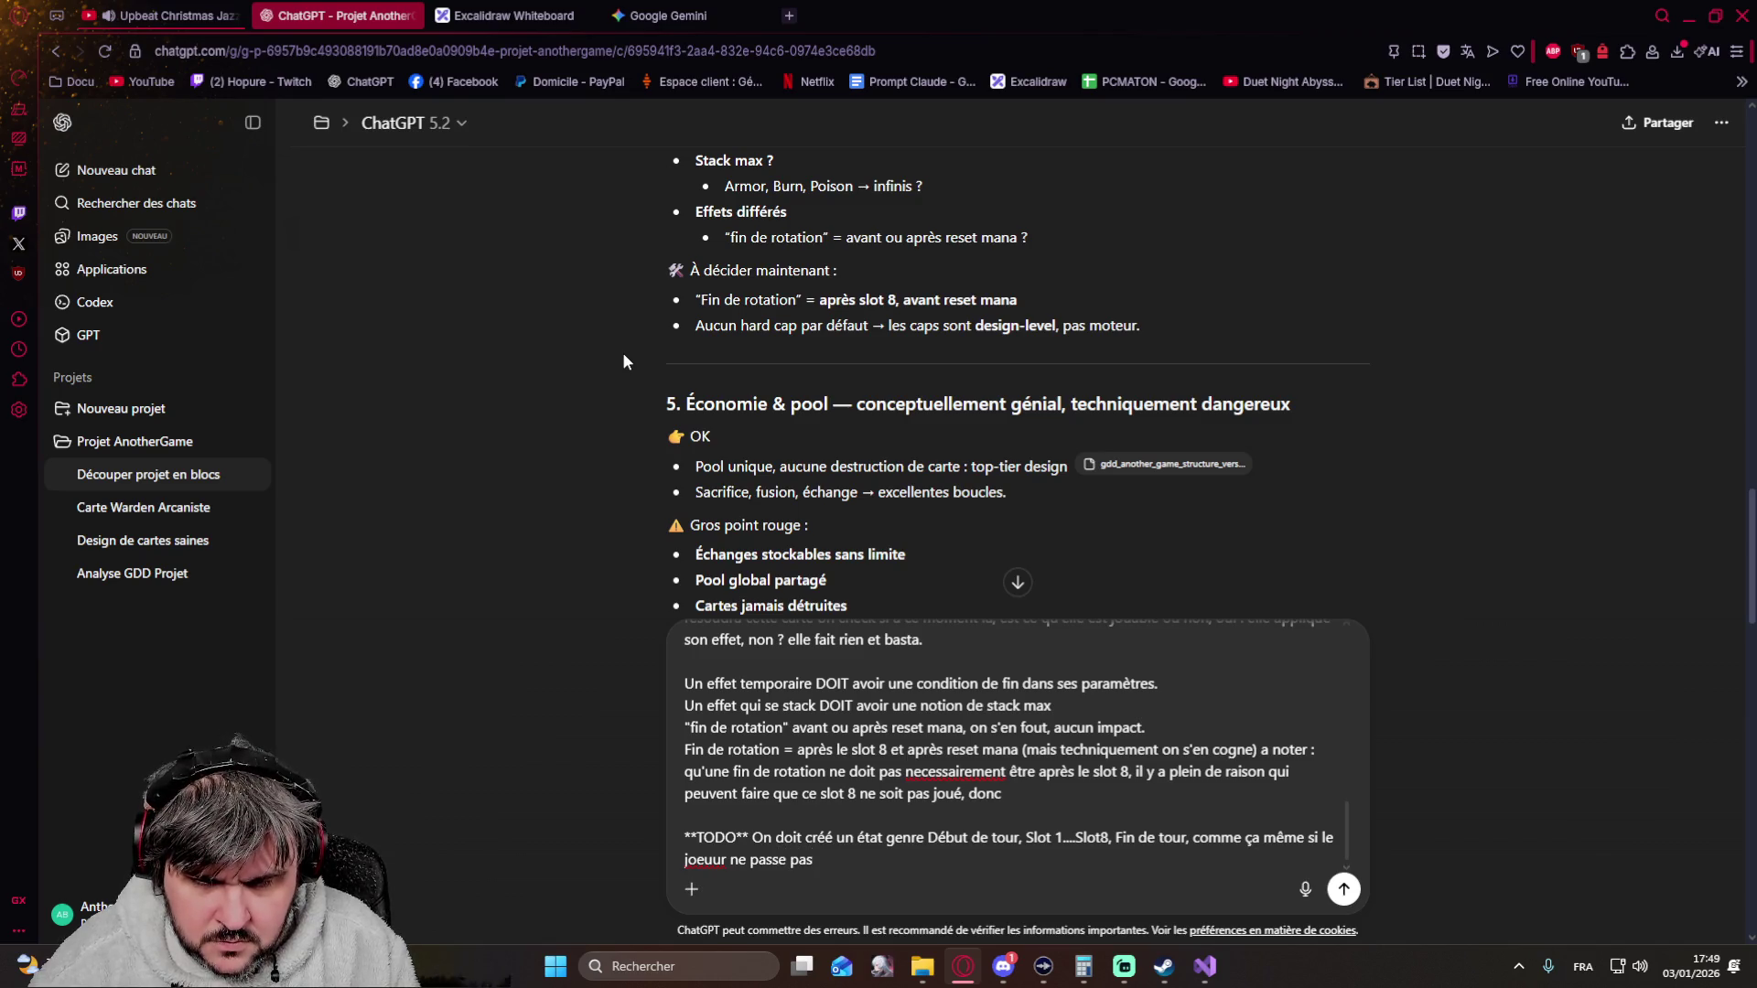
type(" par le slot 8, il doit forcément passer par l'étape fin de tour a")
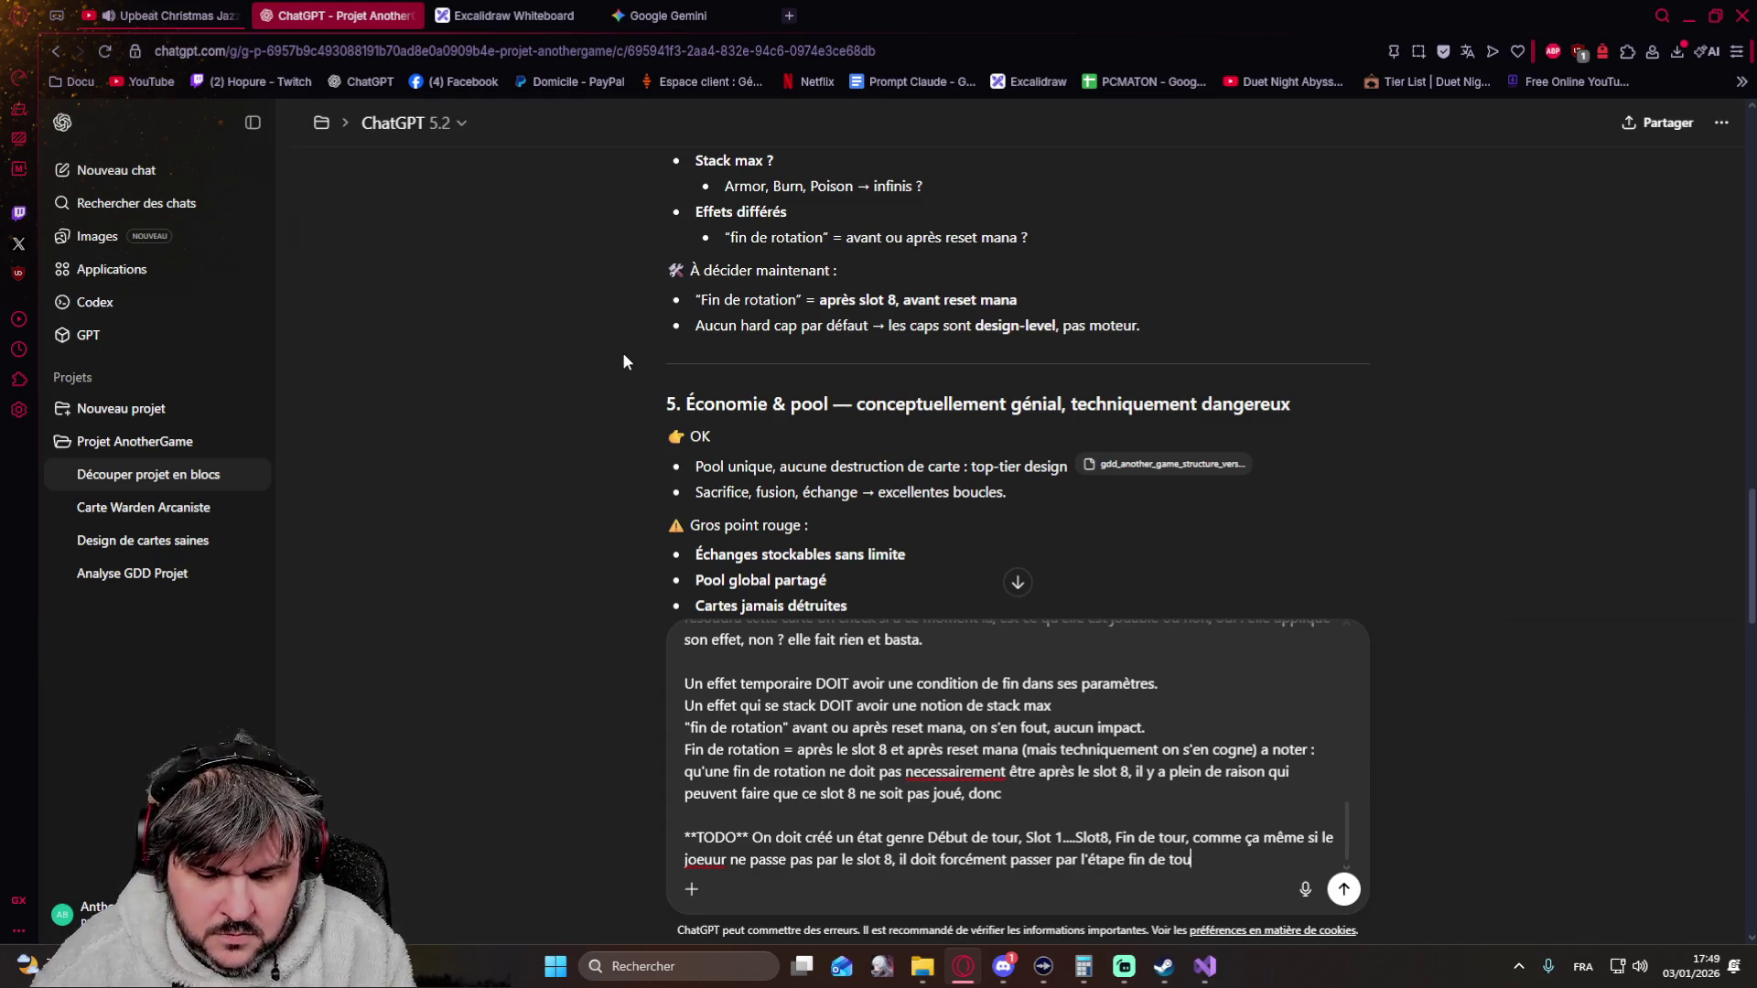
type("vant de")
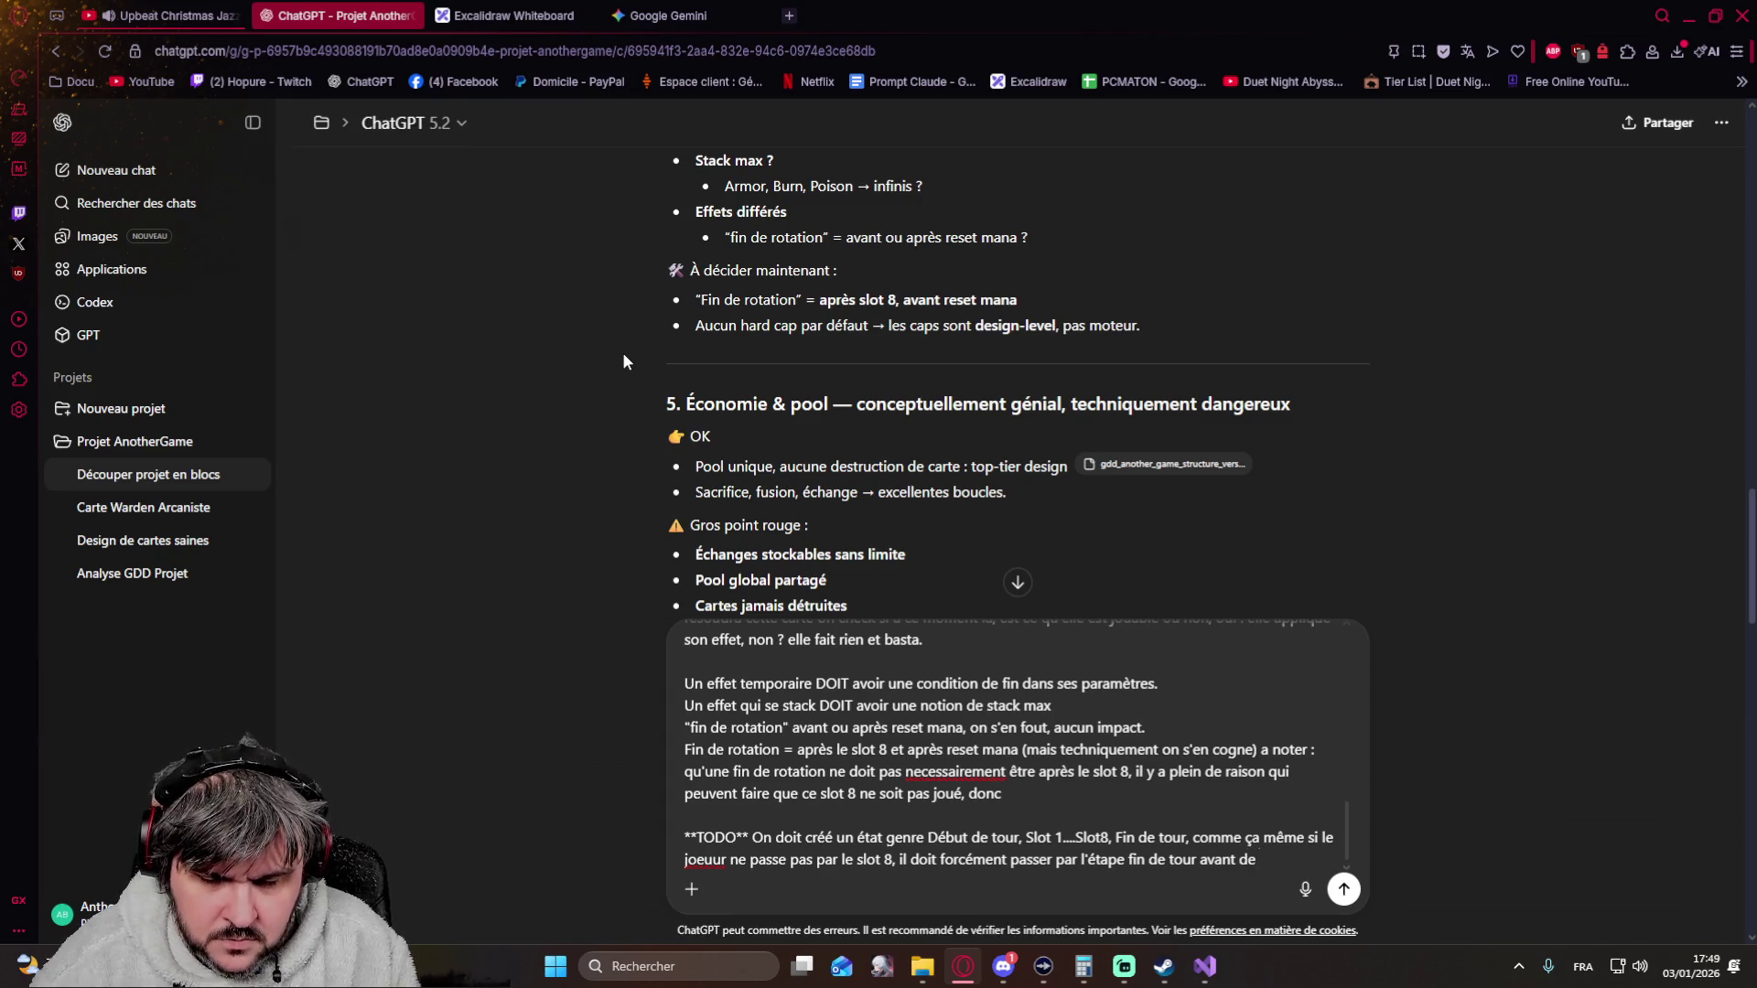
type(" repasser")
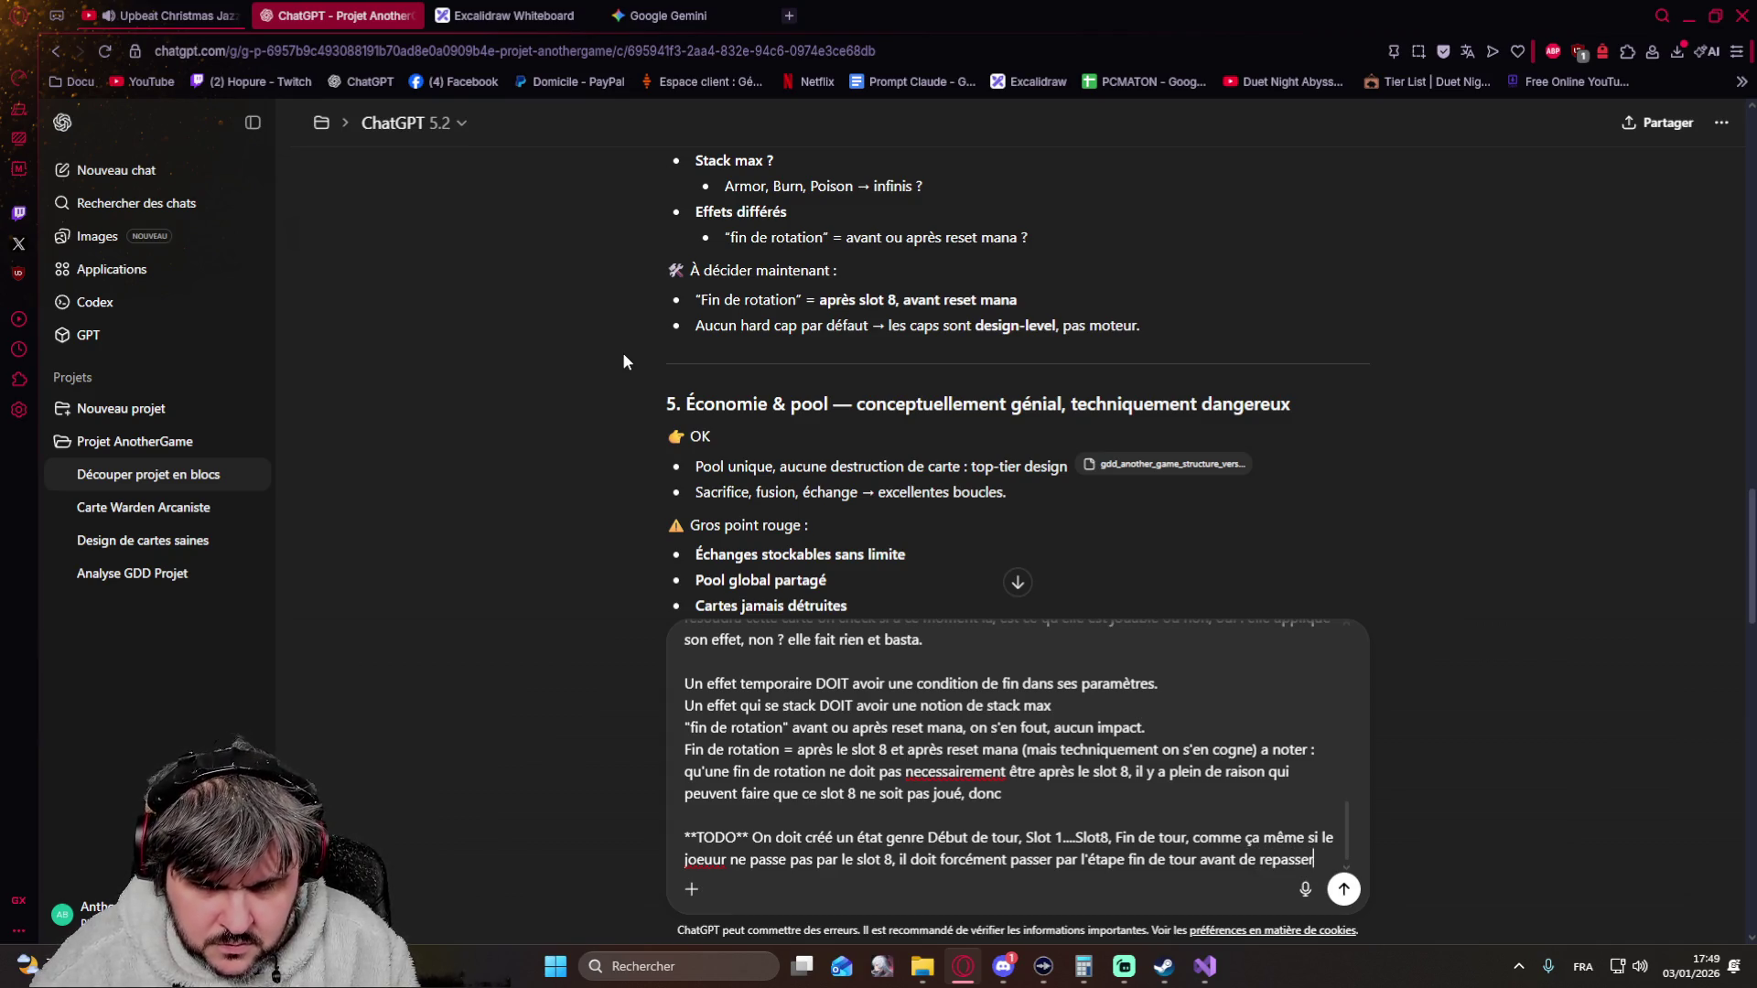
Replace 'tour' with 'rotation' in both 'Début de' and 'Fin de' on the TODO line
key("Up")
key("Up")
key("Up")
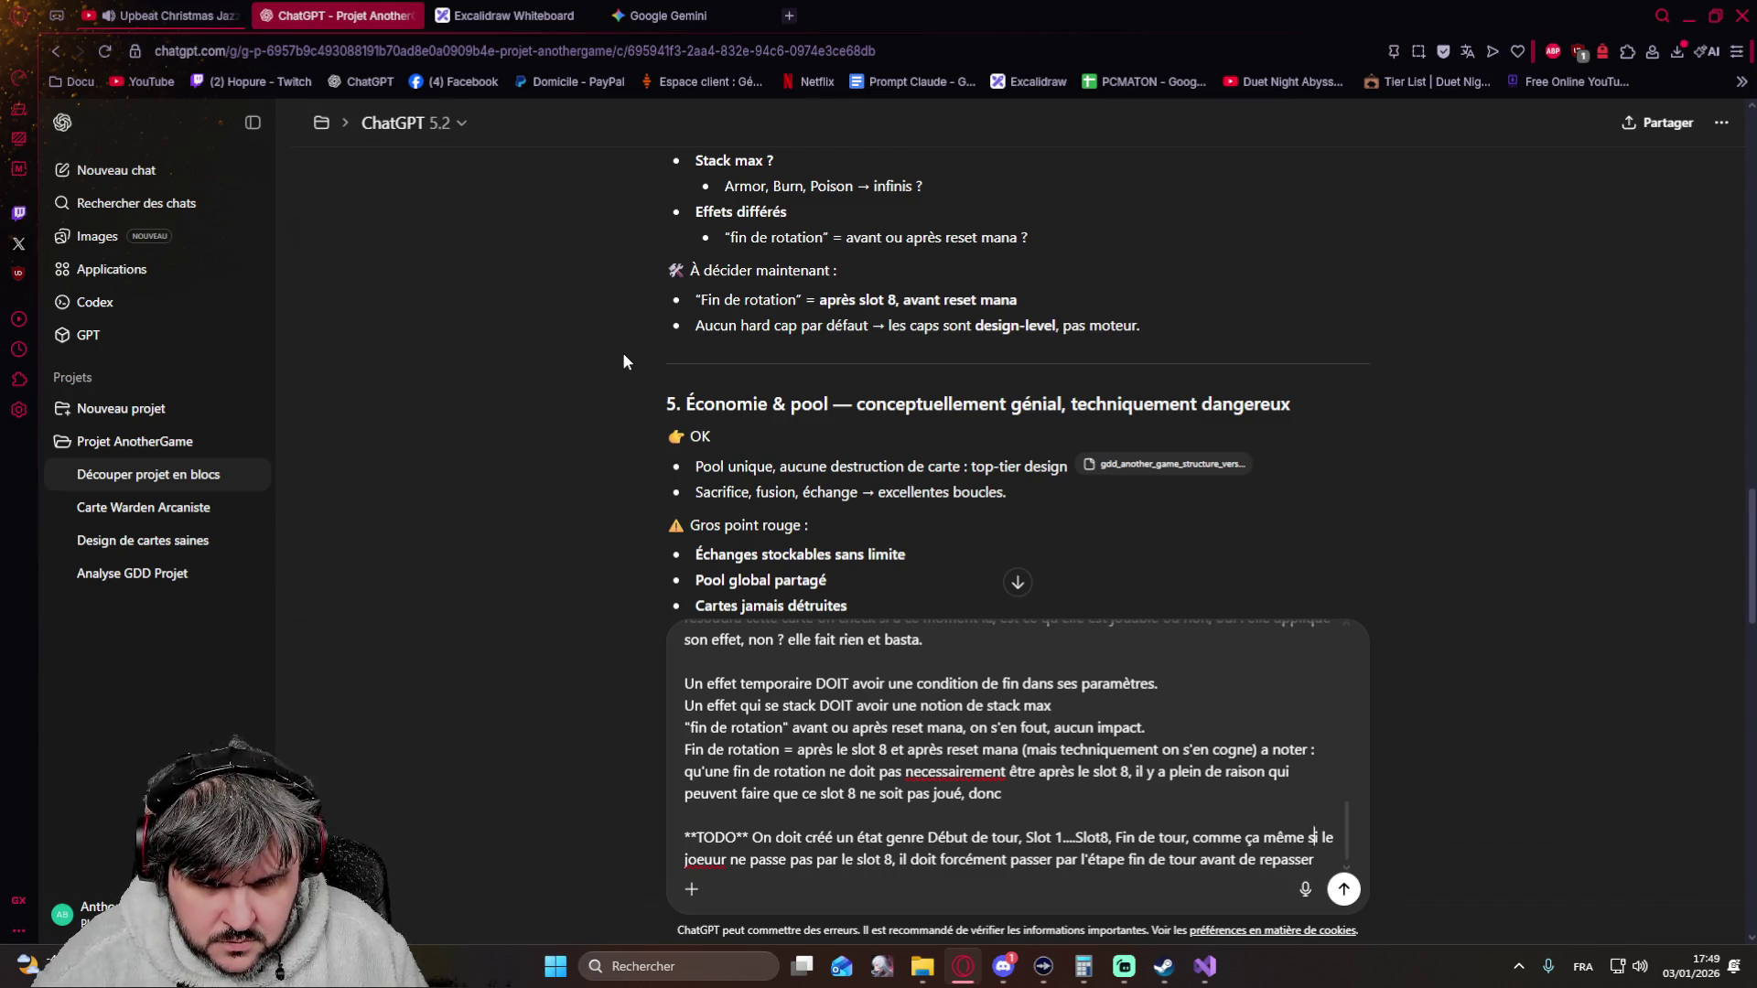
key("Left")
key("Left")
key("Left")
key("BackSpace")
key("BackSpace")
key("BackSpace")
key("BackSpace")
key("BackSpace")
type("rotation")
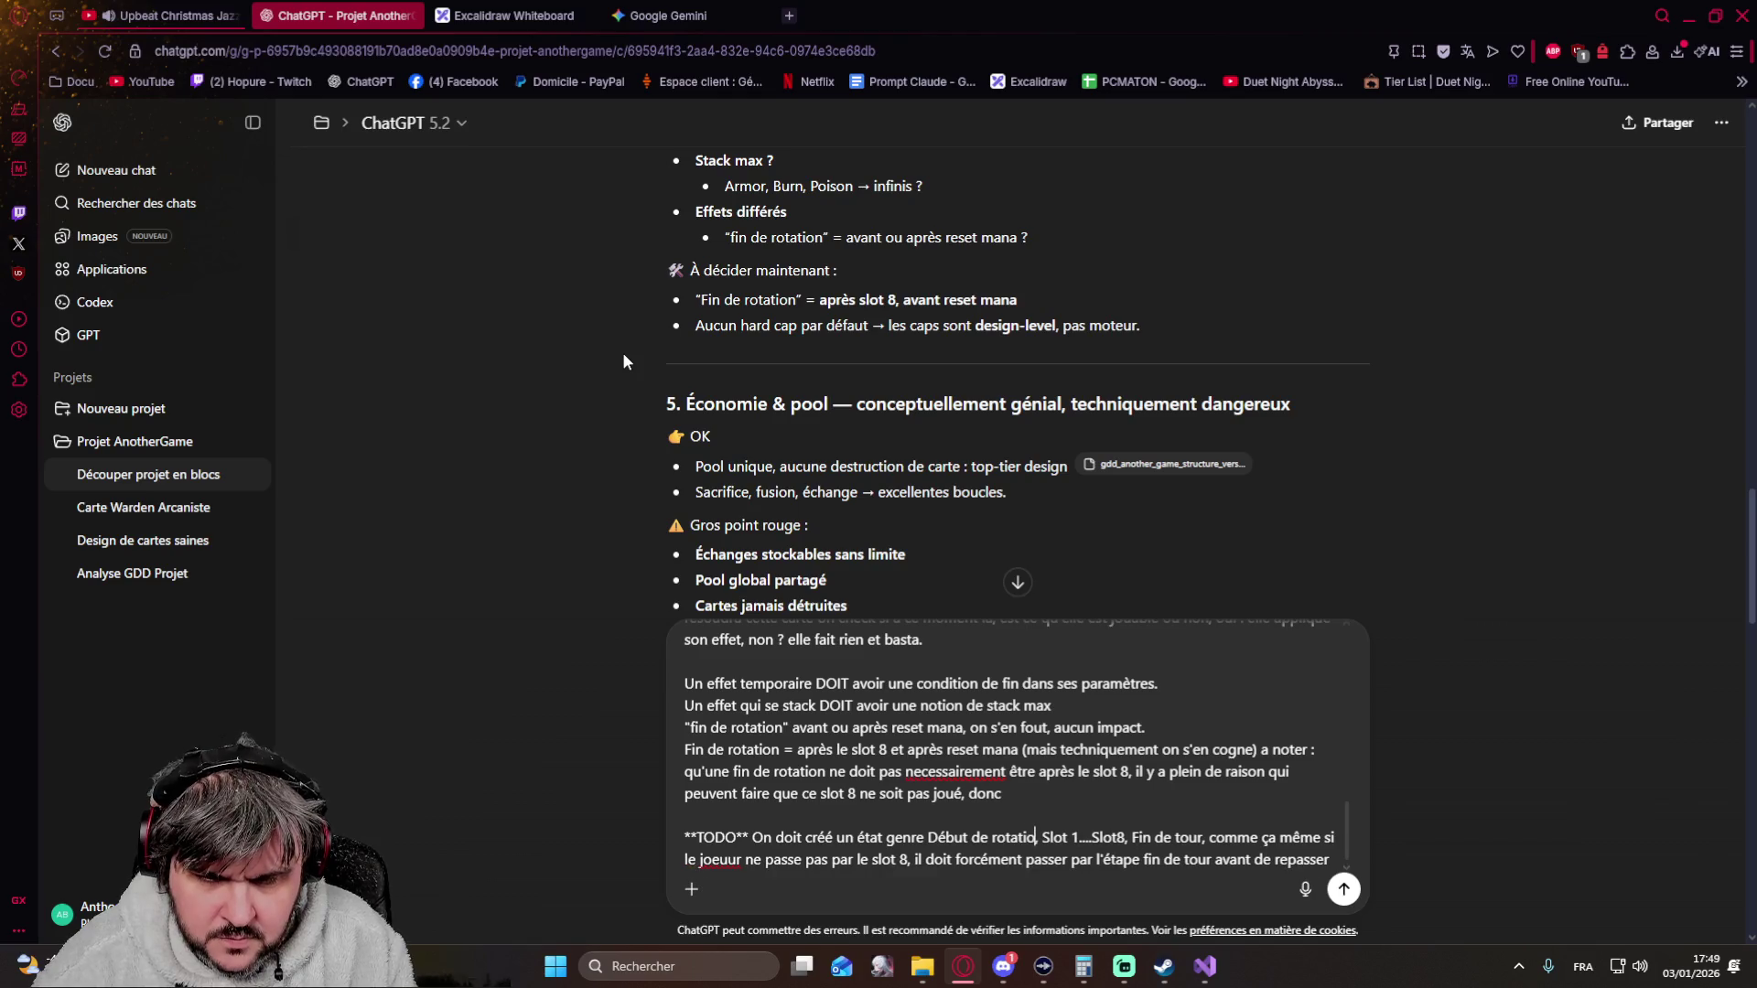
key("Right")
key("Right")
key("Delete")
key("Delete")
key("Delete")
key("Delete")
key("Delete")
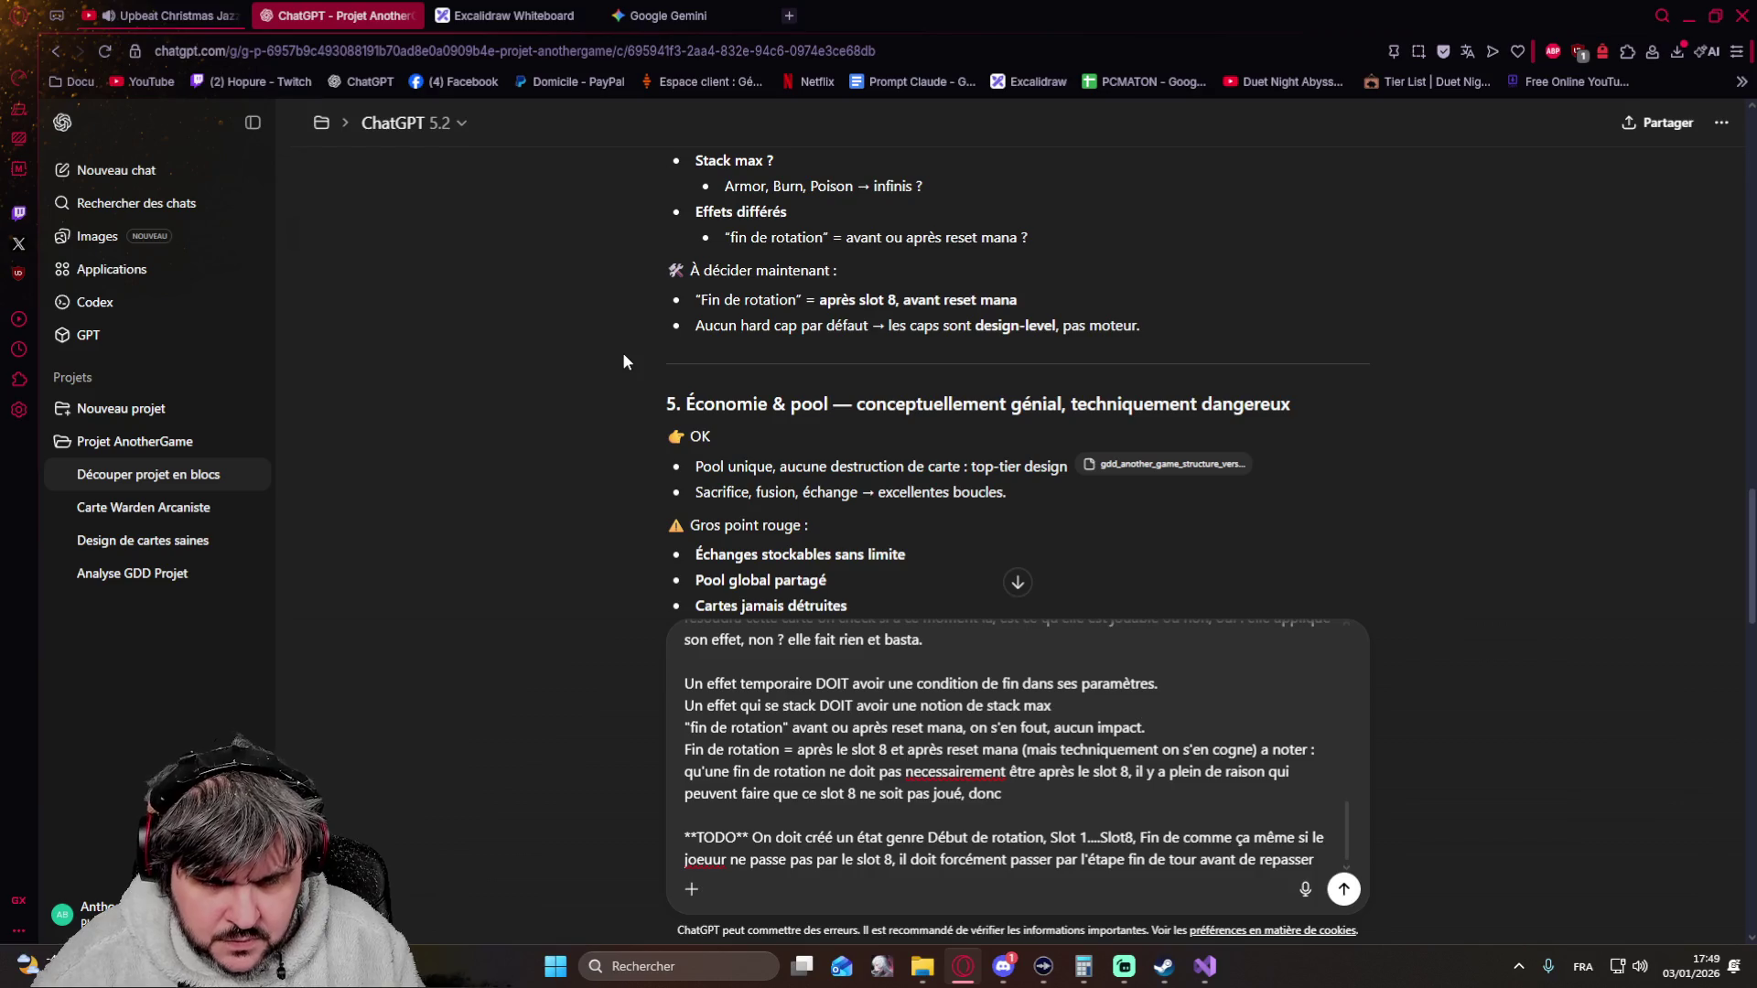
type("rotation,")
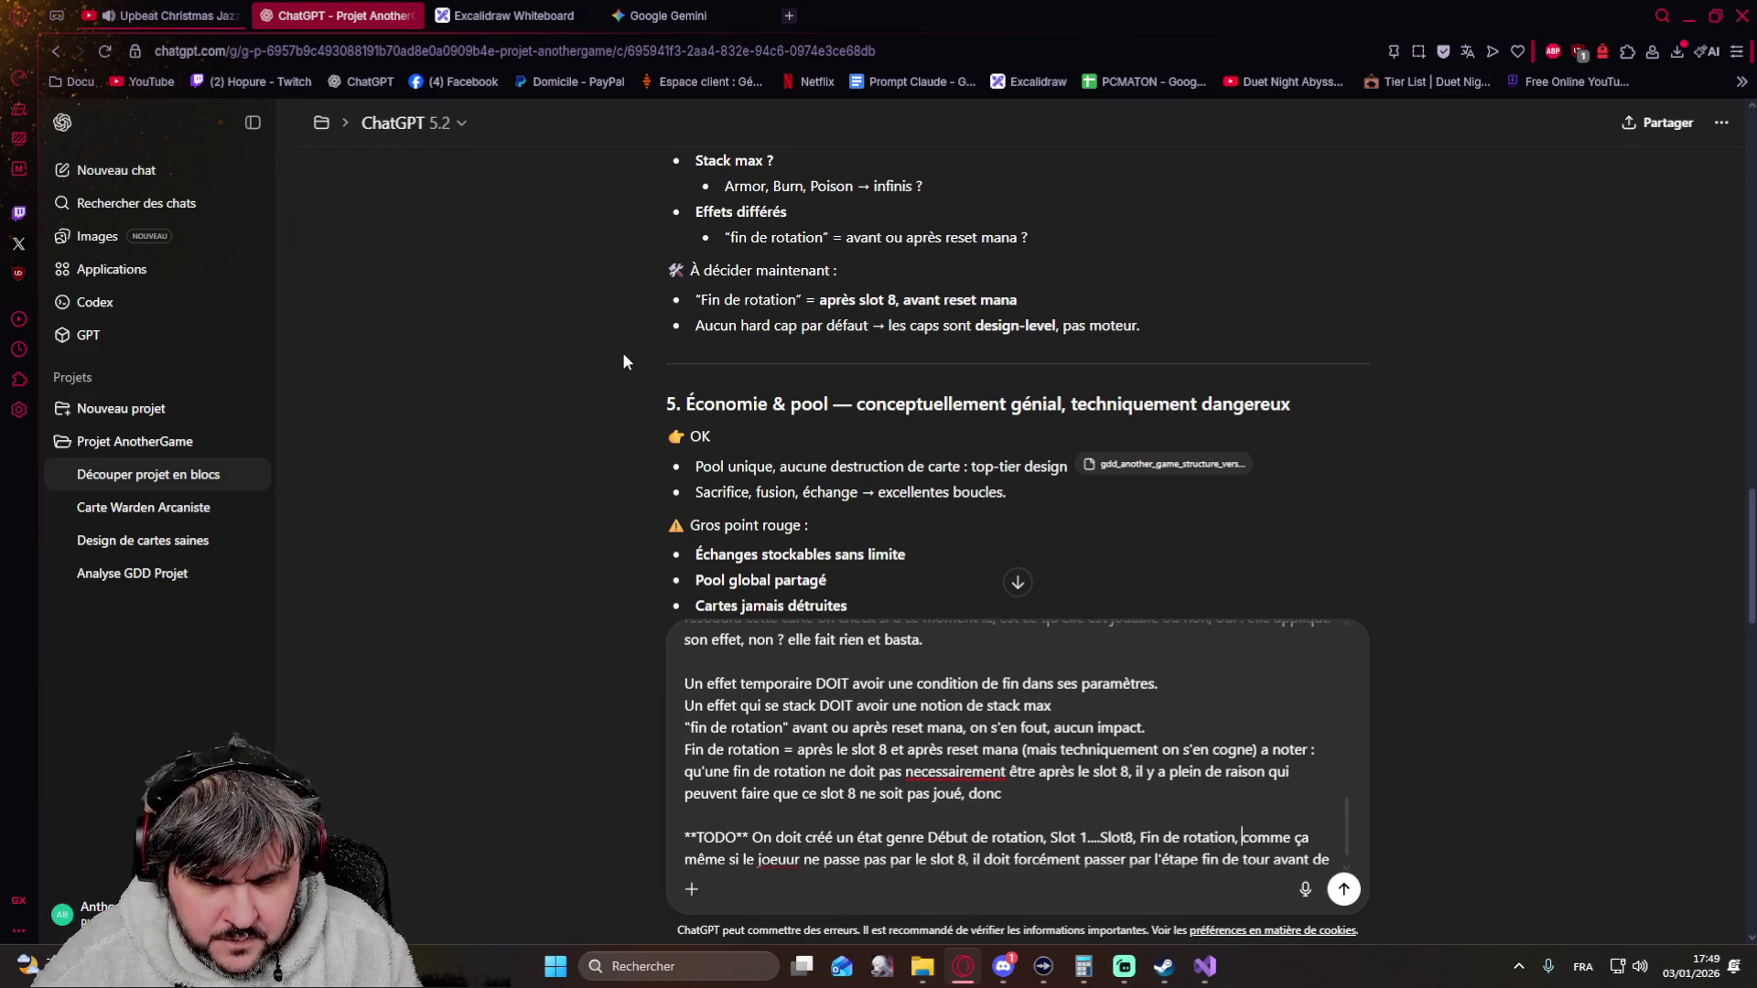
Rewrite the note's ending 'avant de repasser' so Fin de rotation is always reached, then leave a blank line
key("Down")
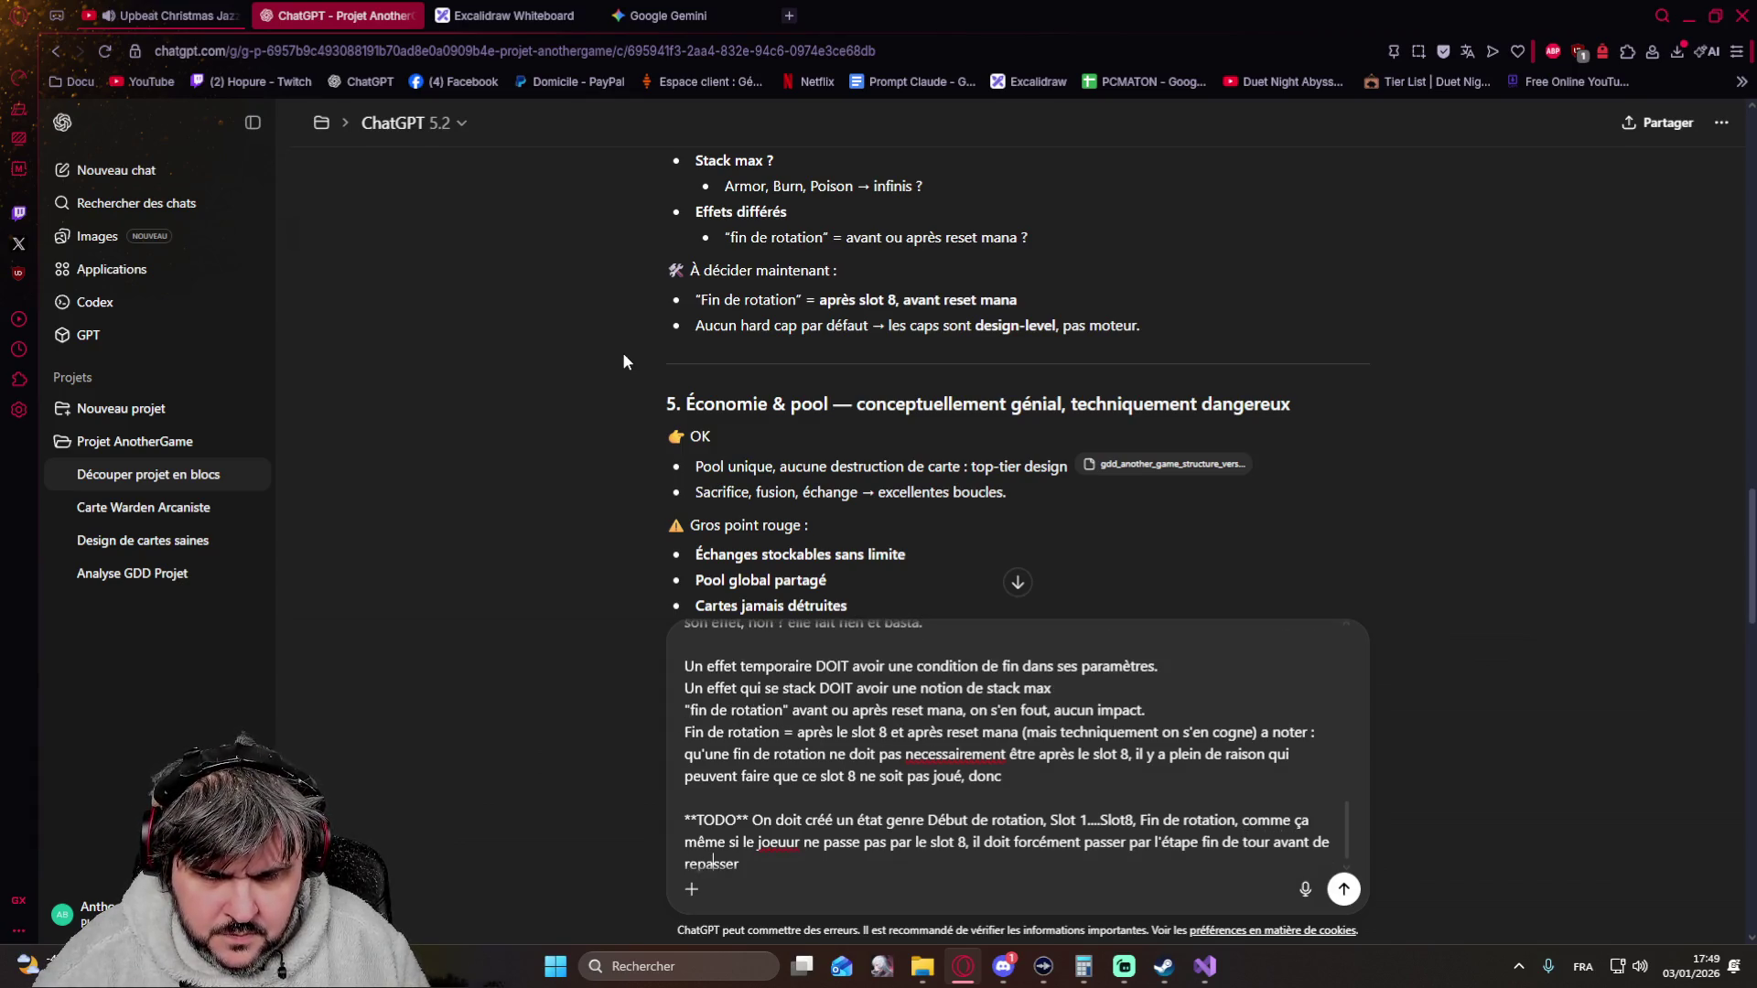
key("End")
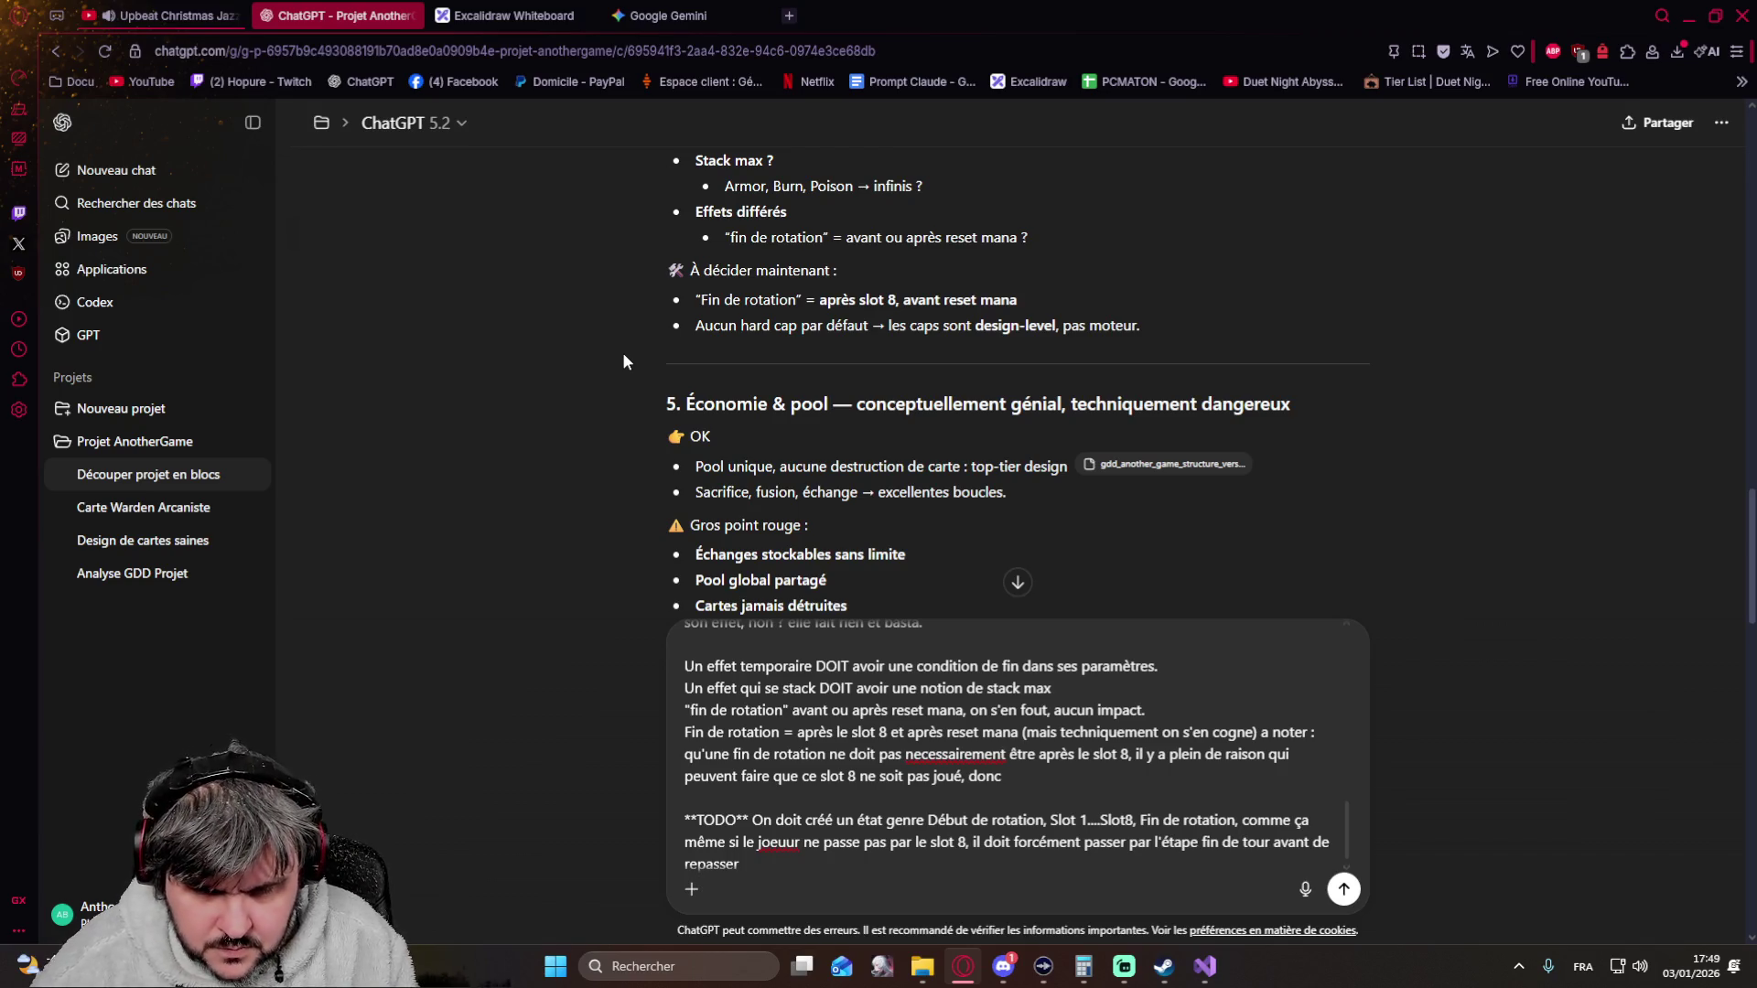
key("BackSpace")
key("BackSpace")
key("BackSpace")
key("BackSpace")
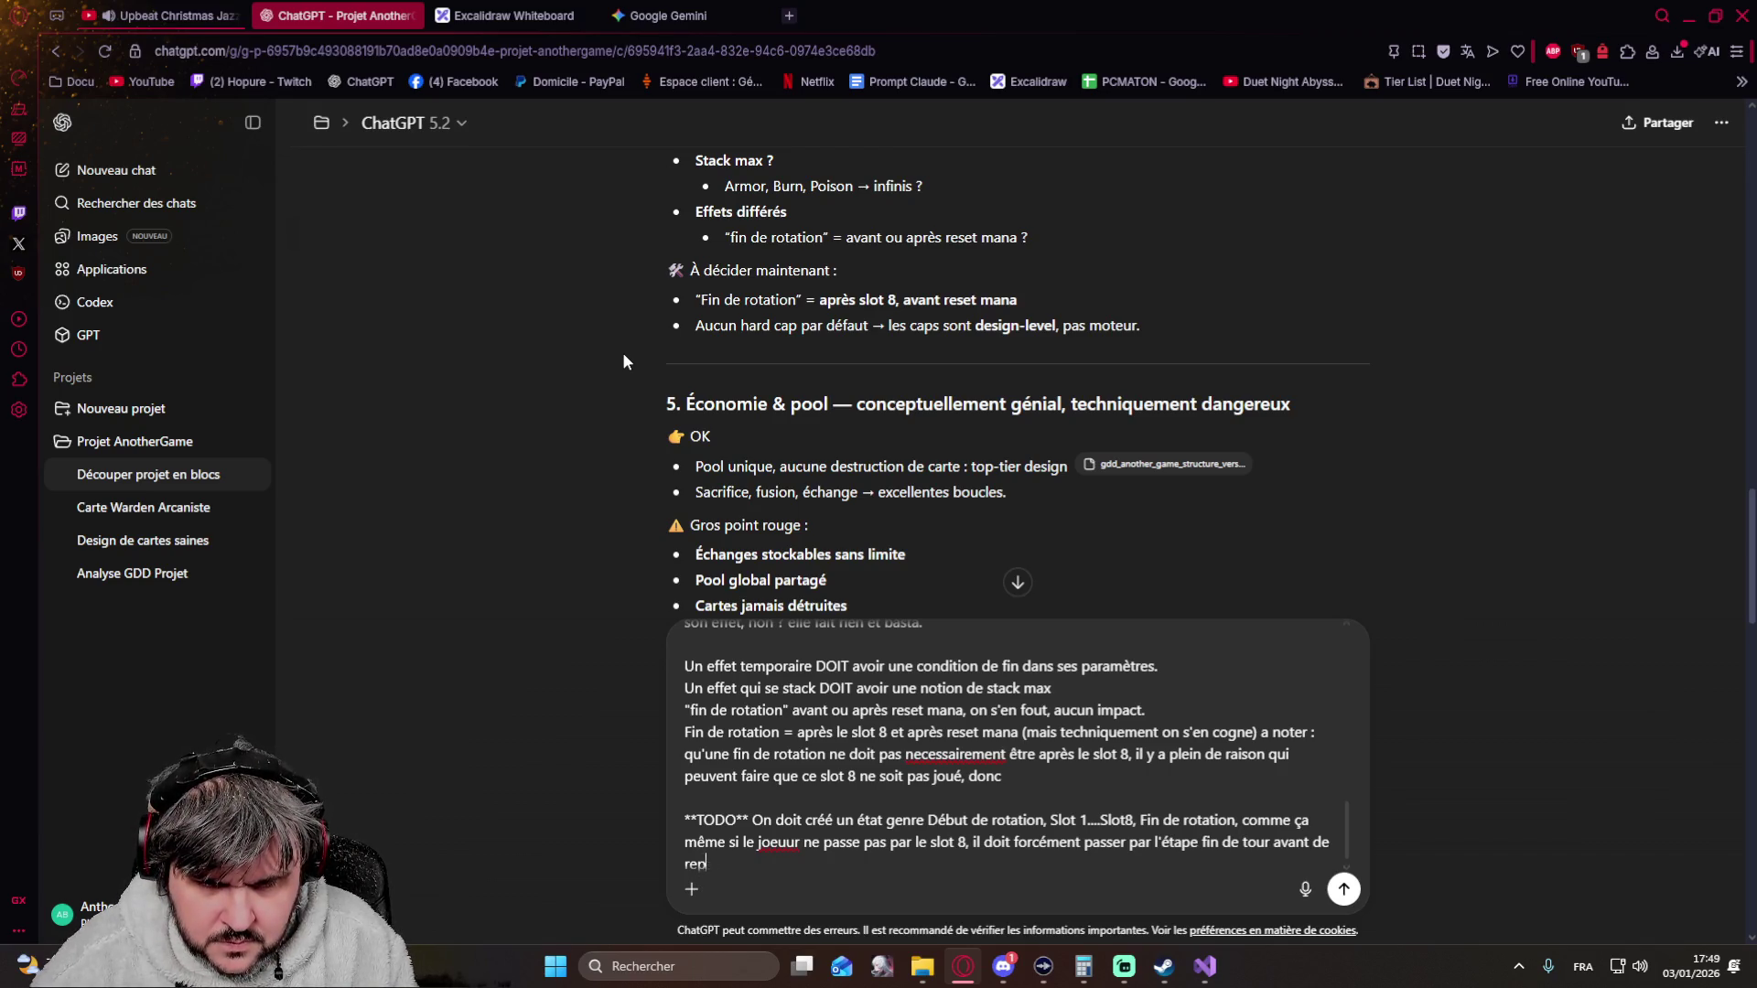
key("BackSpace")
key("BackSpace")
key("BackSpace")
key("BackSpace")
key("BackSpace")
key("BackSpace")
key("BackSpace")
key("BackSpace")
key("BackSpace")
key("BackSpace")
type("et activer")
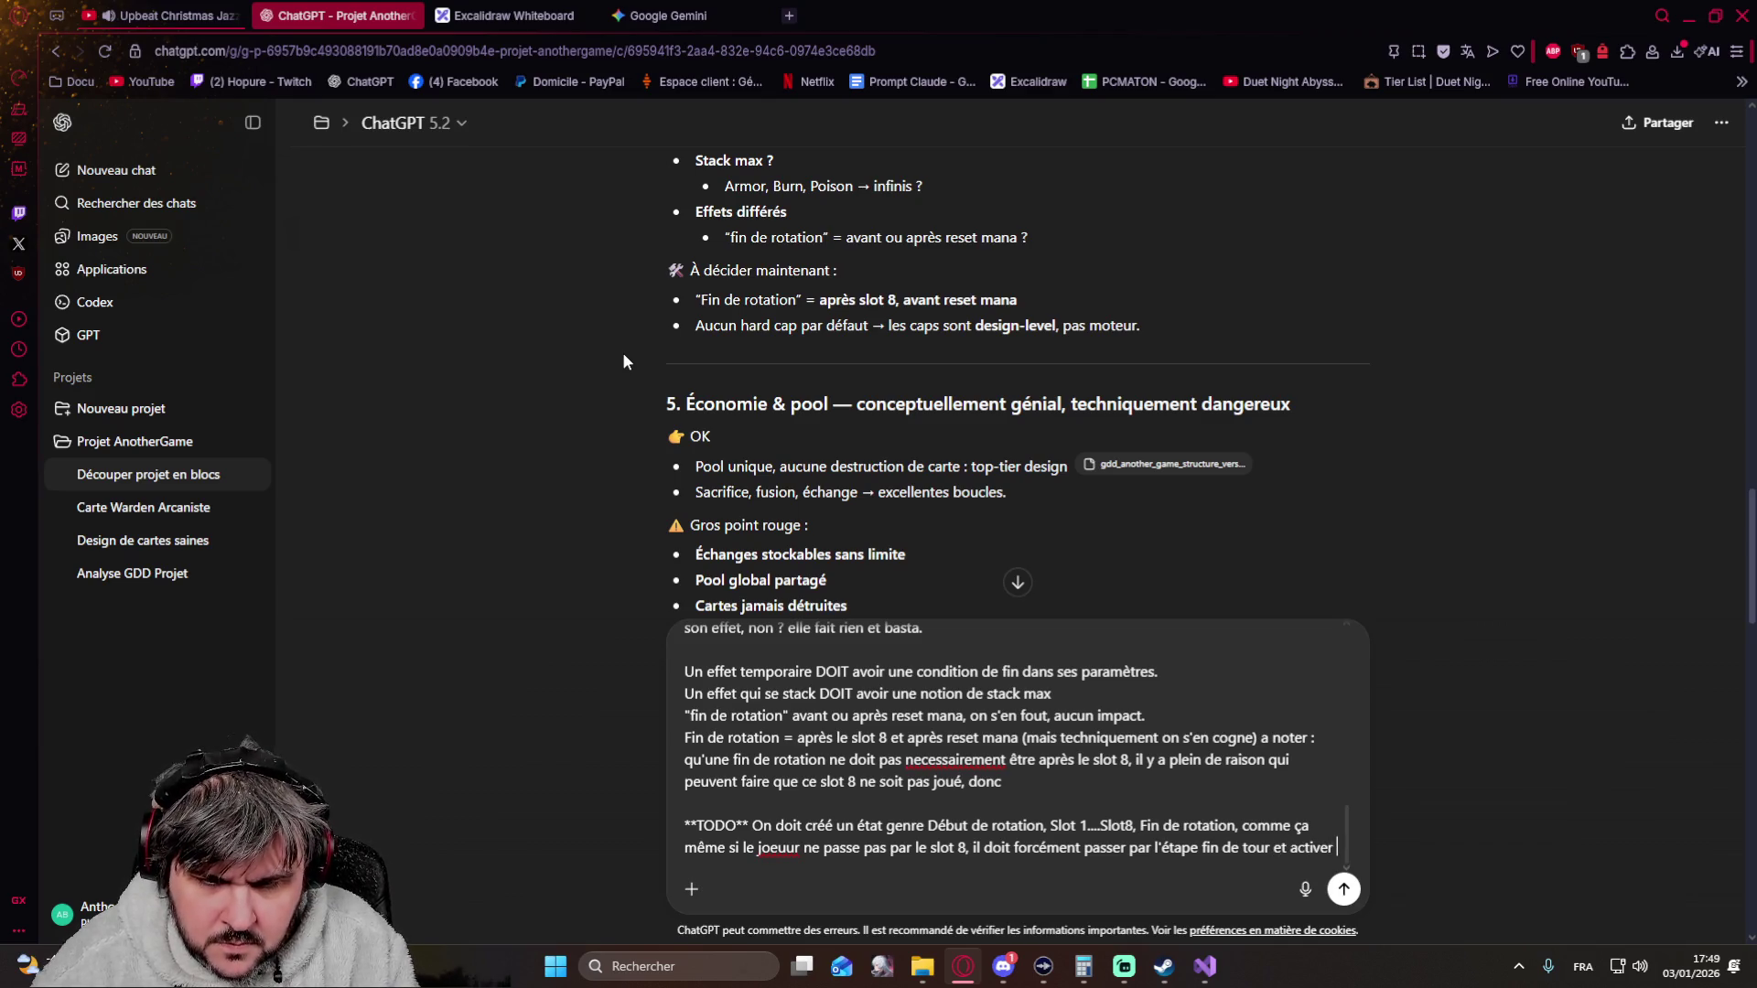
type(" les effet qui en dependent")
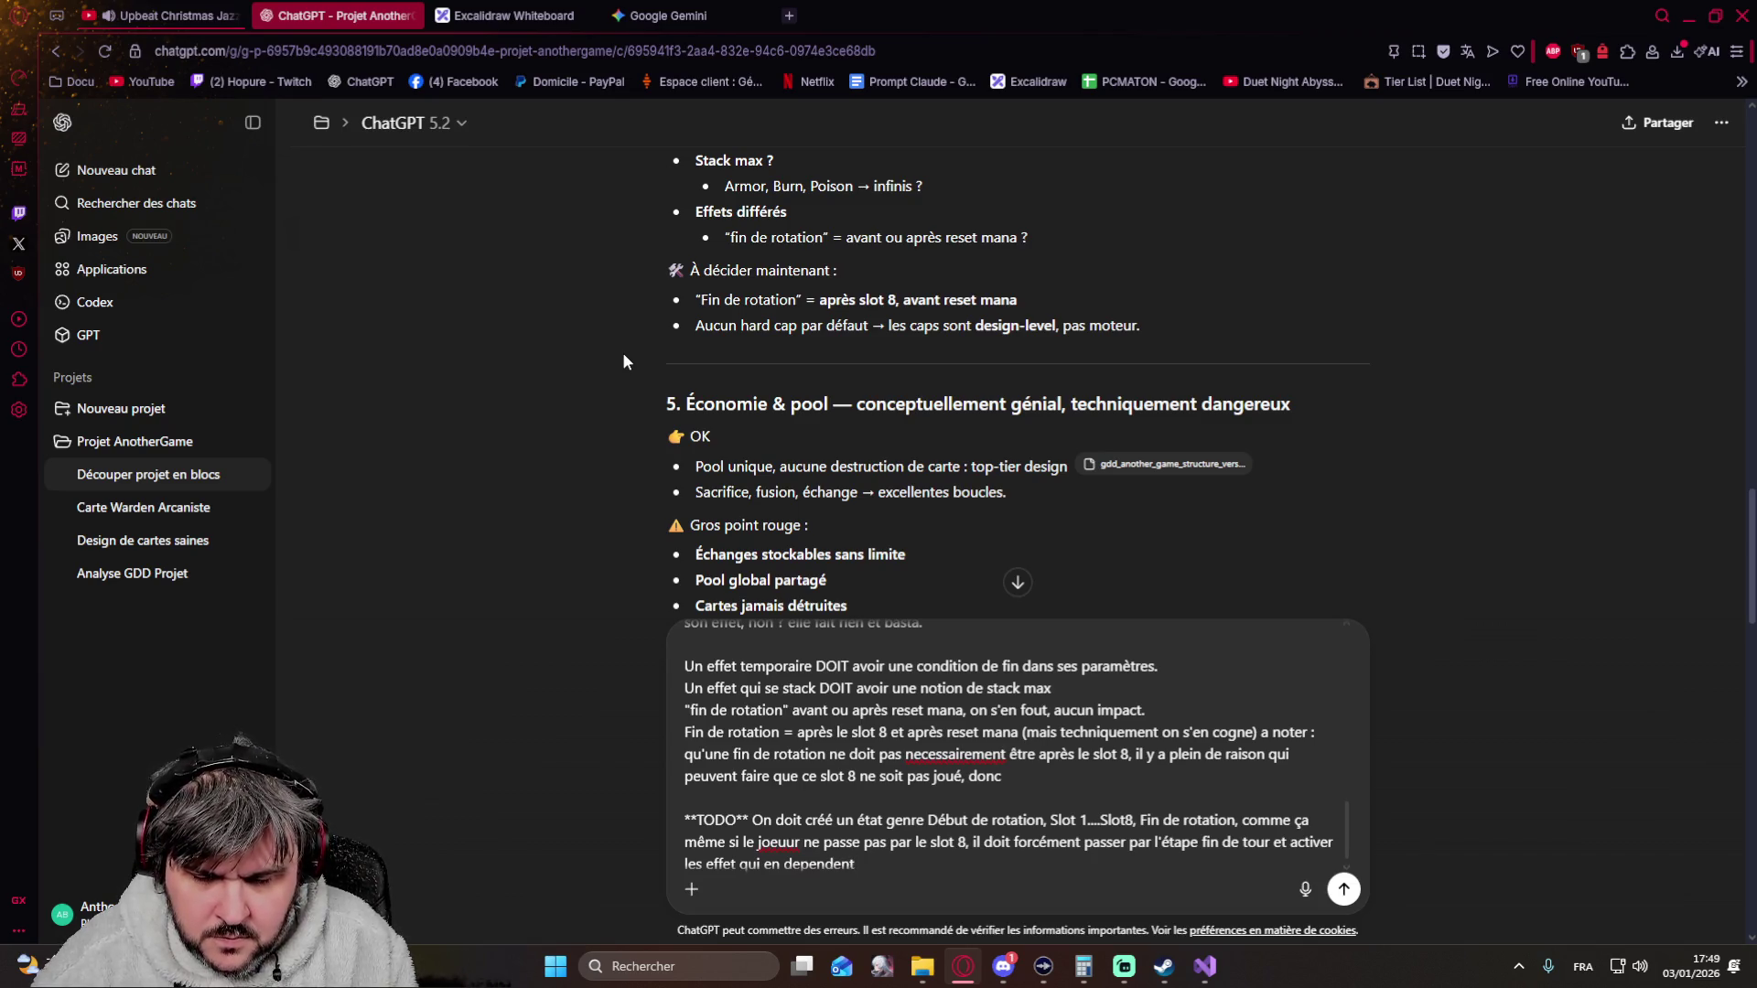
type(", c")
type("a sera plus simple cv")
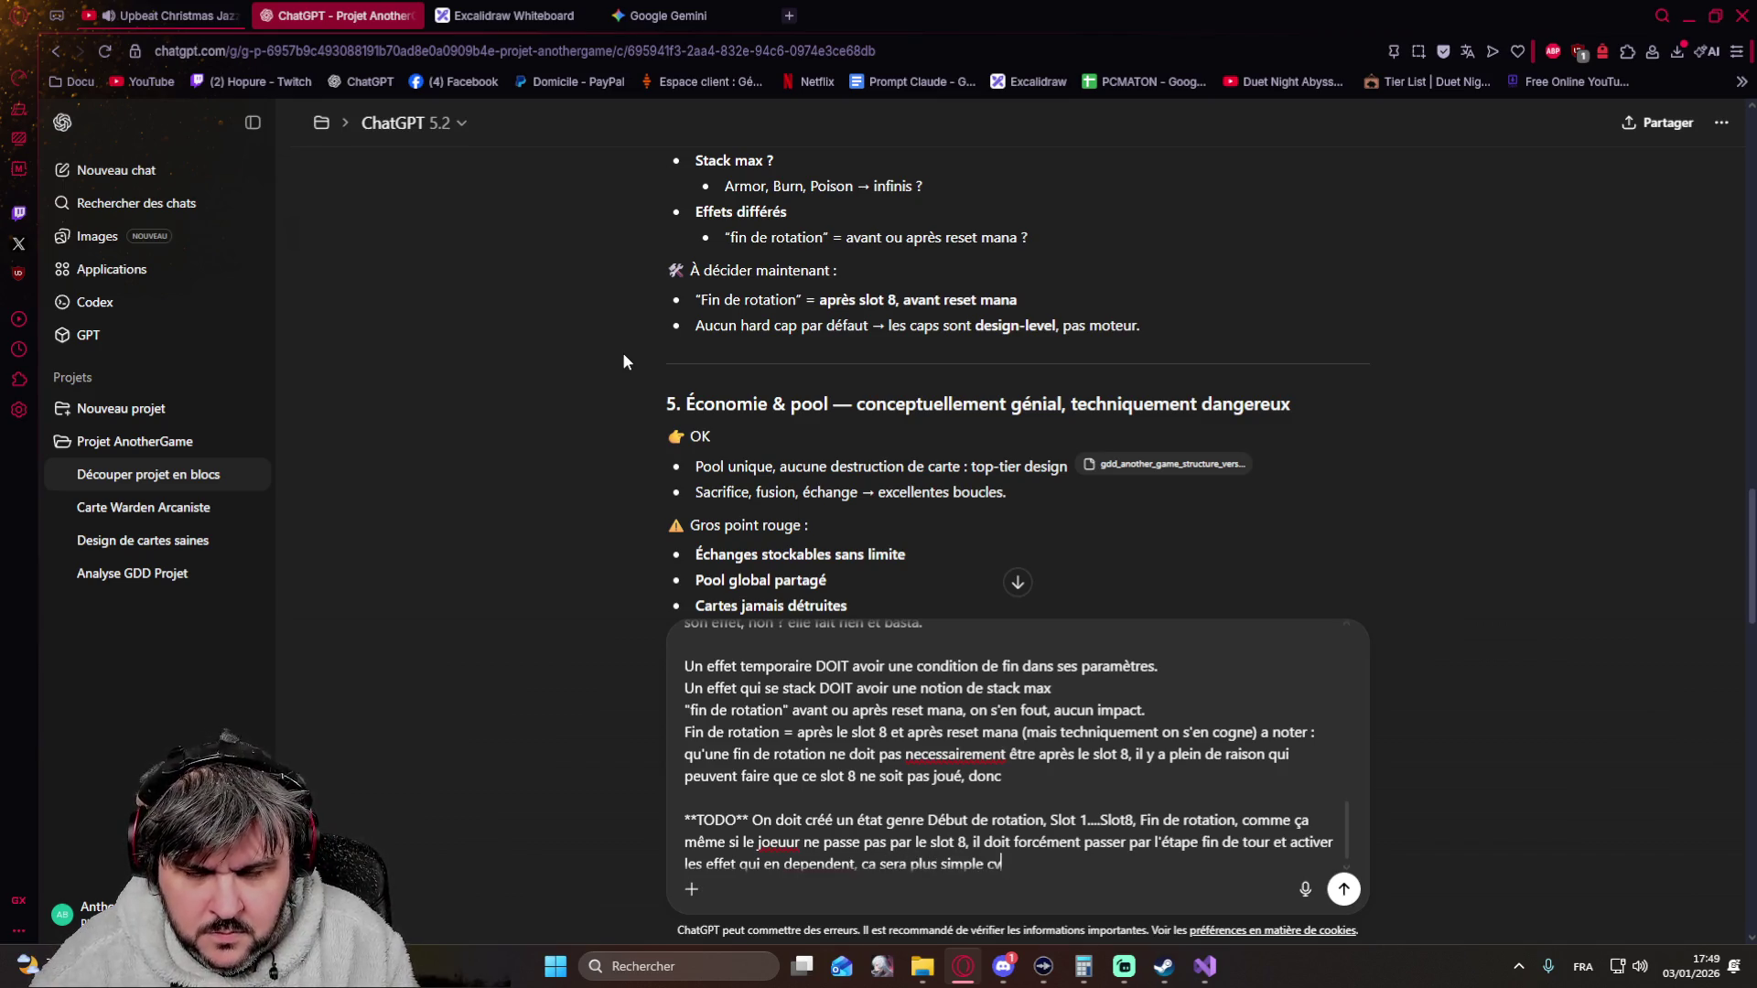
key("BackSpace")
type("omme ca")
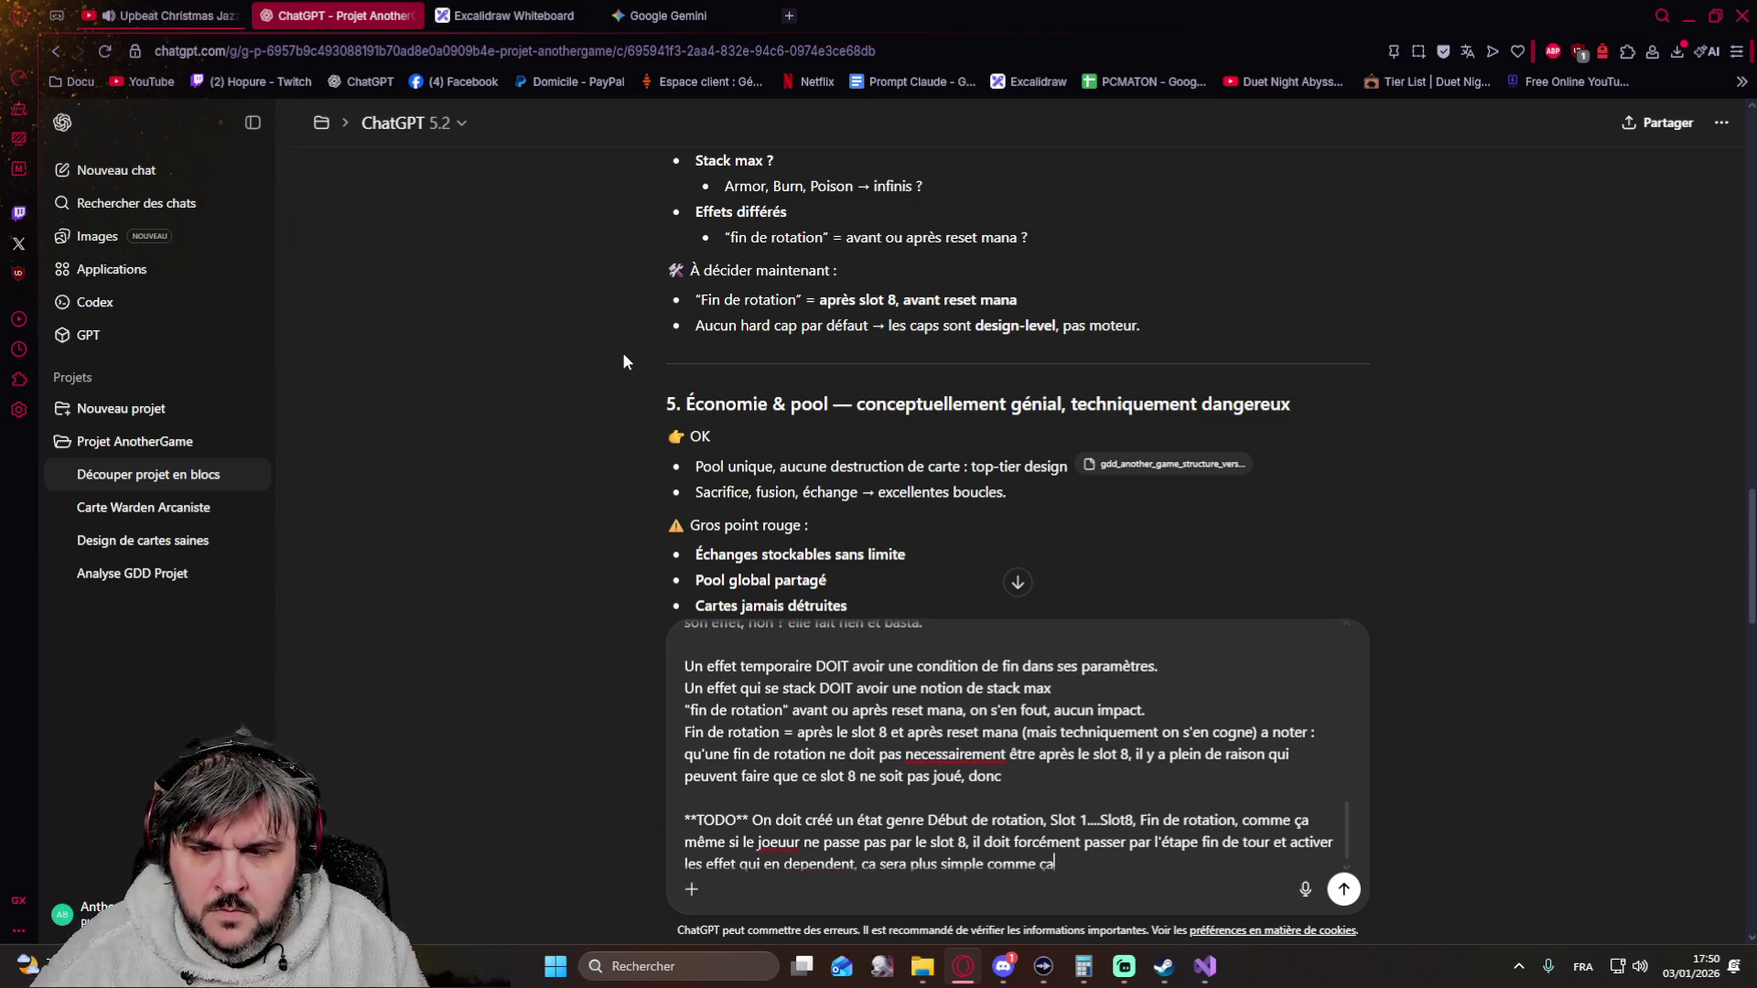
key("shift+Return")
key("shift+Return")
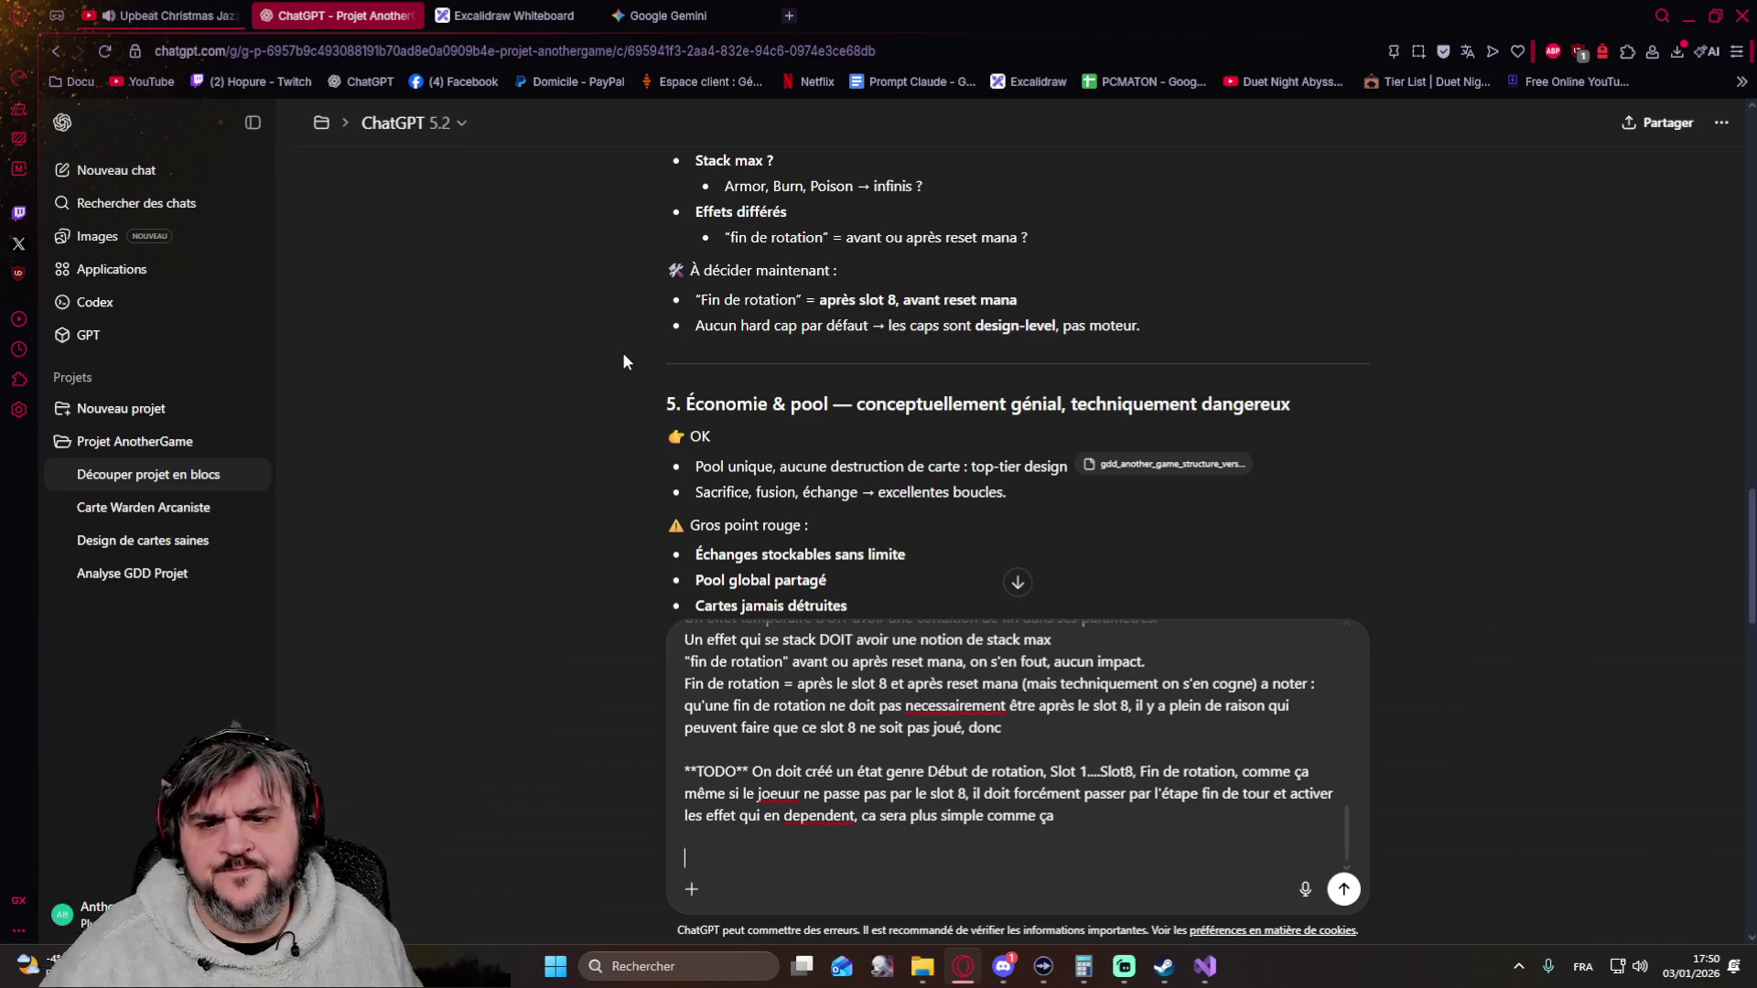
scroll(650, 335, "down", 1)
scroll(650, 336, "up", 1)
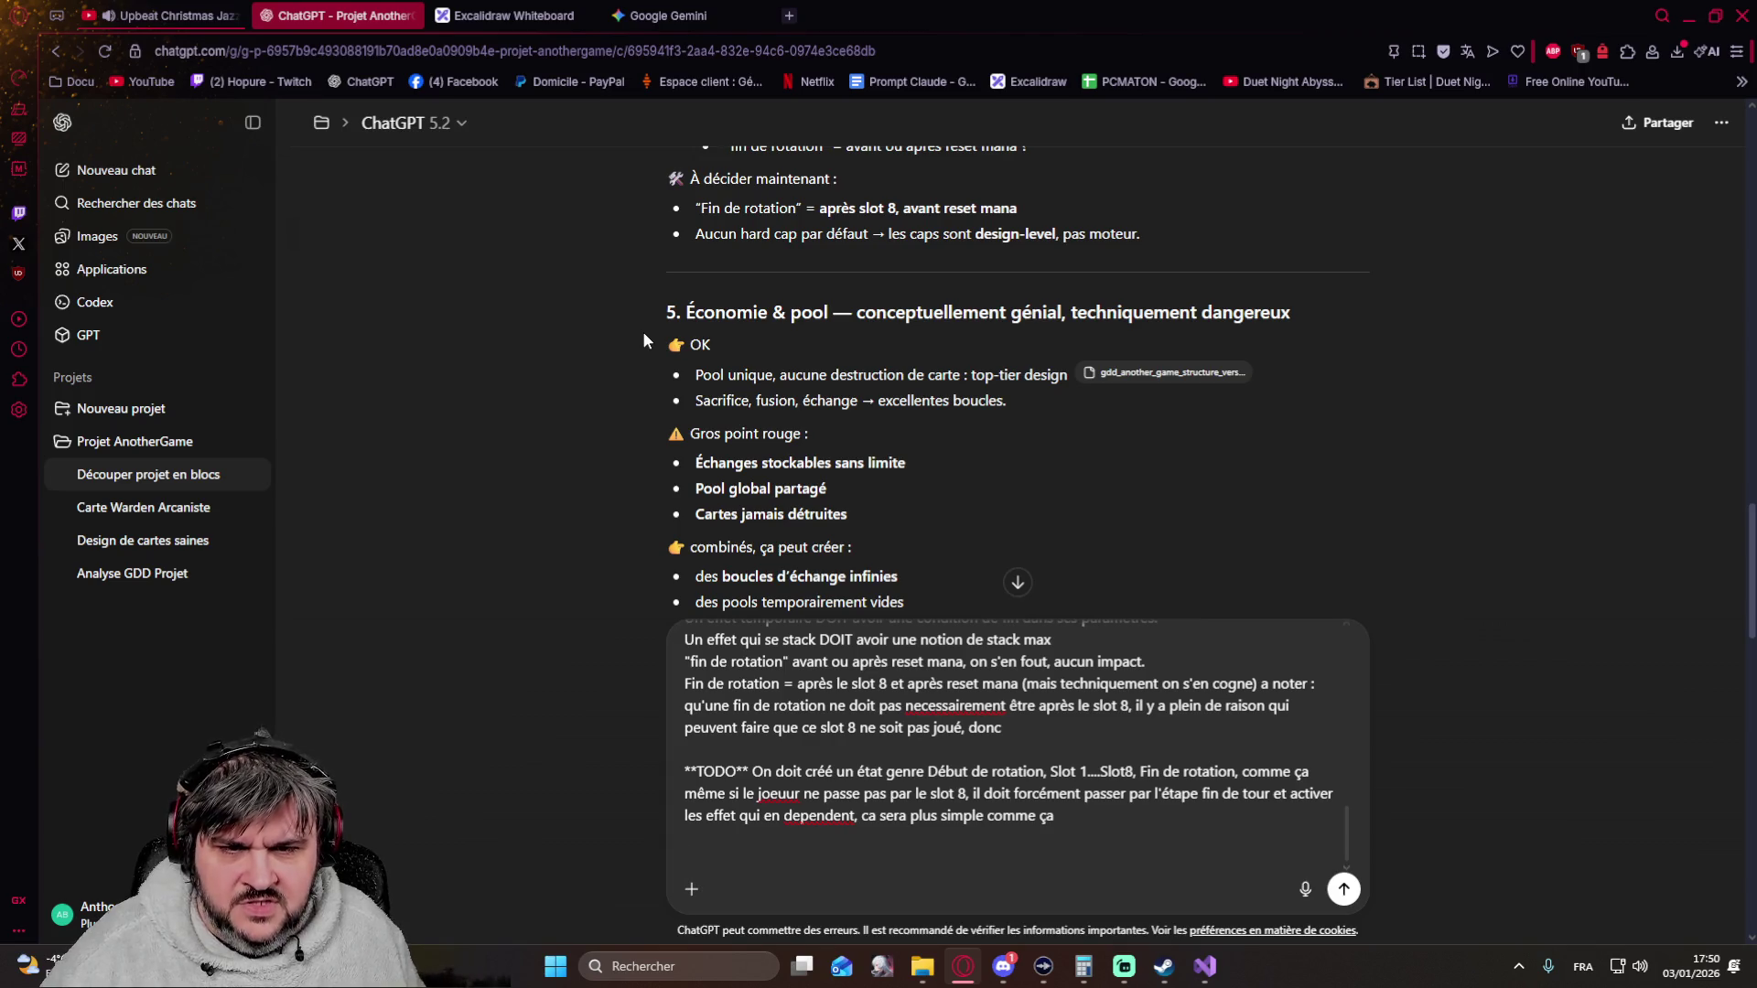
scroll(642, 341, "down", 1)
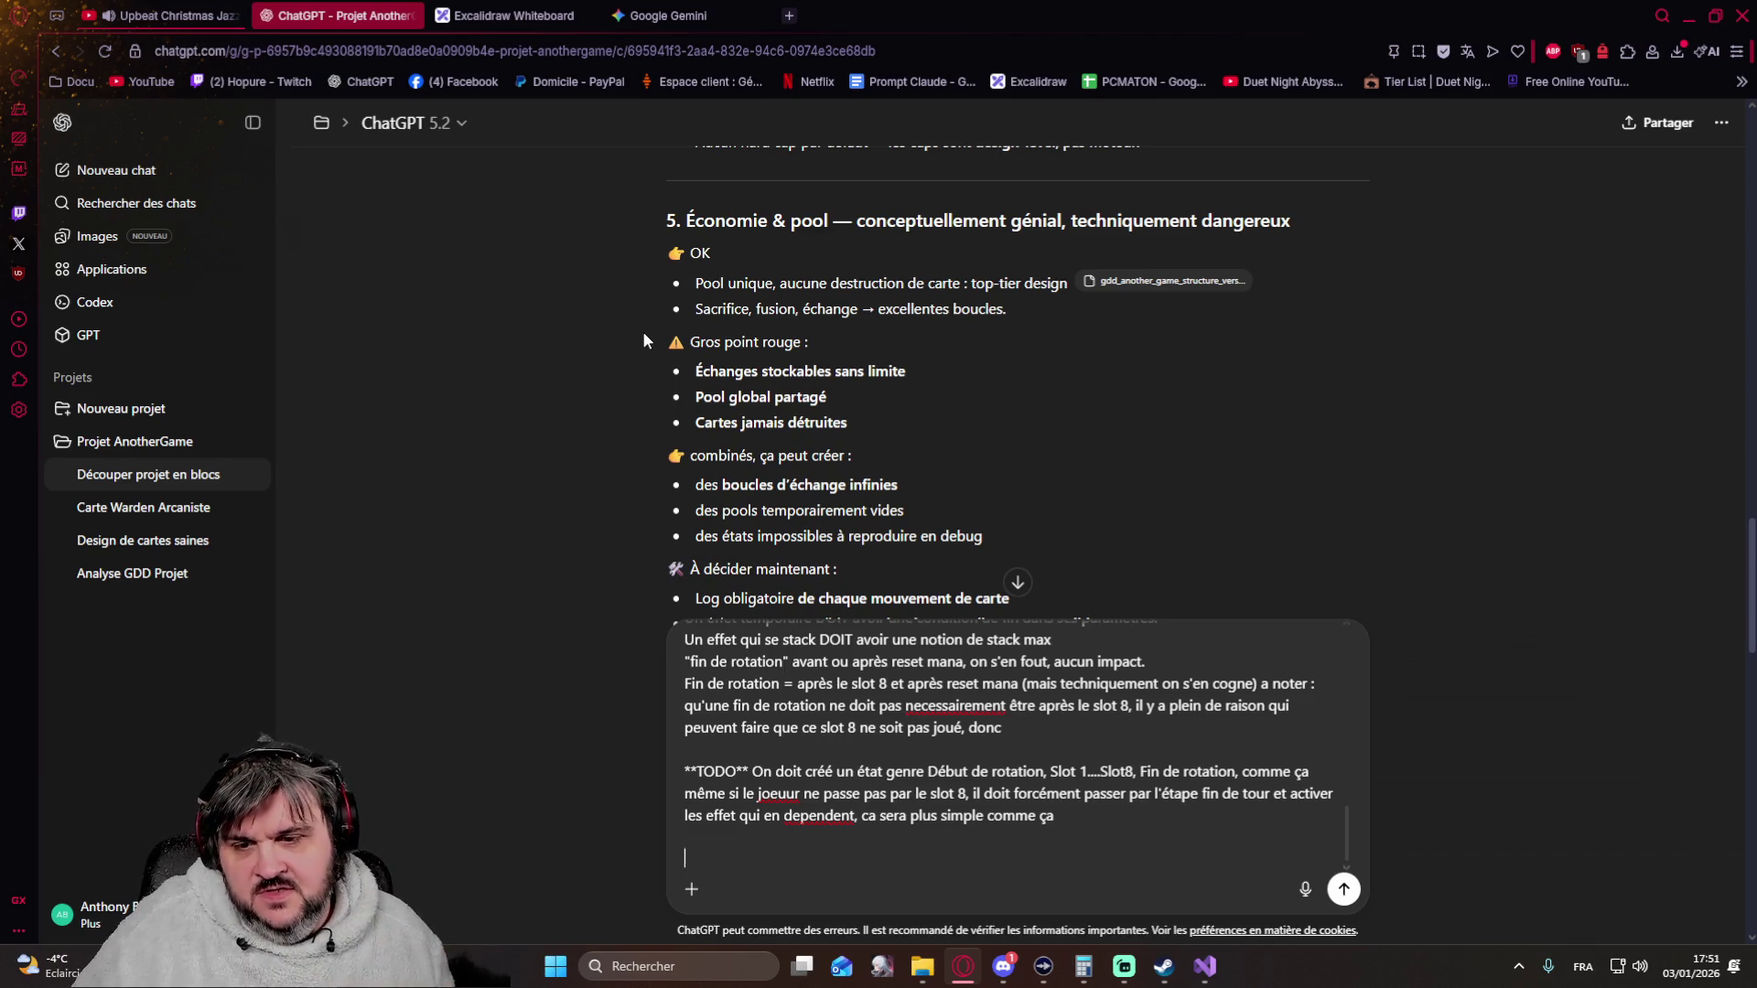
scroll(558, 332, "down", 2)
scroll(558, 332, "down", 1)
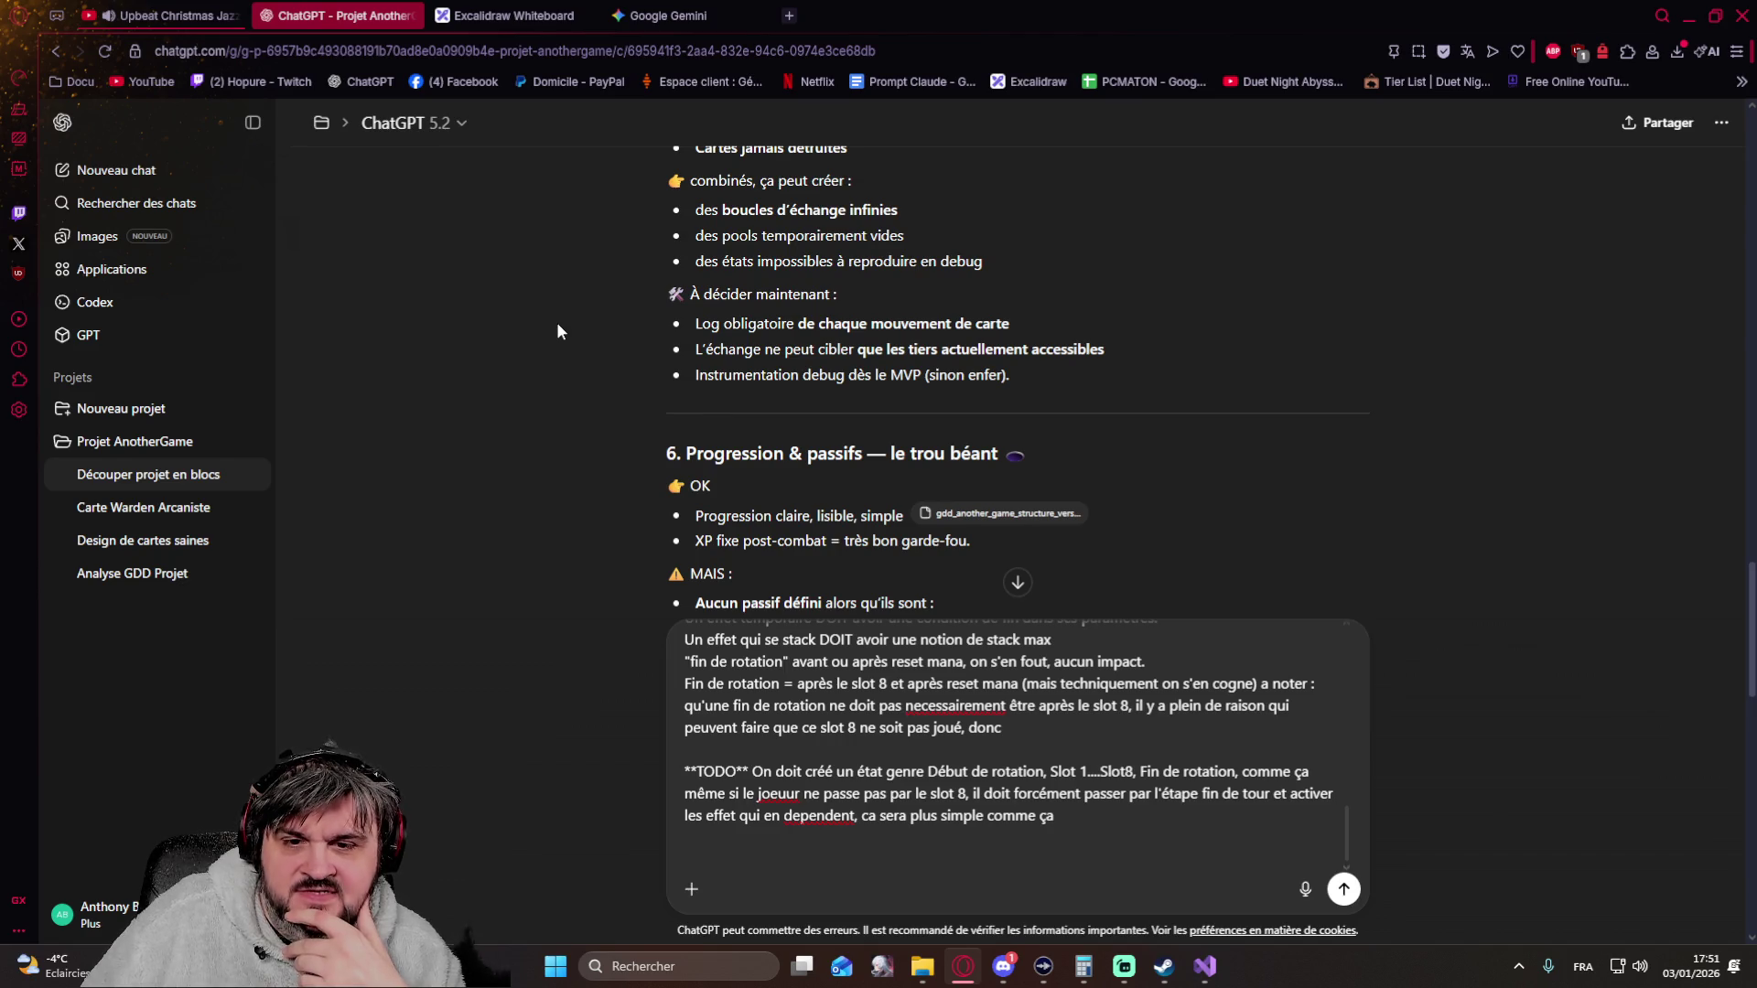
scroll(555, 331, "up", 3)
scroll(563, 221, "up", 3)
scroll(563, 221, "down", 4)
scroll(563, 220, "down", 2)
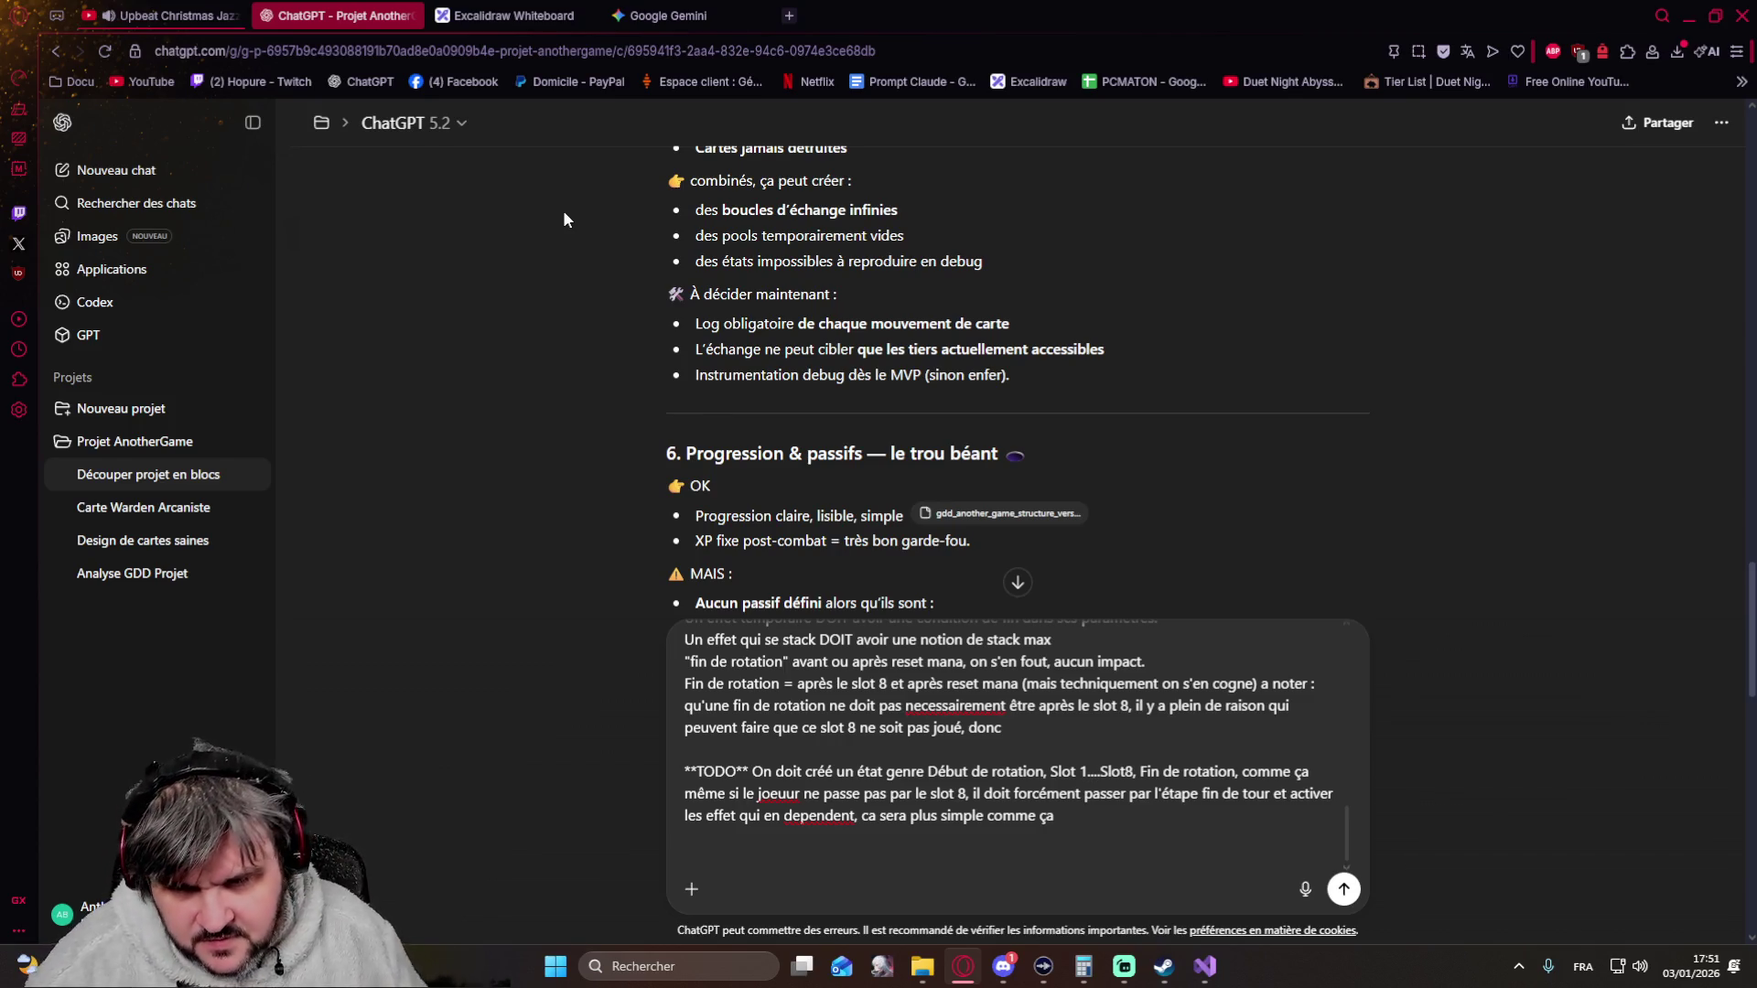
scroll(871, 749, "up", 2)
scroll(872, 749, "up", 2)
scroll(872, 749, "up", 2)
scroll(873, 748, "down", 2)
scroll(871, 749, "down", 2)
scroll(872, 749, "down", 2)
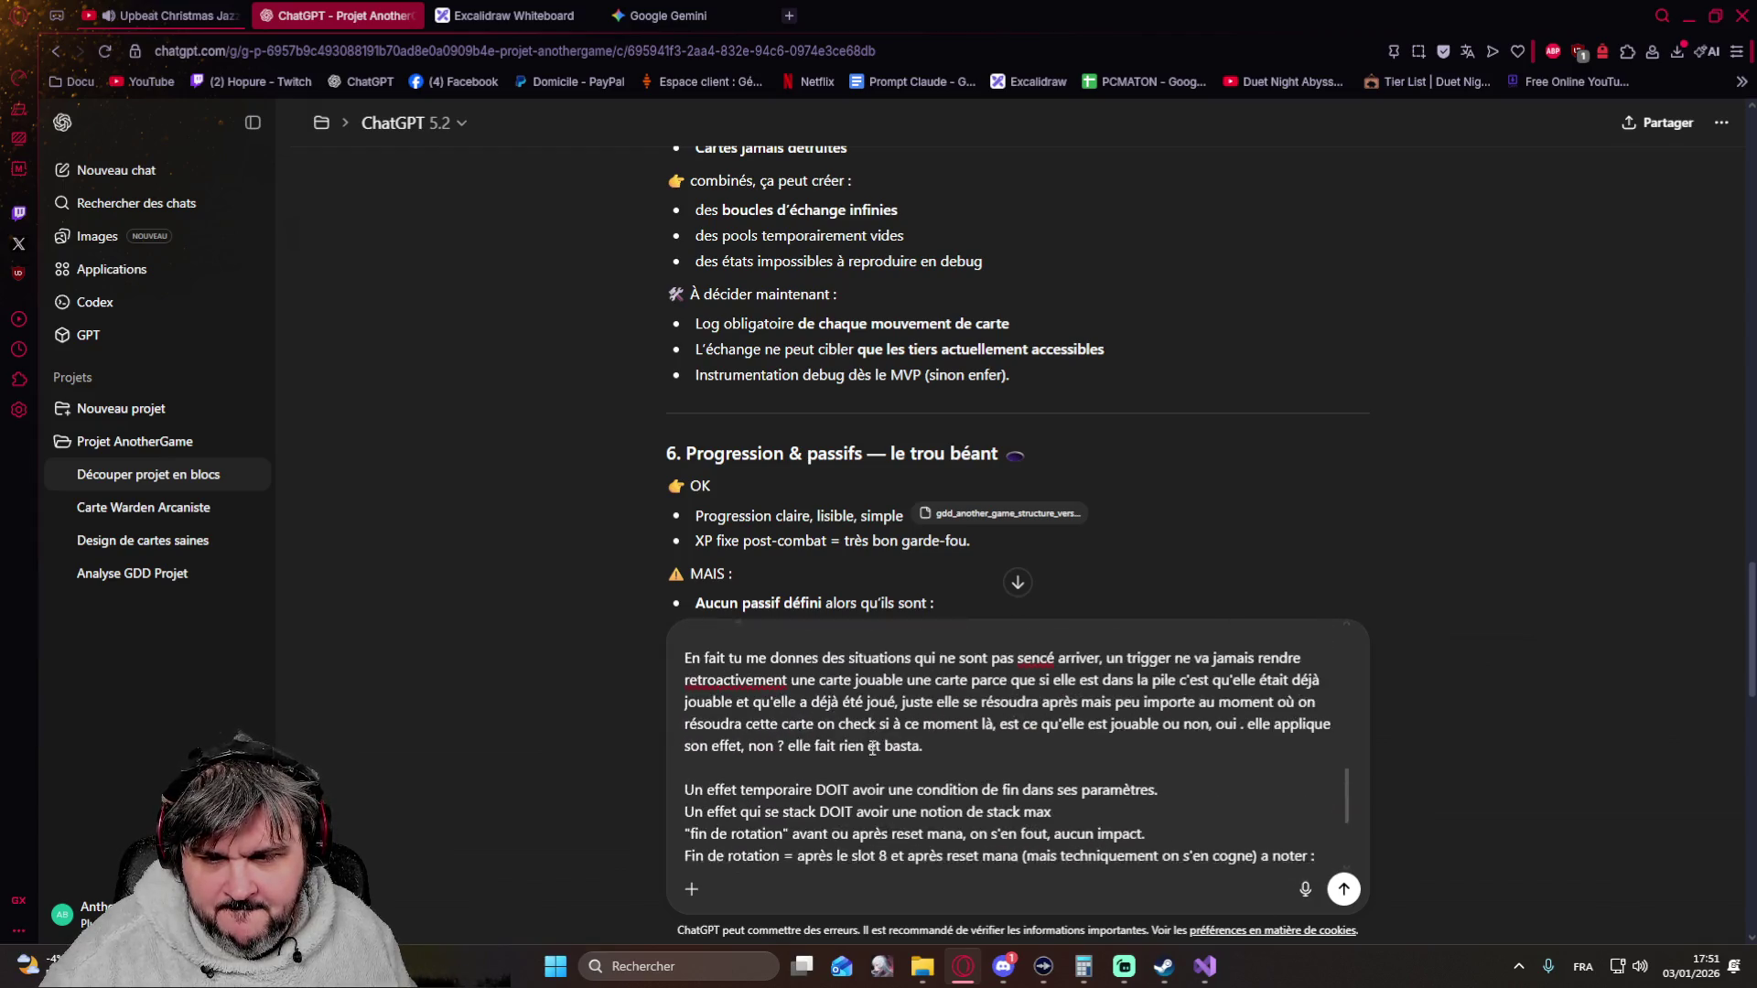
scroll(872, 748, "down", 2)
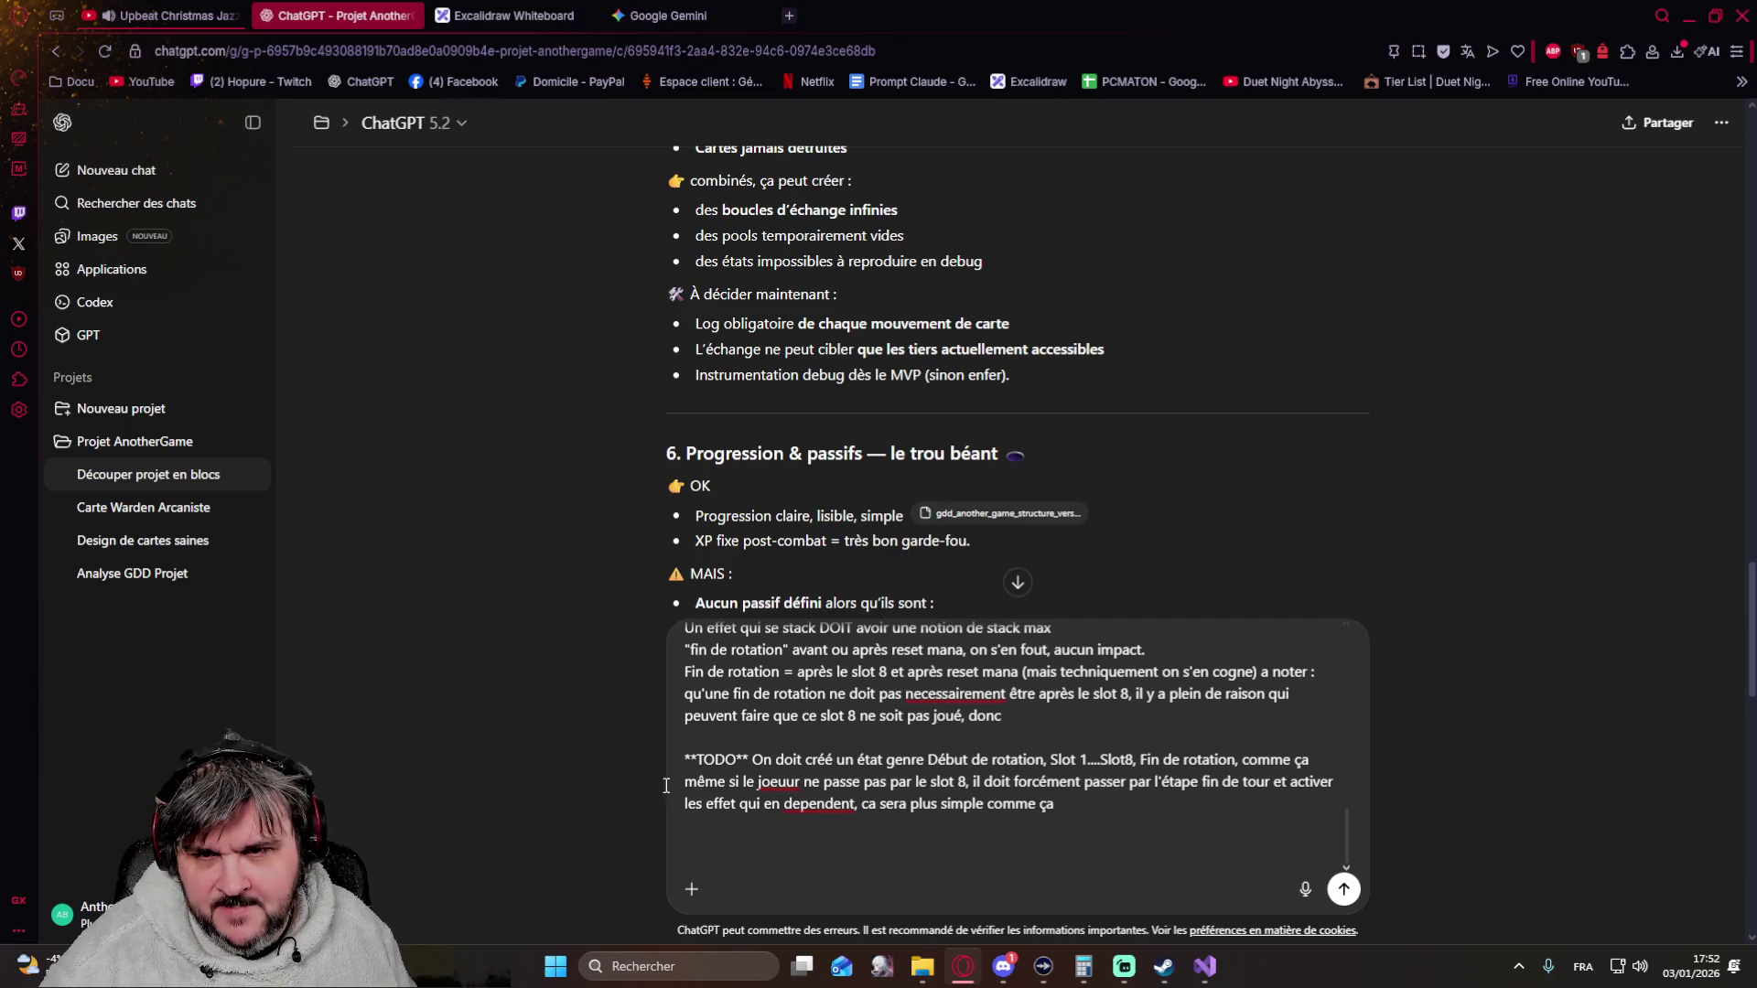
scroll(557, 745, "up", 1)
scroll(556, 745, "up", 1)
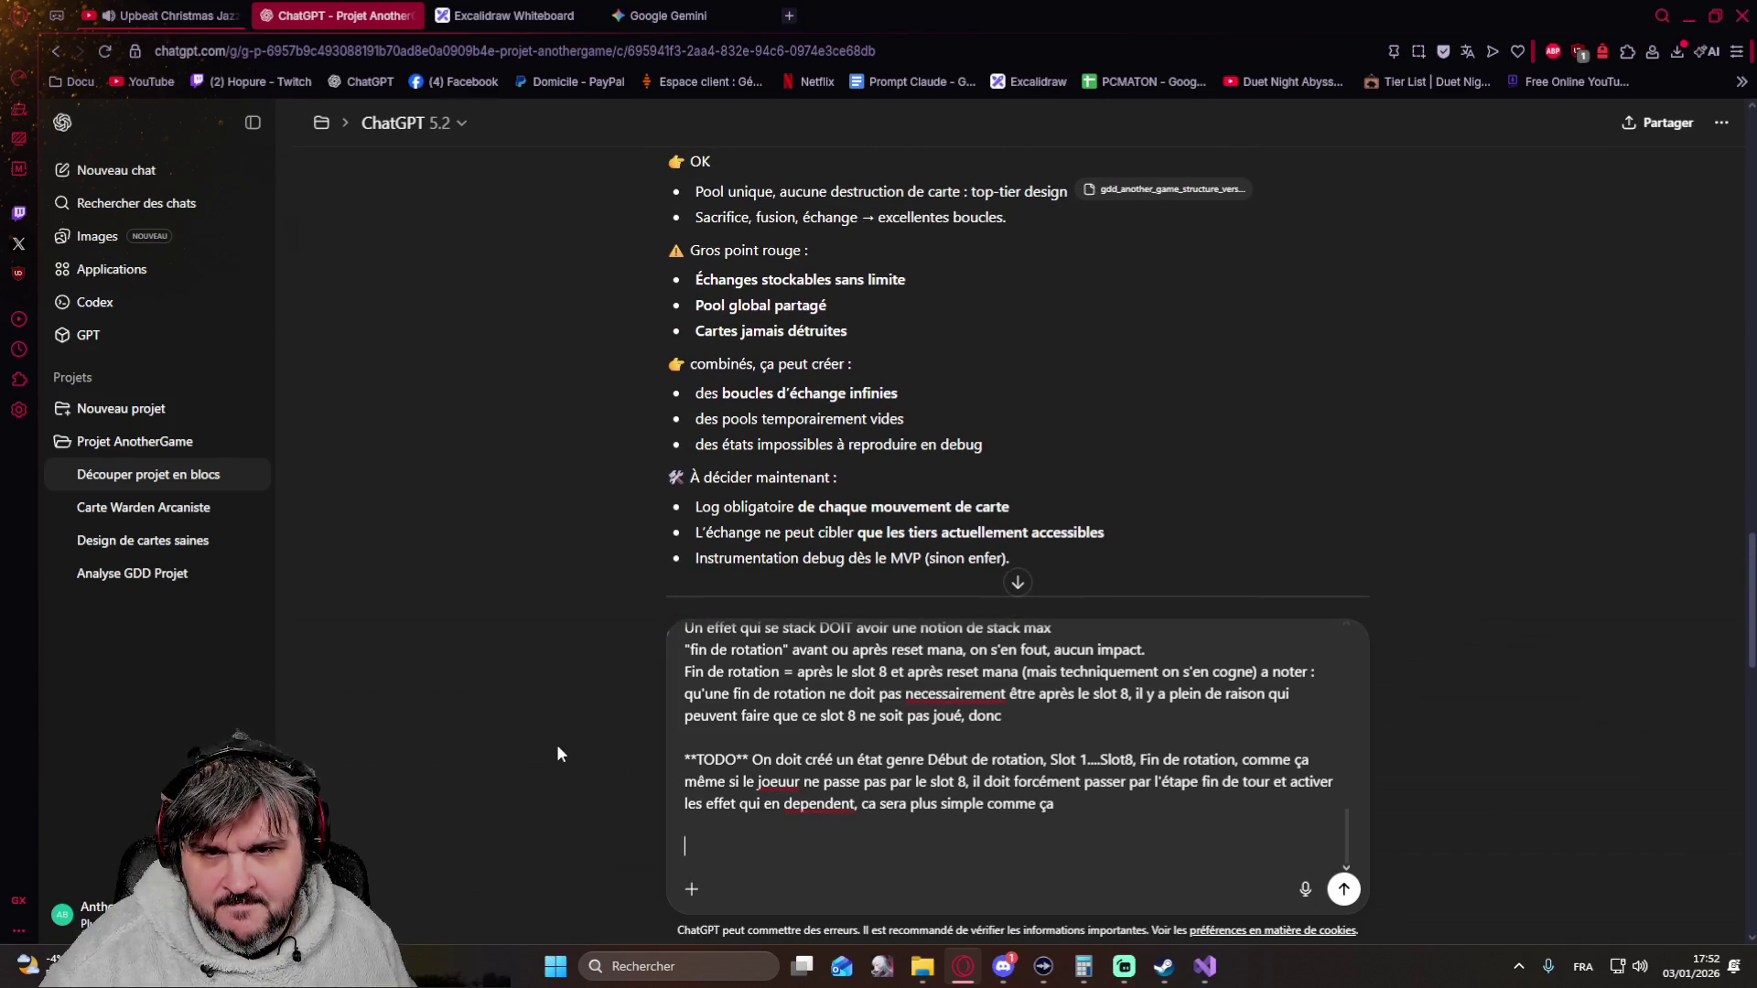
scroll(556, 753, "down", 1)
scroll(556, 752, "down", 1)
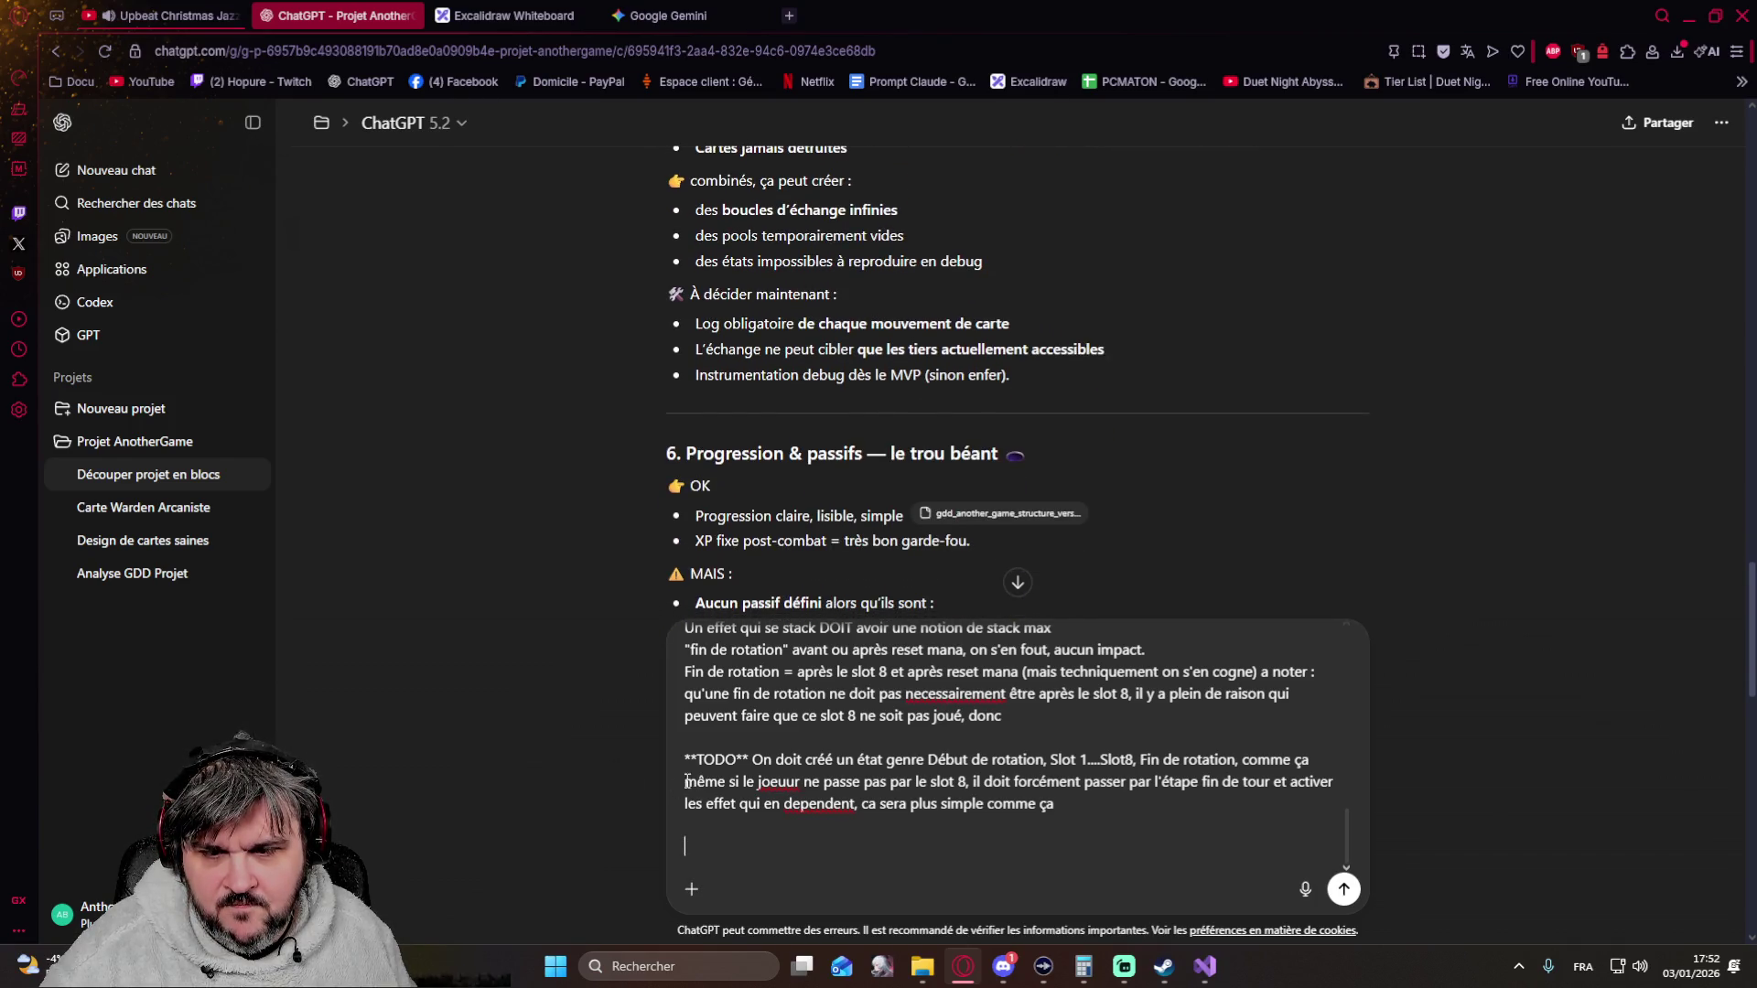
type("Log obligatoire oui :")
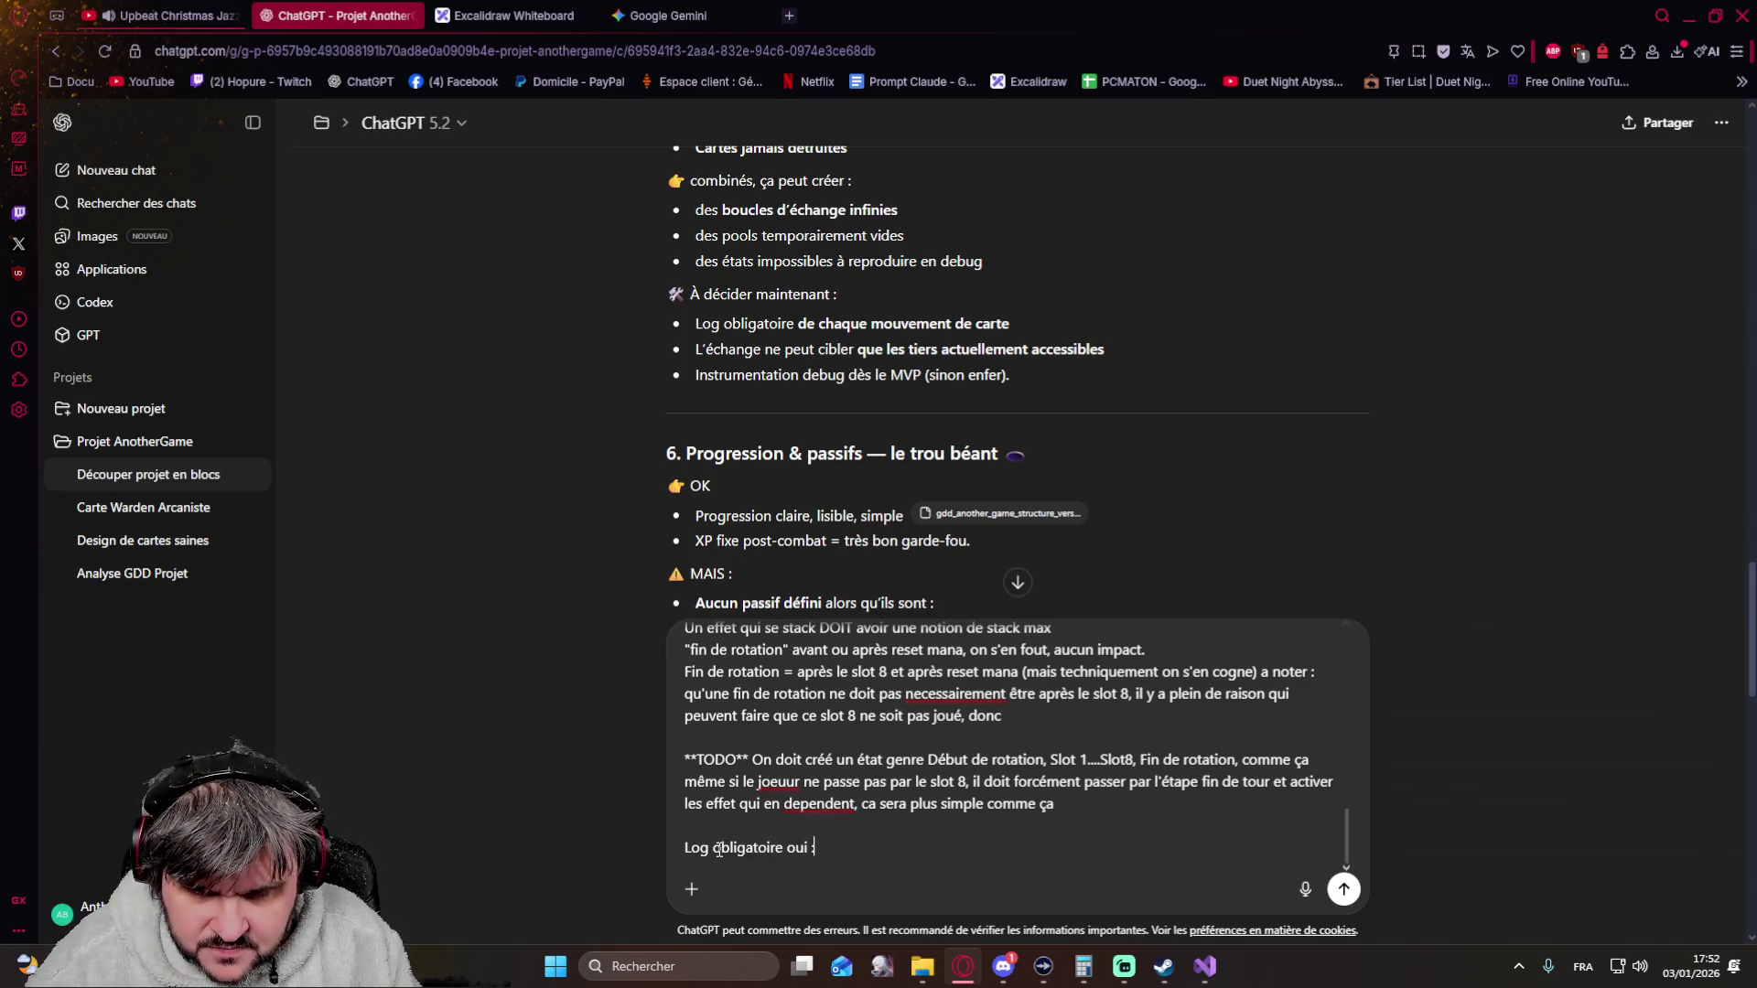
type(" à notifier quelque part ")
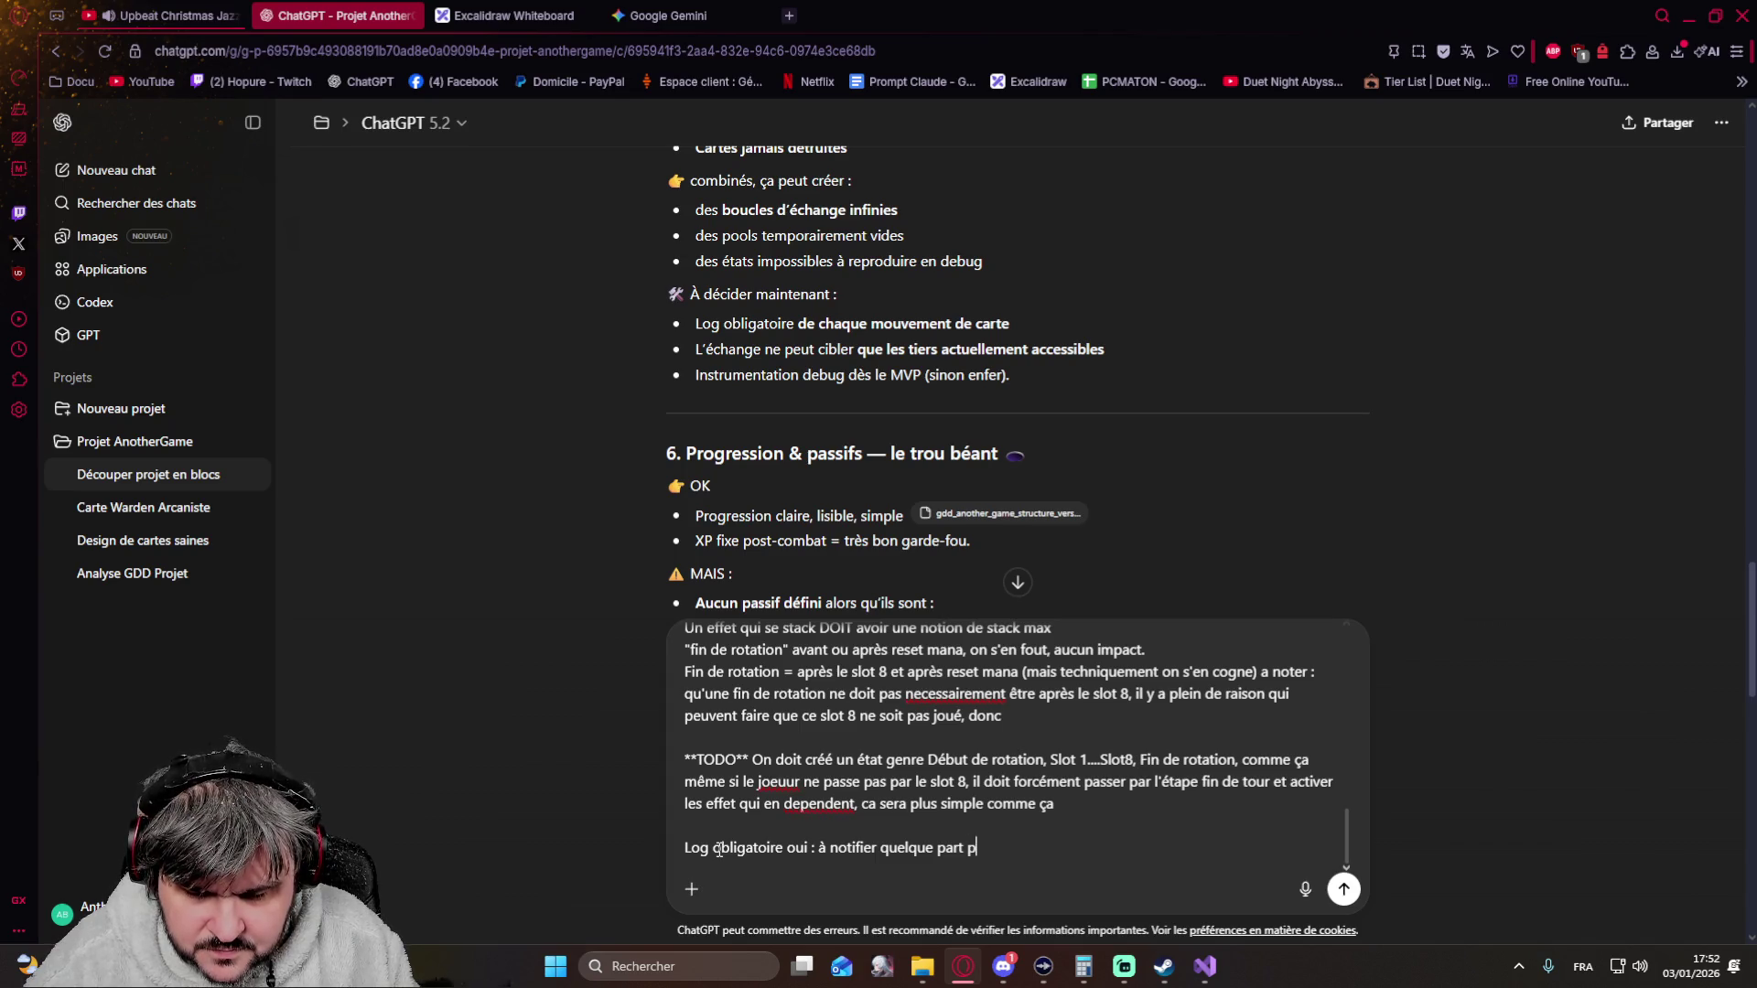
type("pour que se soit présent dans les bloc technique")
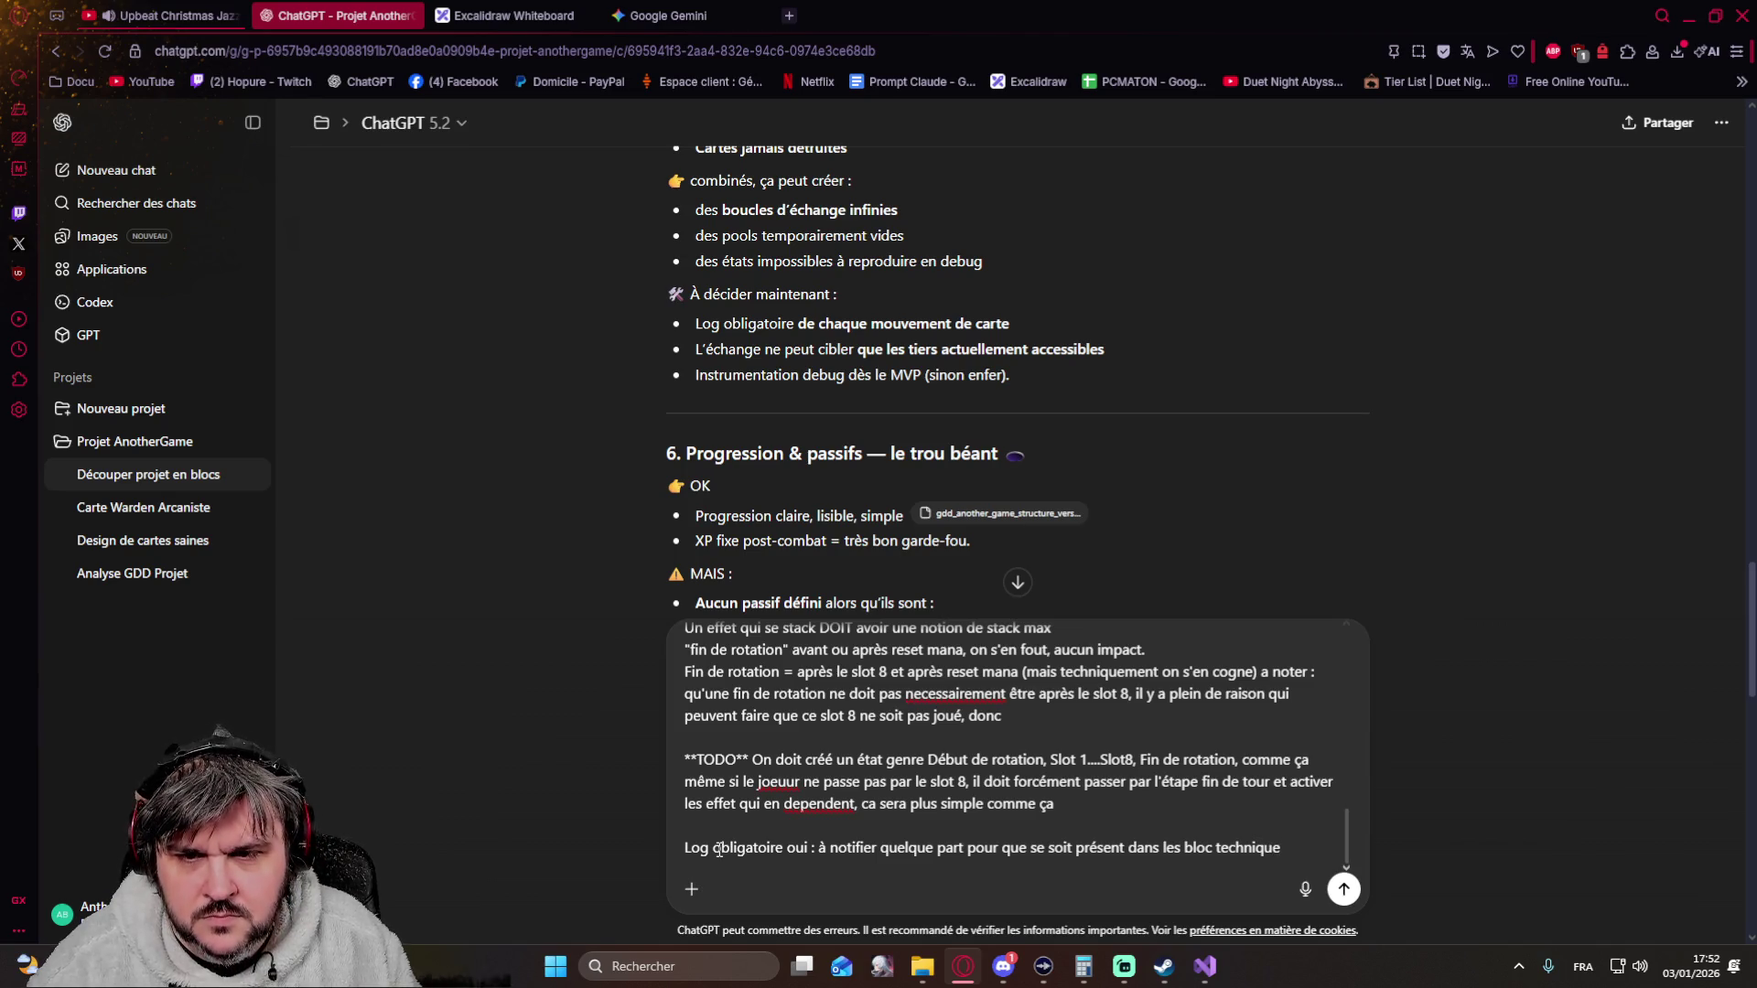
Confirm 'Log obligatoire oui' for the technical block and state exchanges only target currently accessible tiers
key("shift+Return")
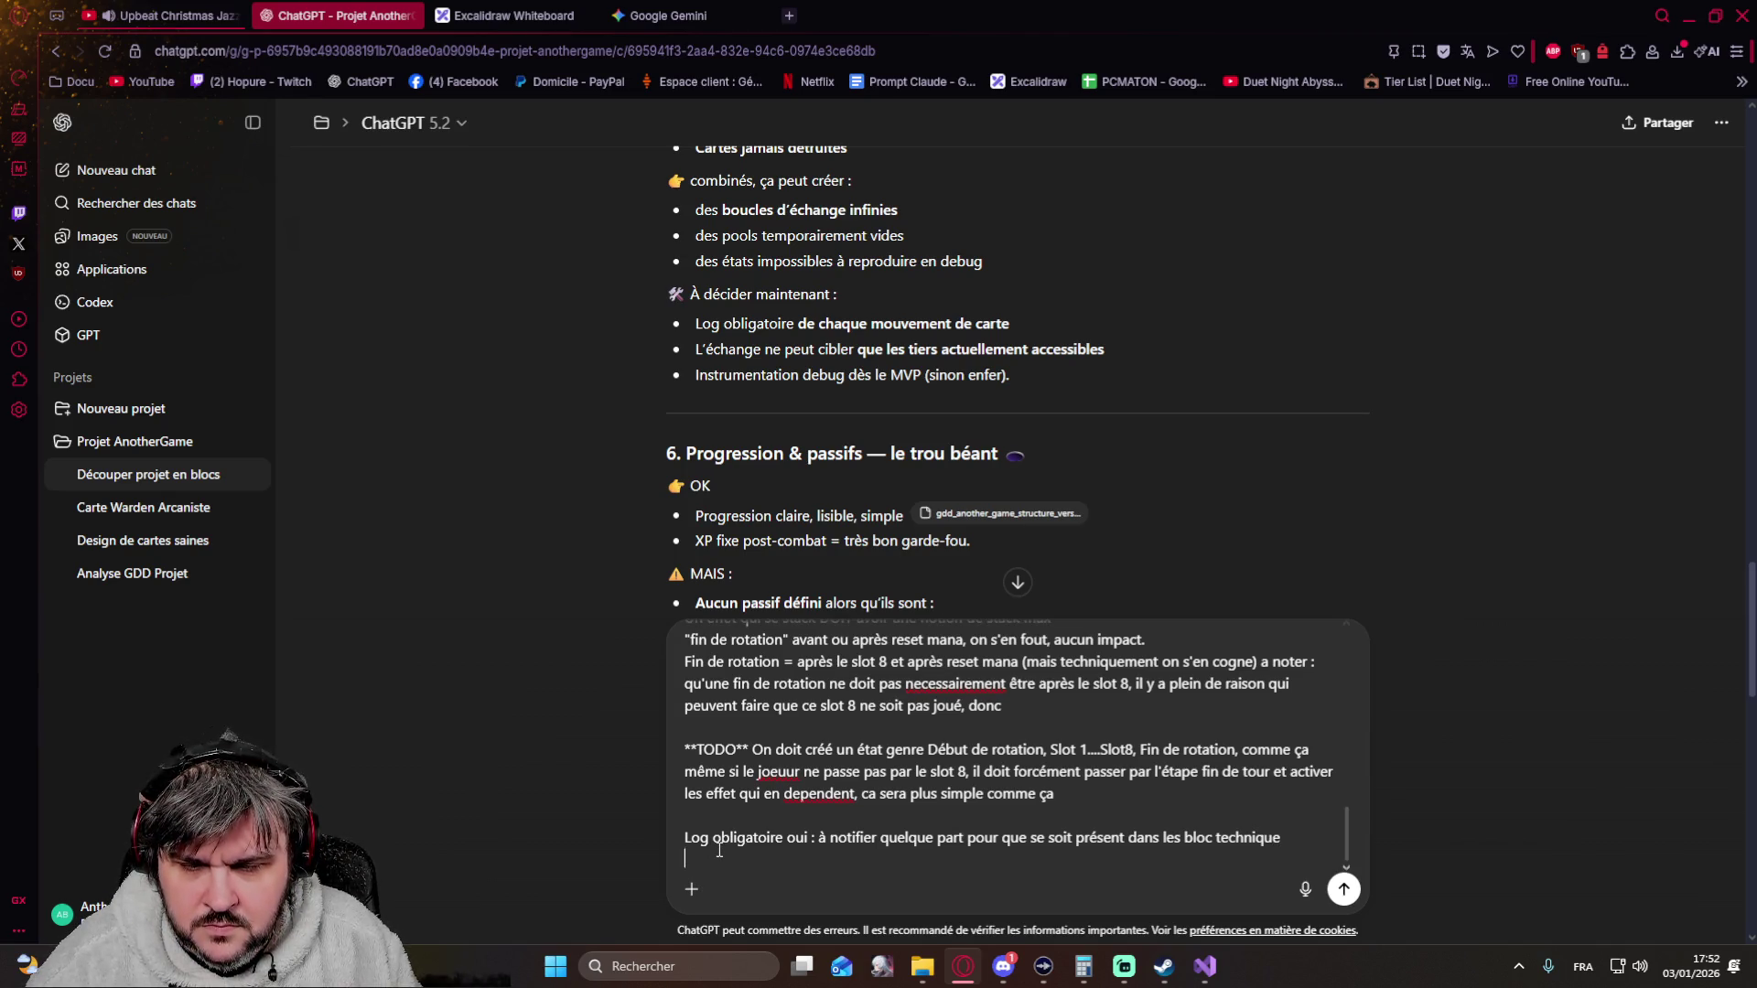
type("L'échange ne peut ciblert que")
key("BackSpace")
key("BackSpace")
key("BackSpace")
type("les tiers actuellement accessibles")
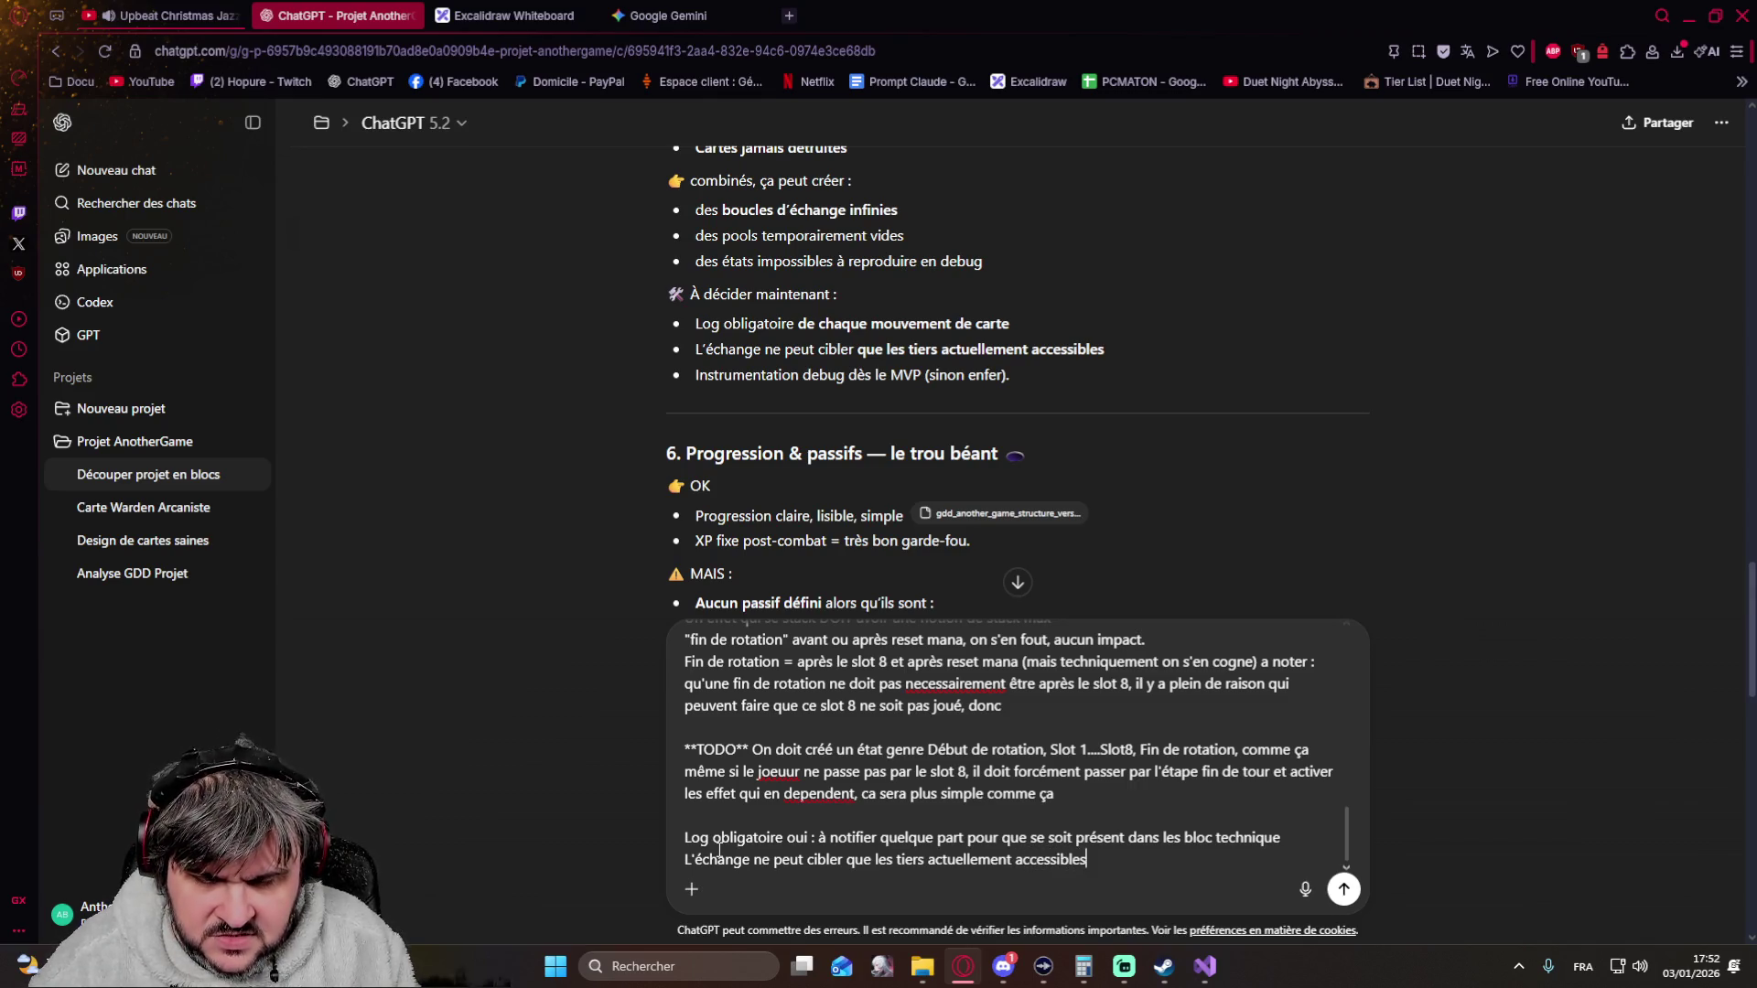
type("rmalement c'est déjà le cas a ")
type("a a")
type("té dis, ")
type("si c")
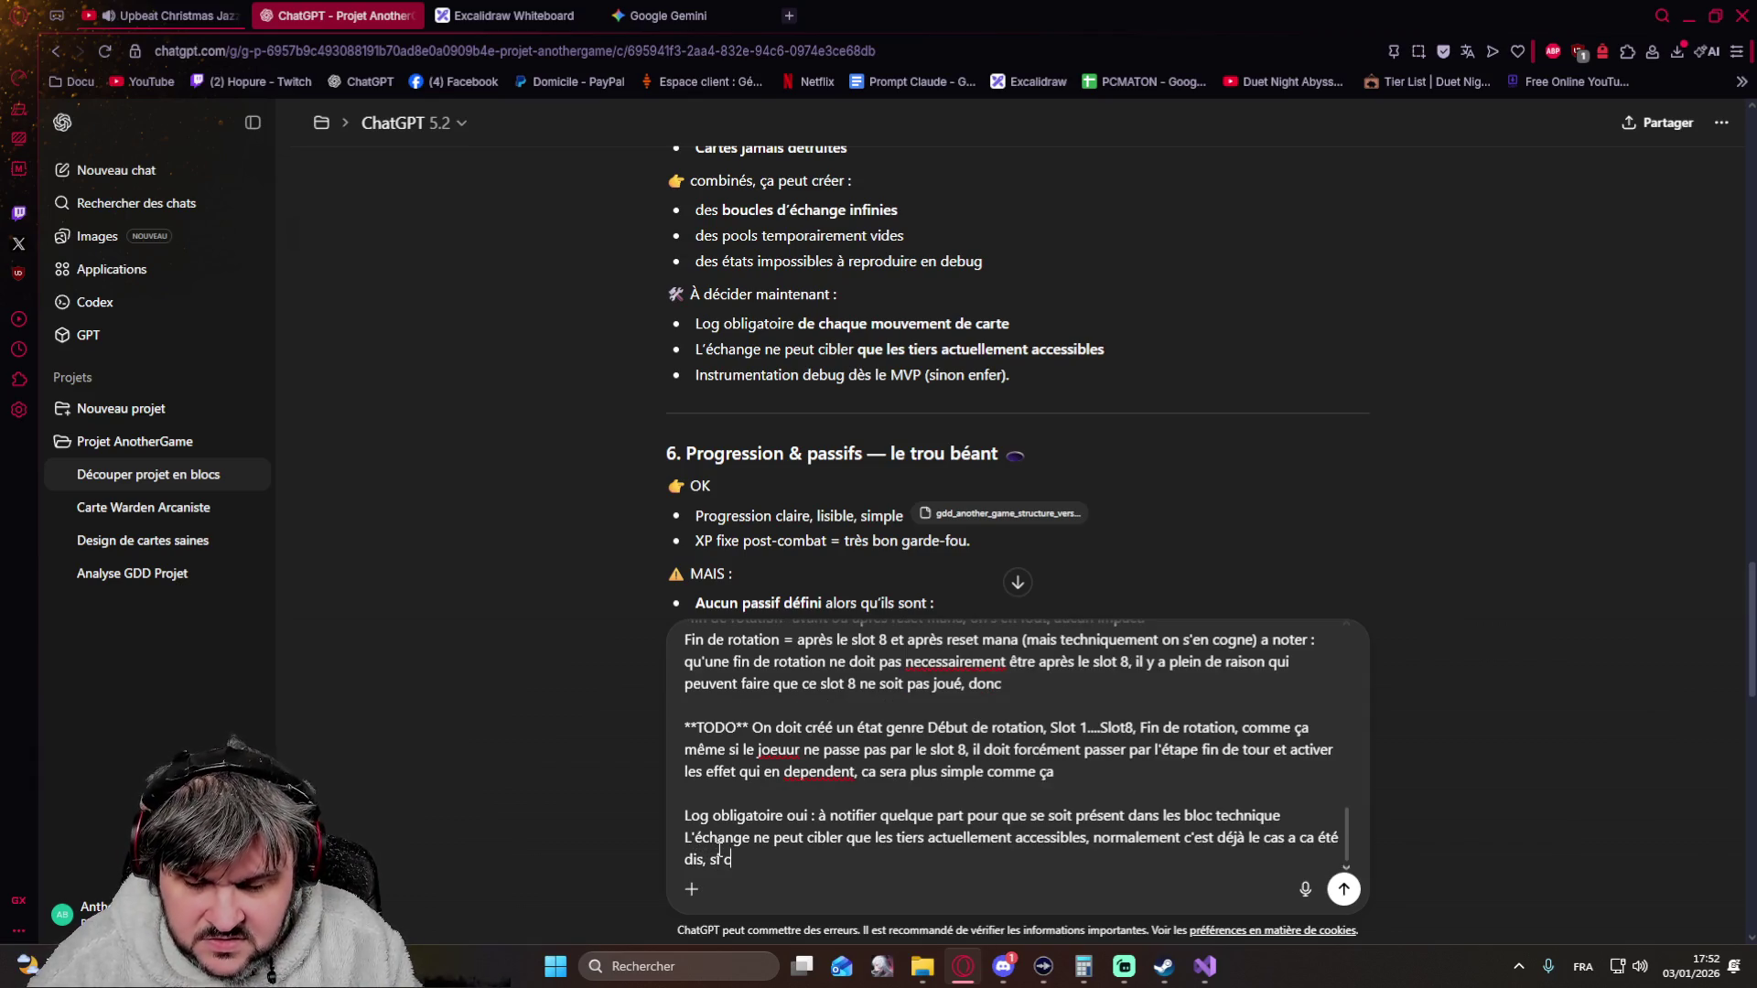
type("a n'a pas été fait, il faut en eff")
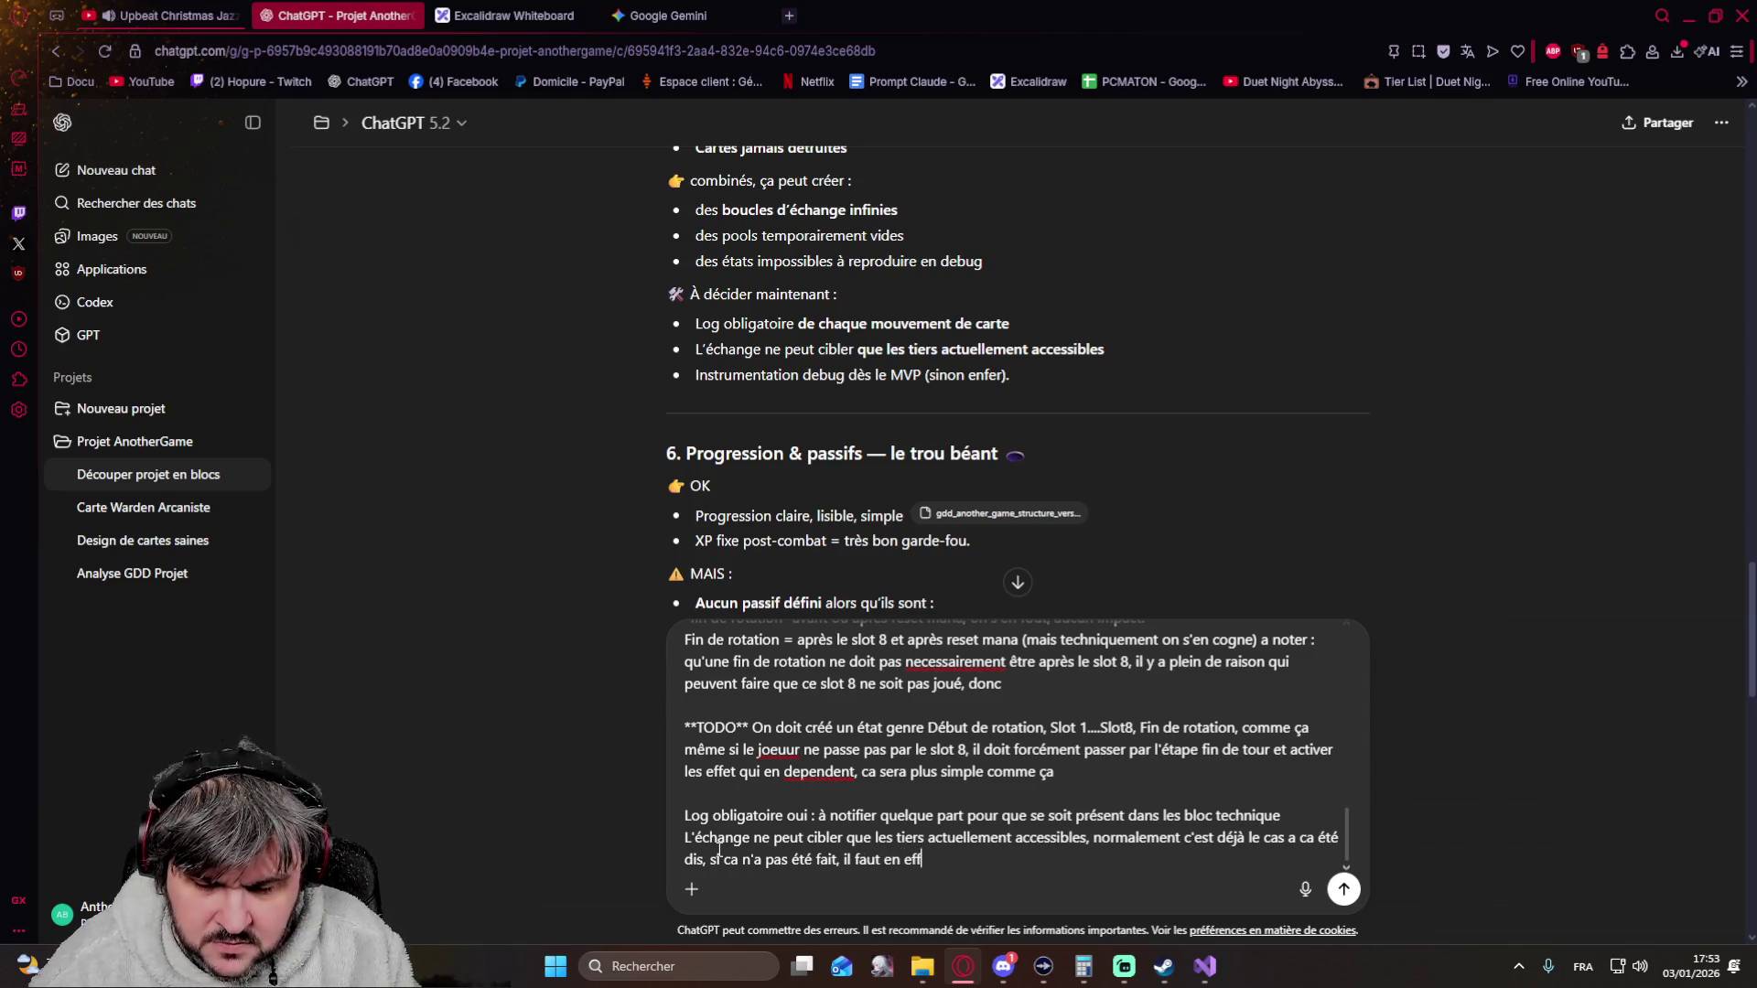
type("le dire noir sur blanc")
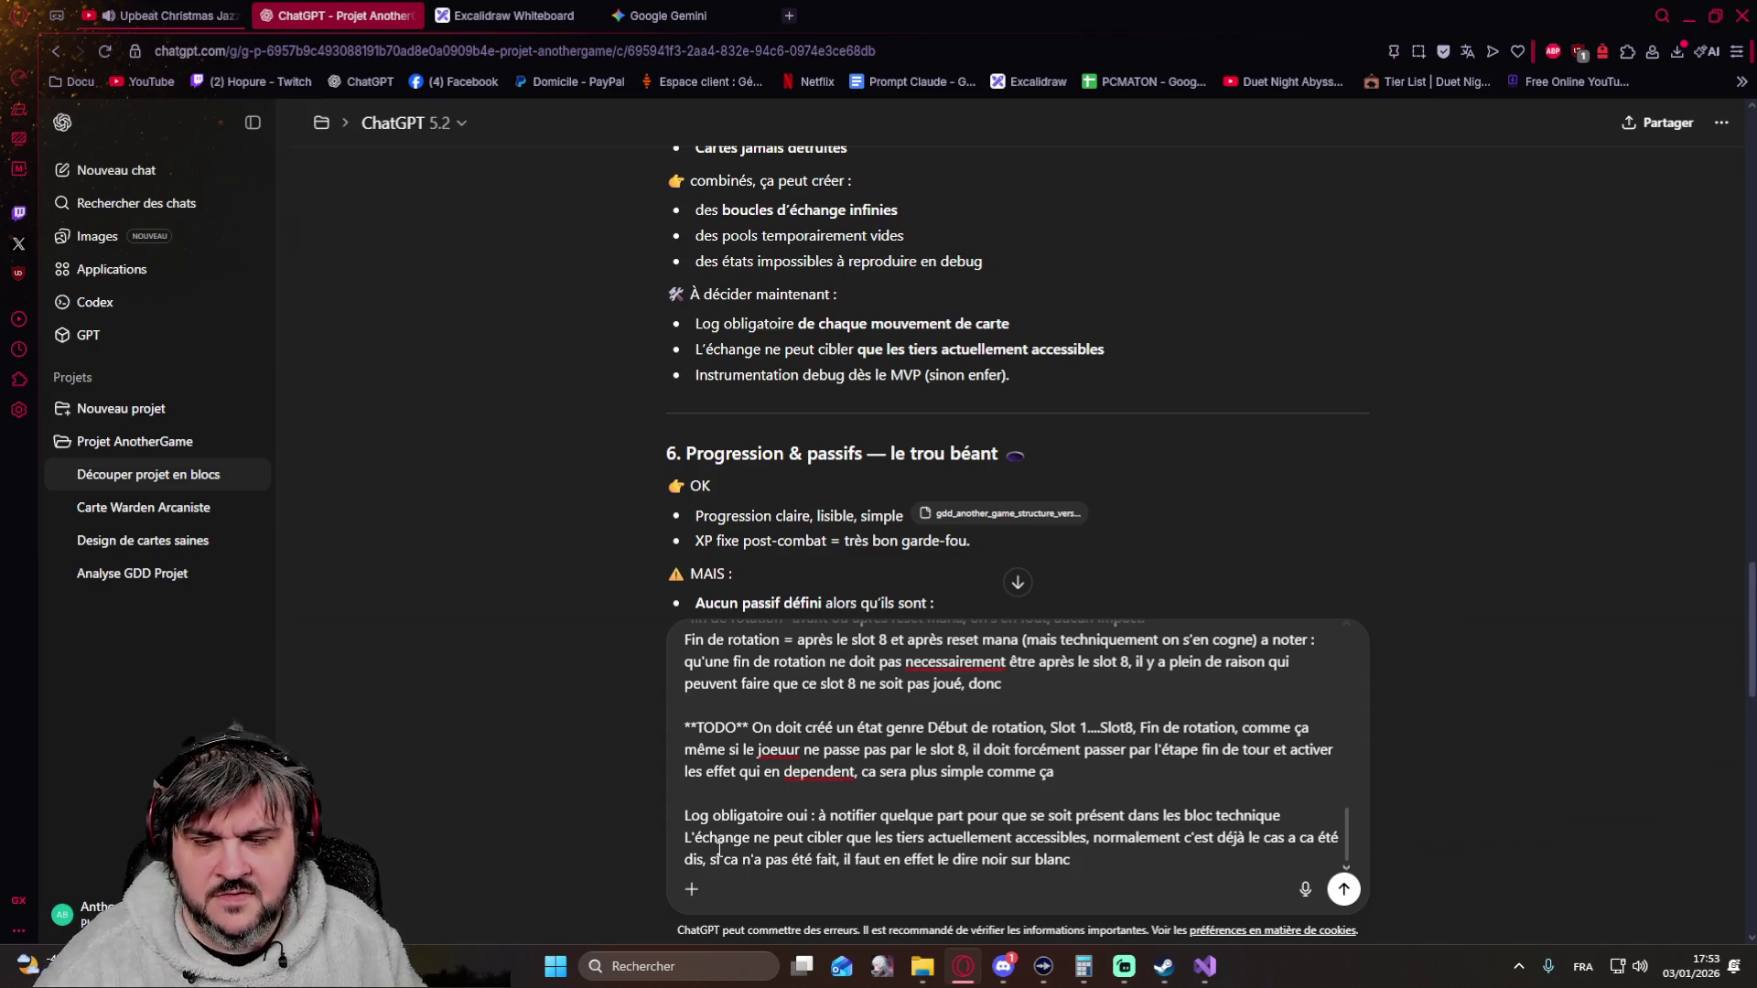
key("shift+Return")
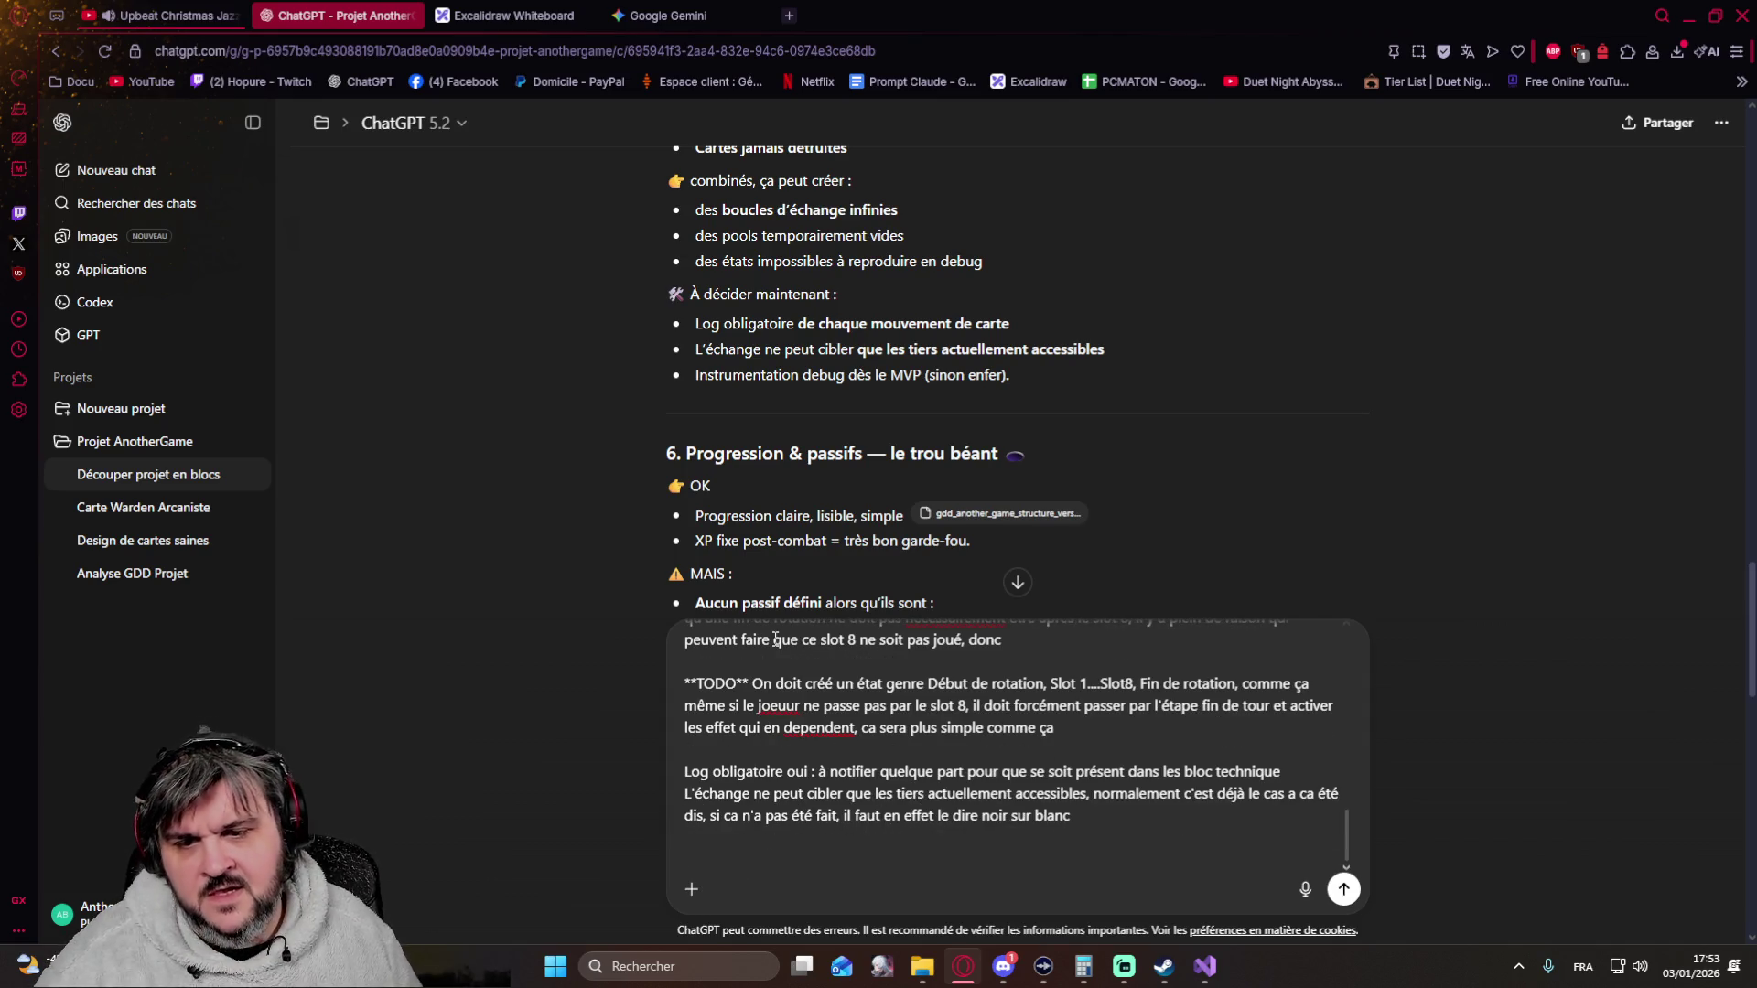
scroll(643, 434, "down", 1)
scroll(643, 436, "down", 1)
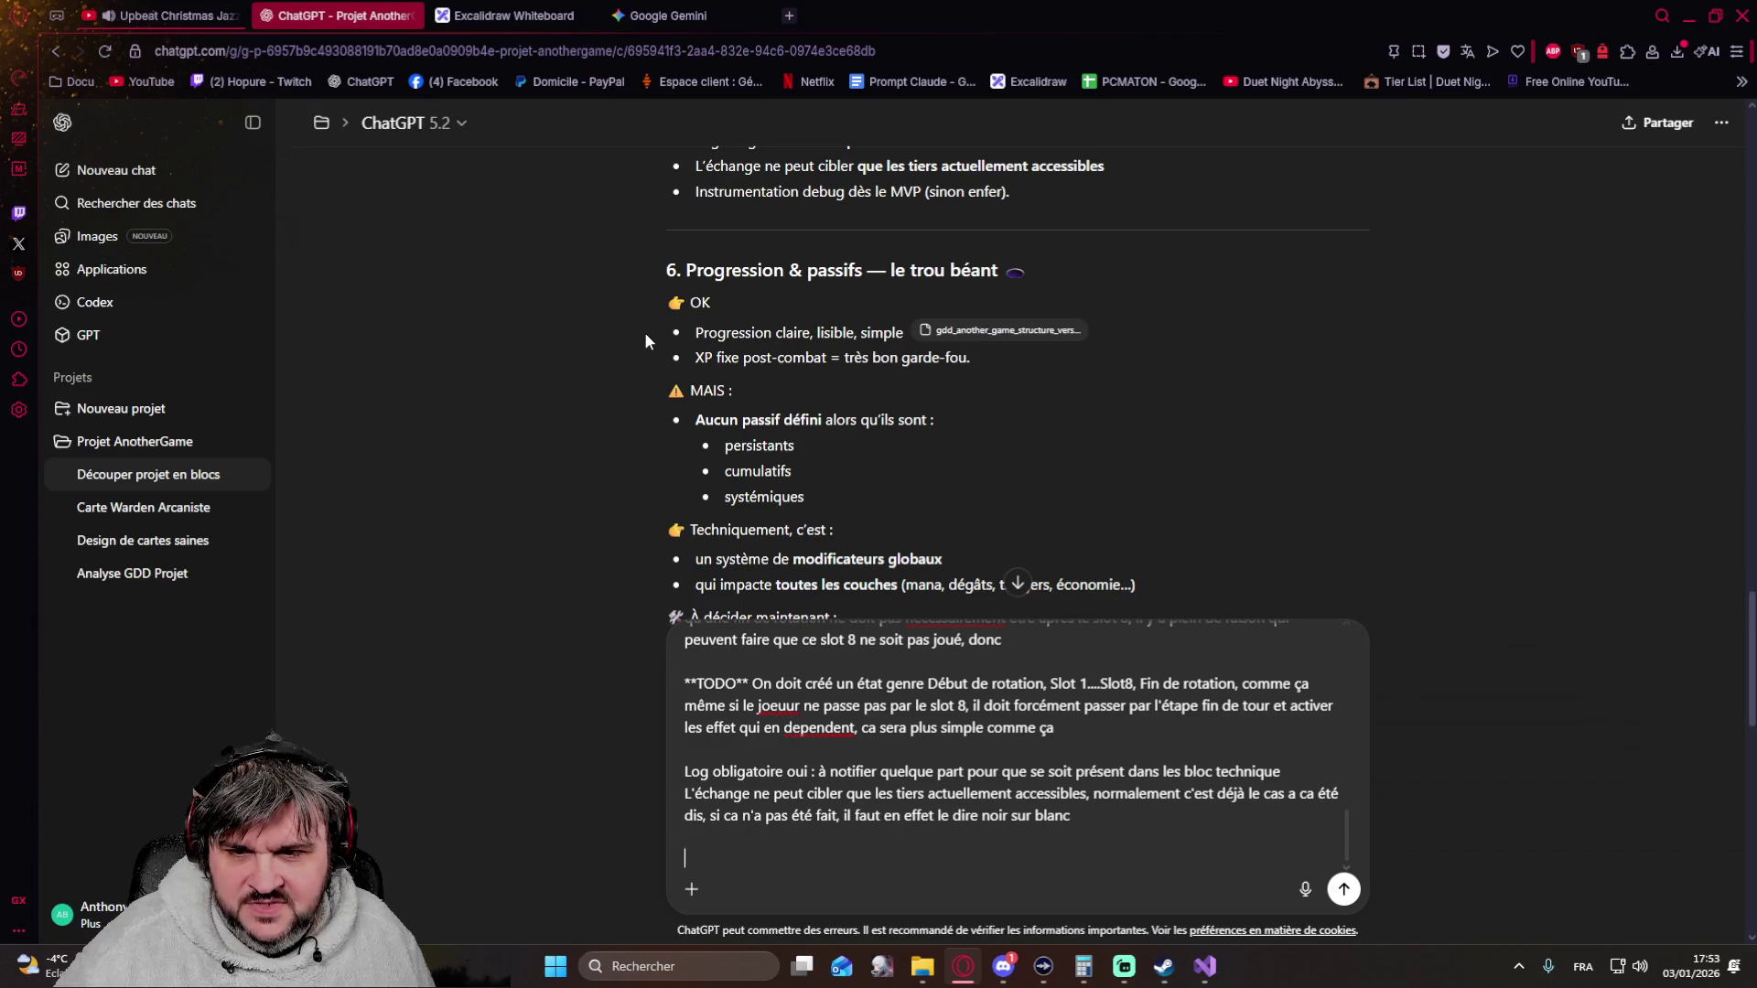
scroll(644, 339, "down", 1)
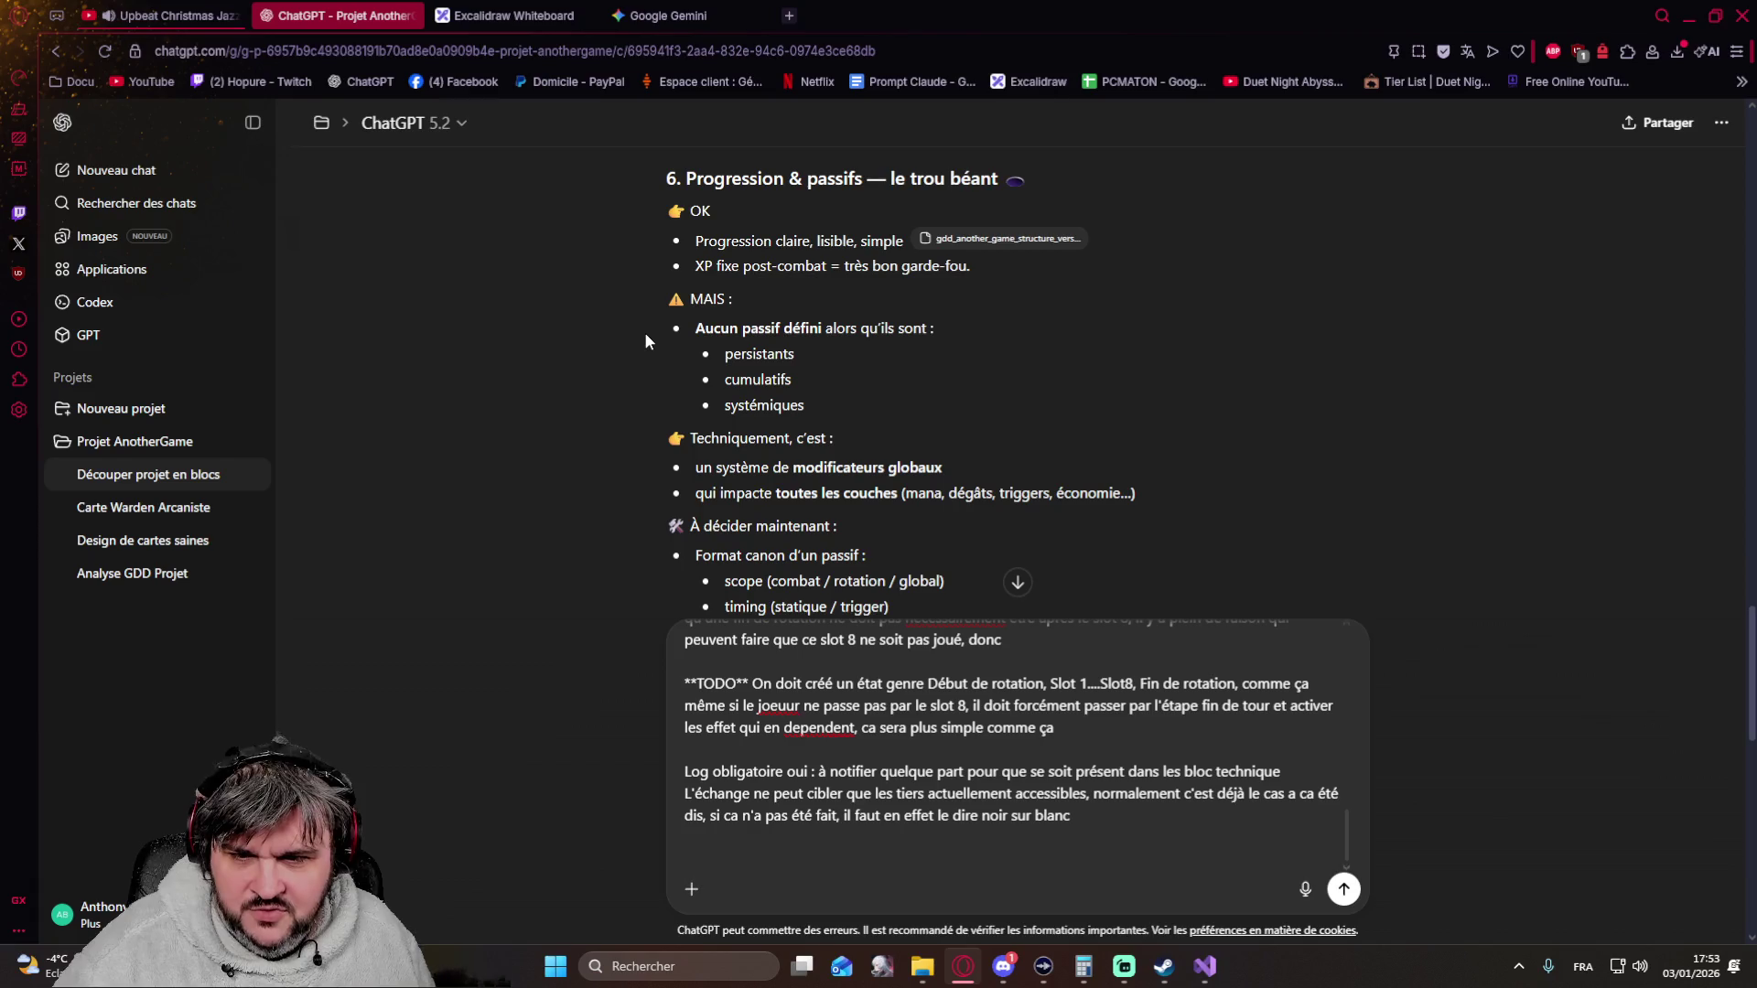
scroll(643, 332, "down", 2)
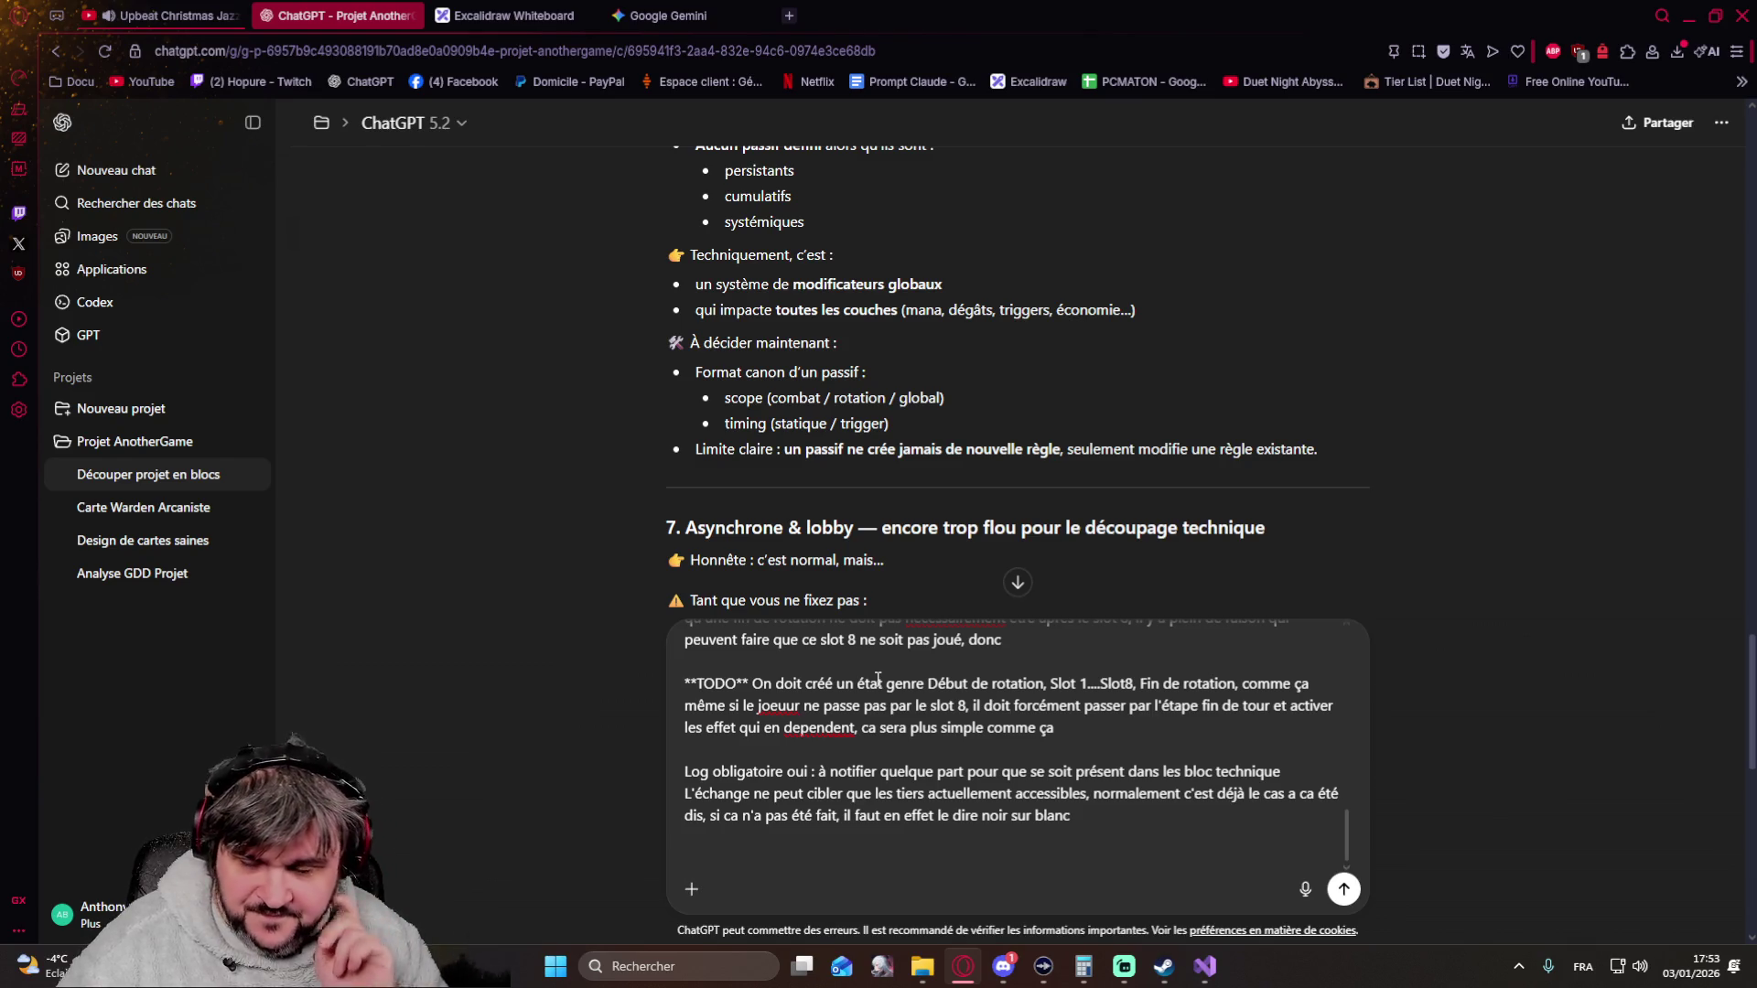
Add a paragraph saying passives are set aside for now and will be added to the prototype later
key("shift+Return")
type("Concernant les passif, on ne va pas s'en occupé pour le moment, il s")
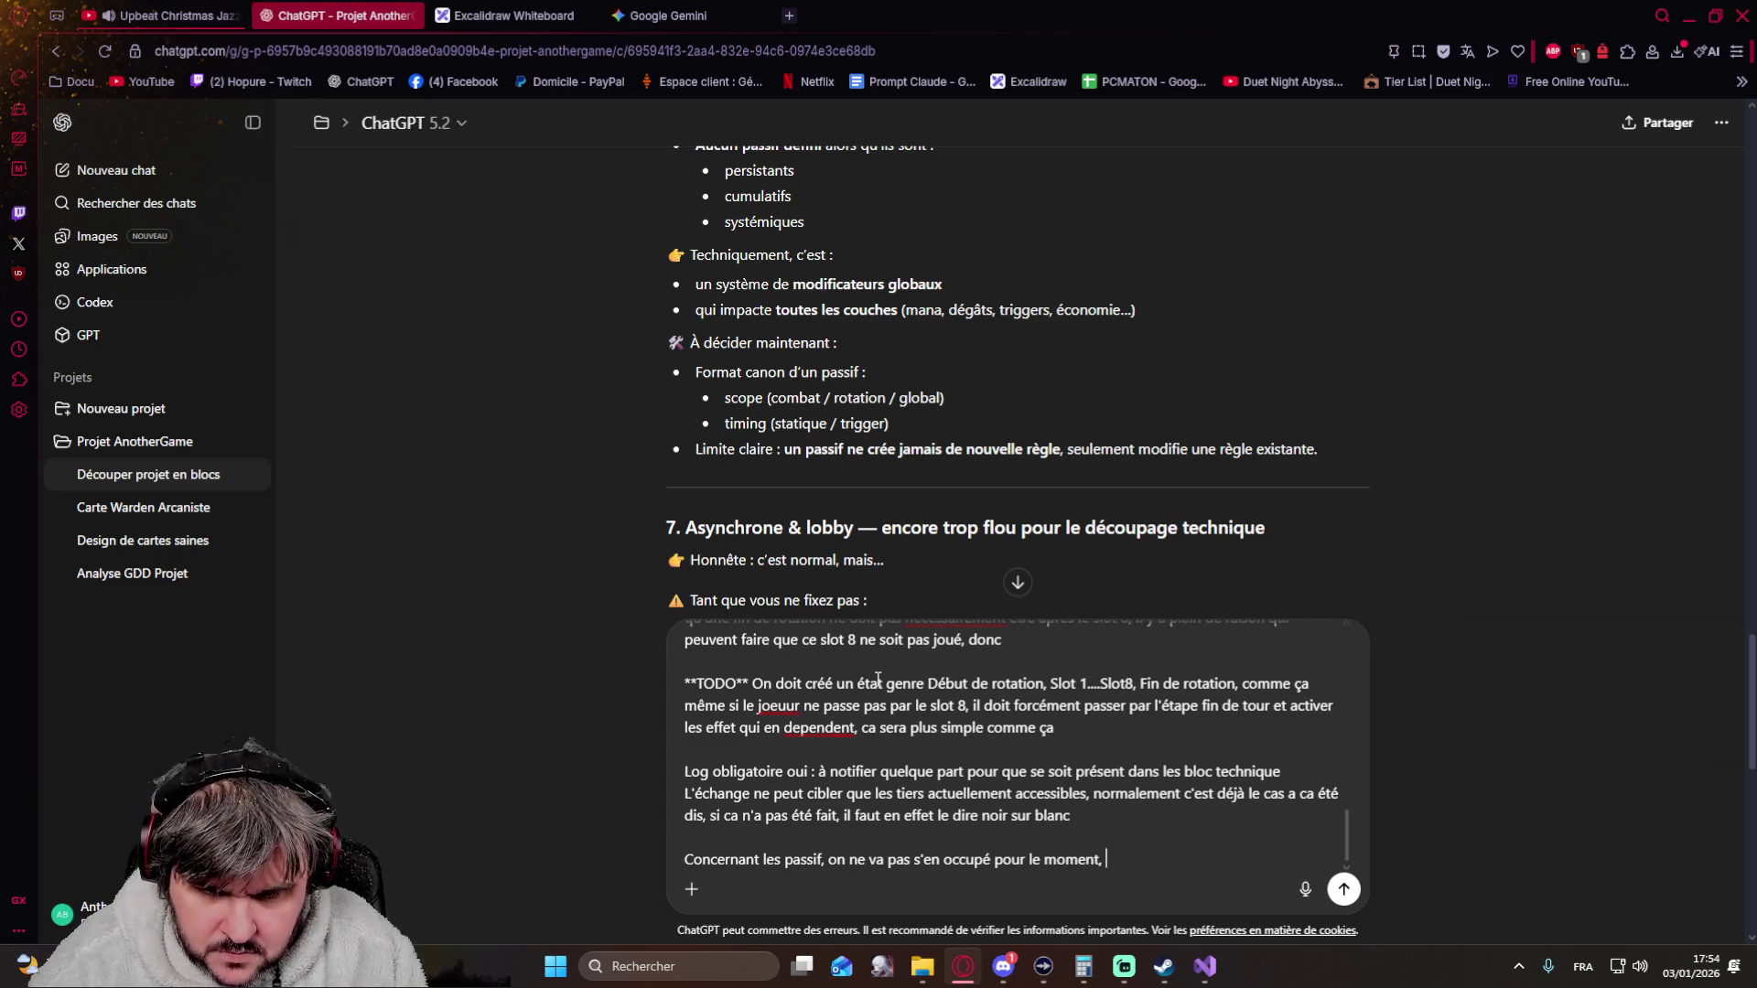
type("eron")
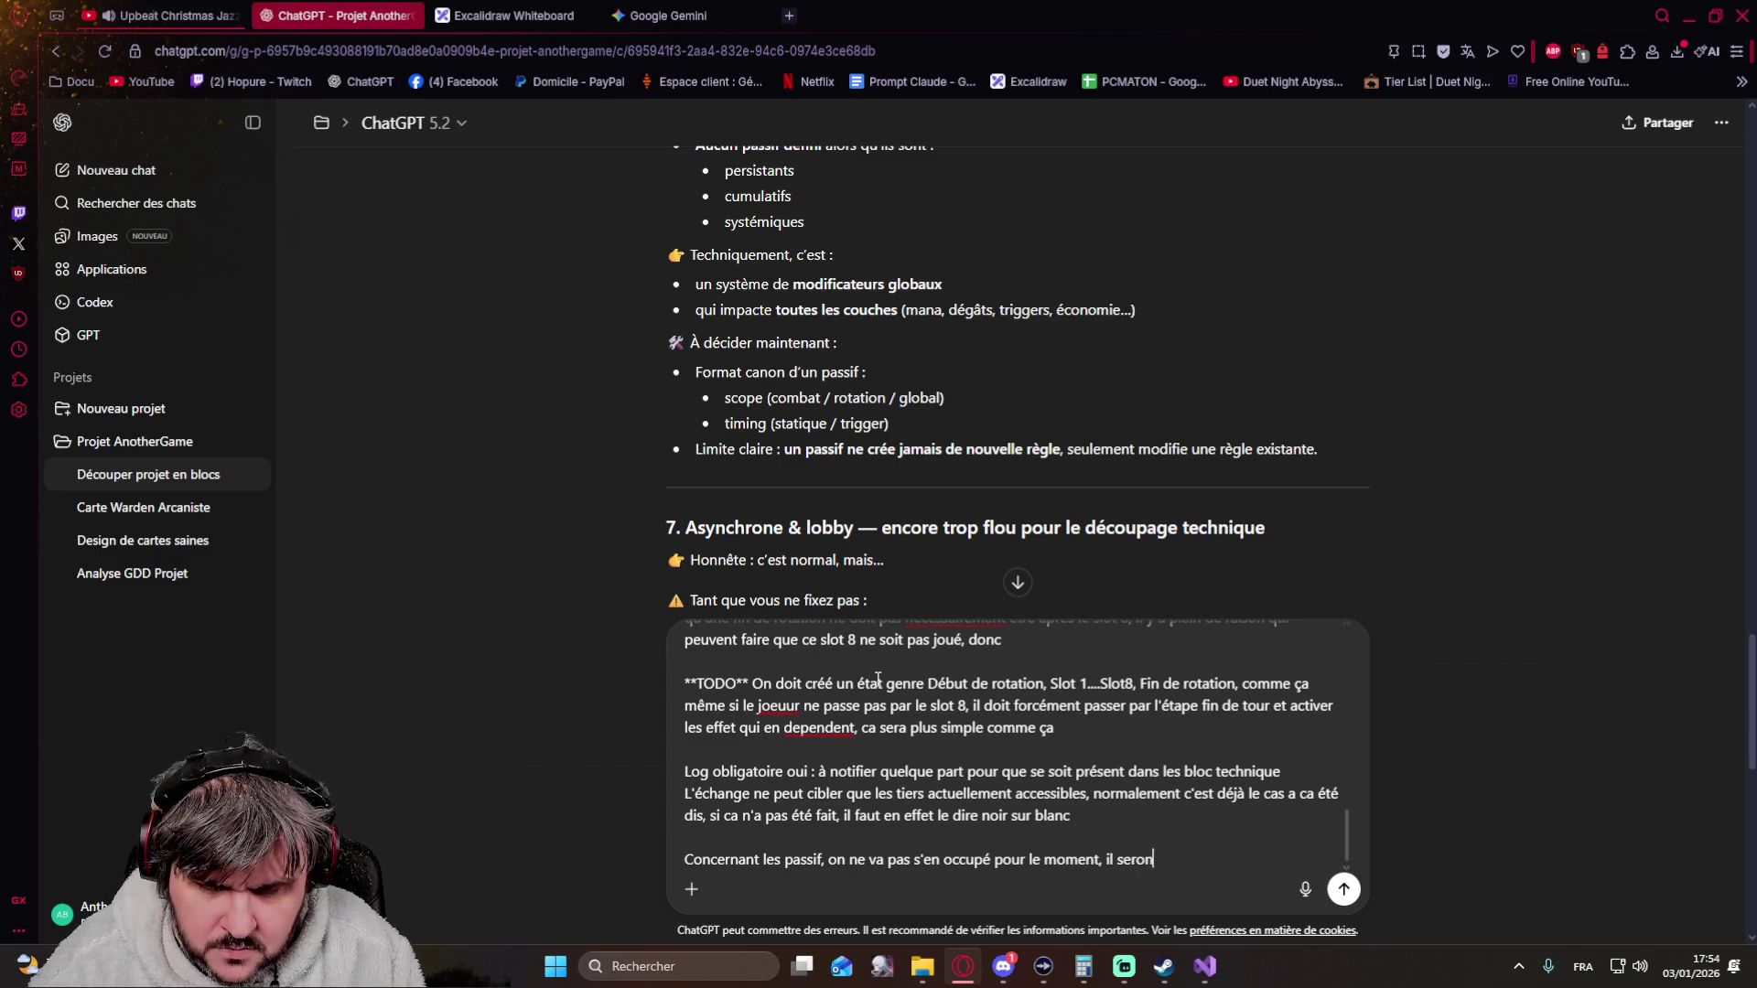
type("t dans le proto")
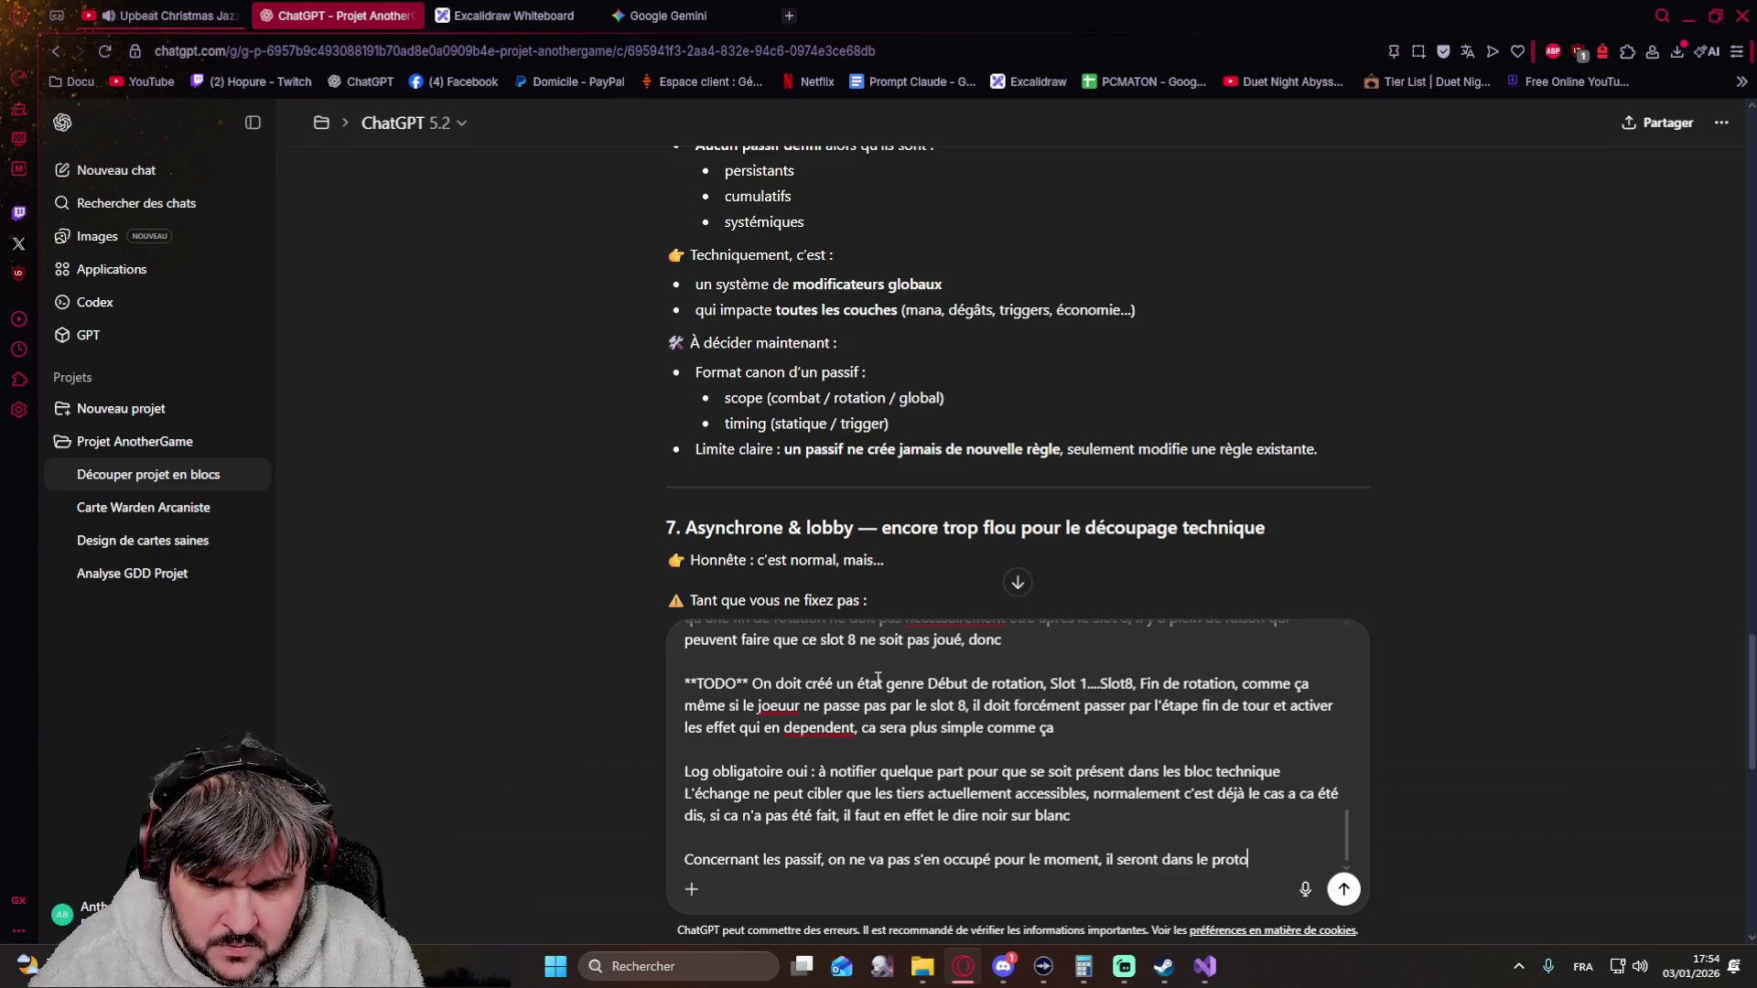
key("BackSpace")
type("ot")
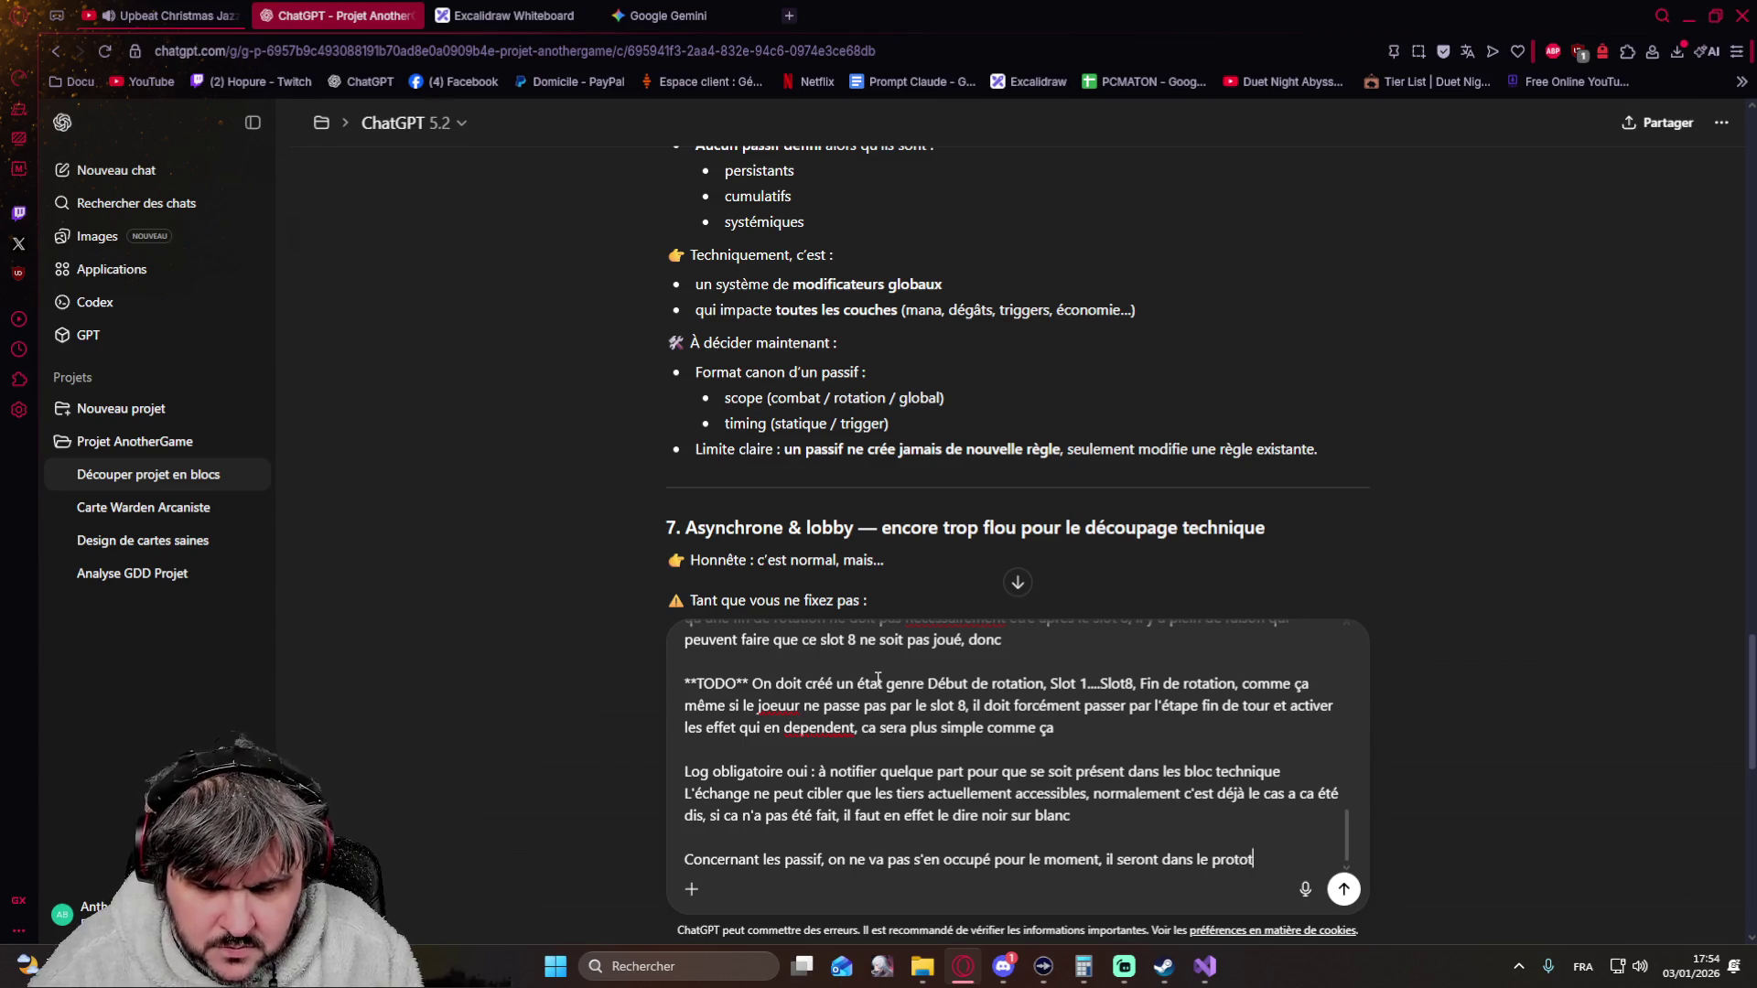
type("ype mais ajo")
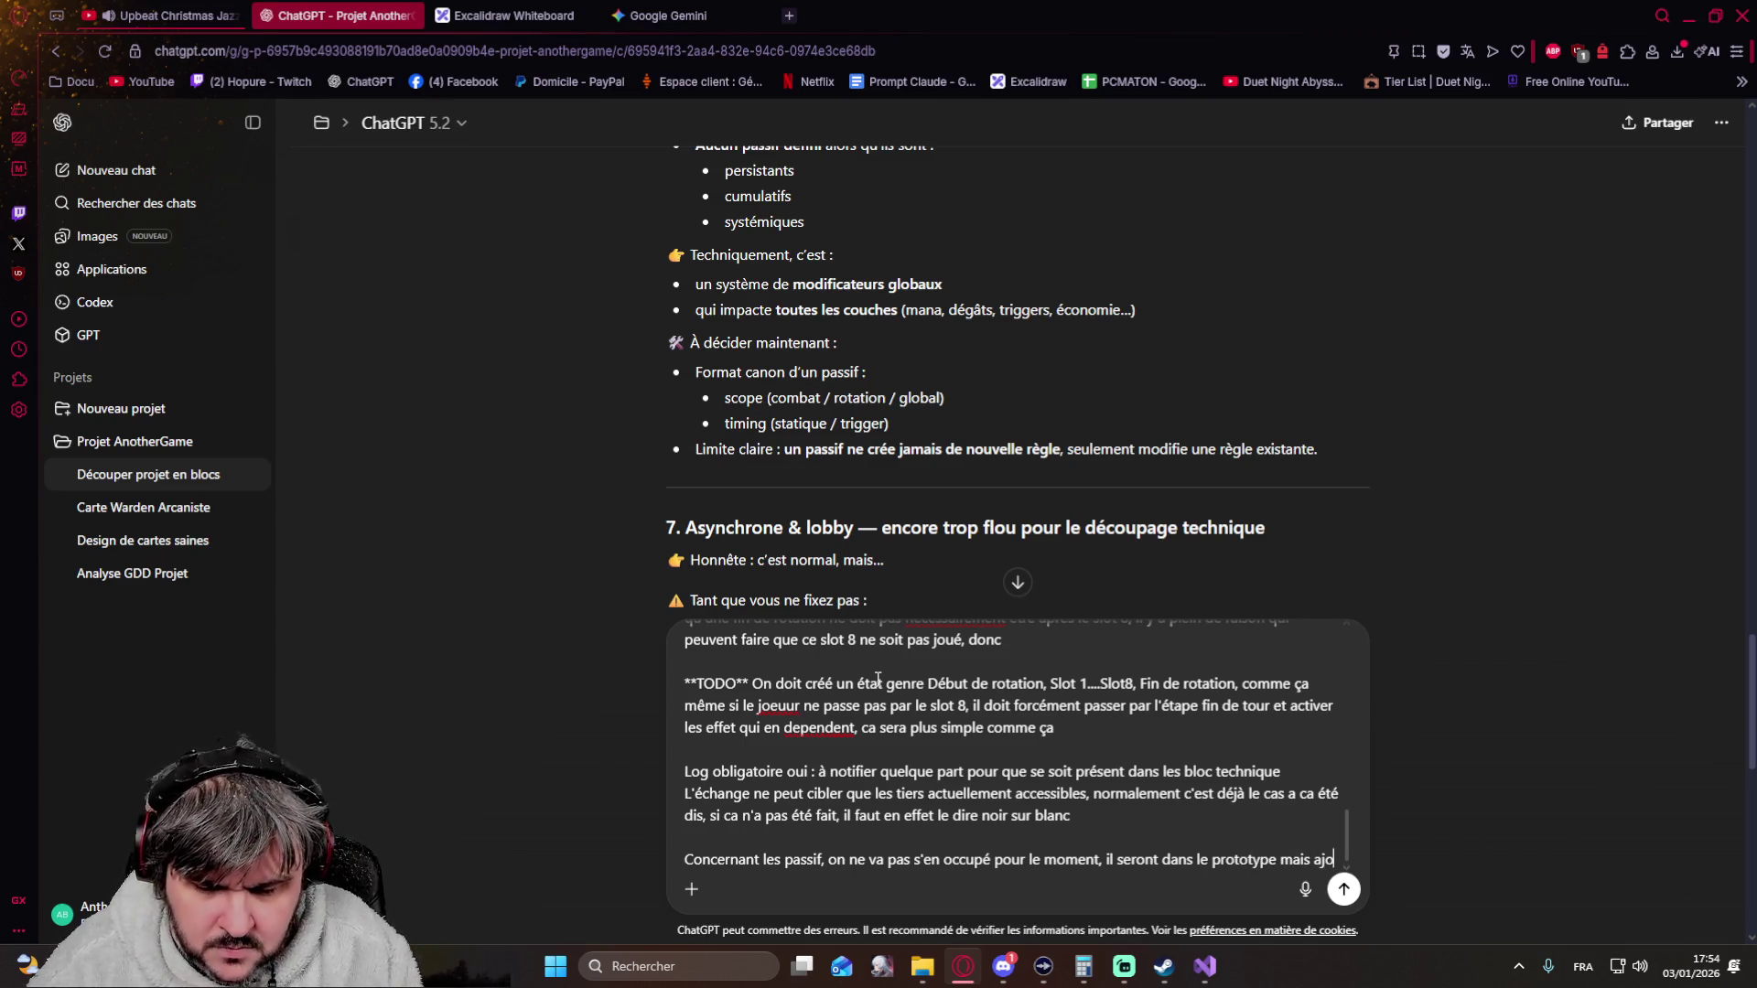
type("ut\" ")
type("par la suite")
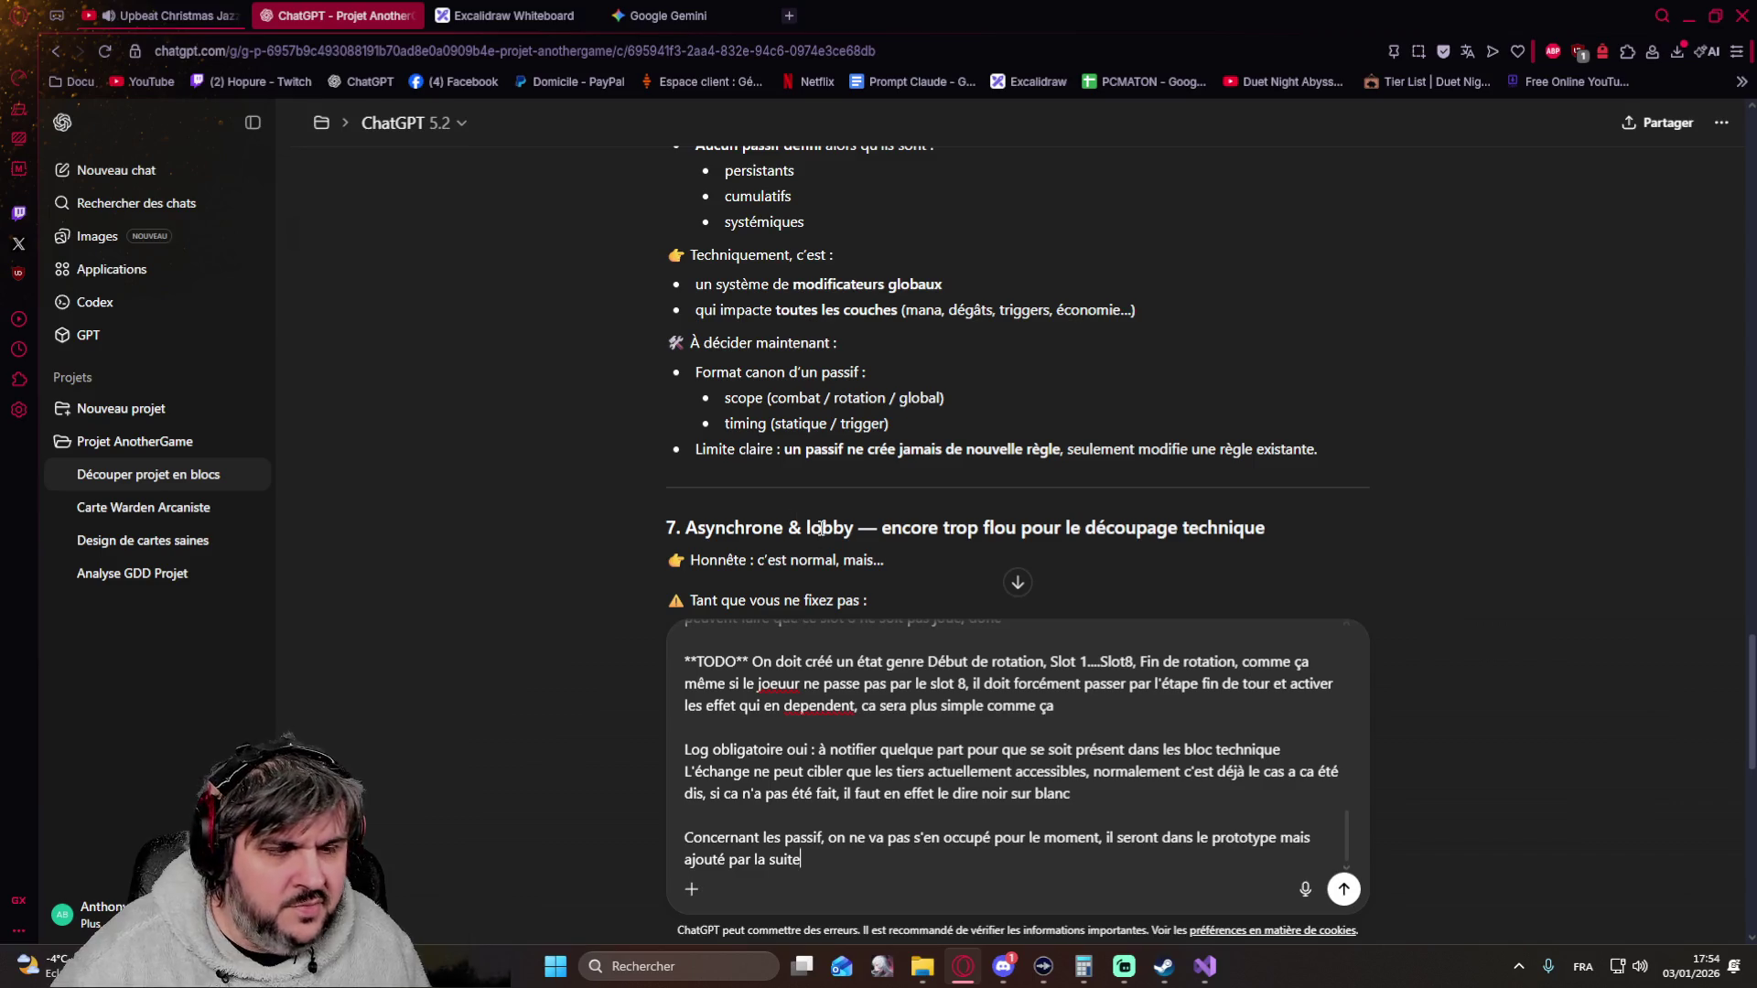
scroll(768, 492, "down", 2)
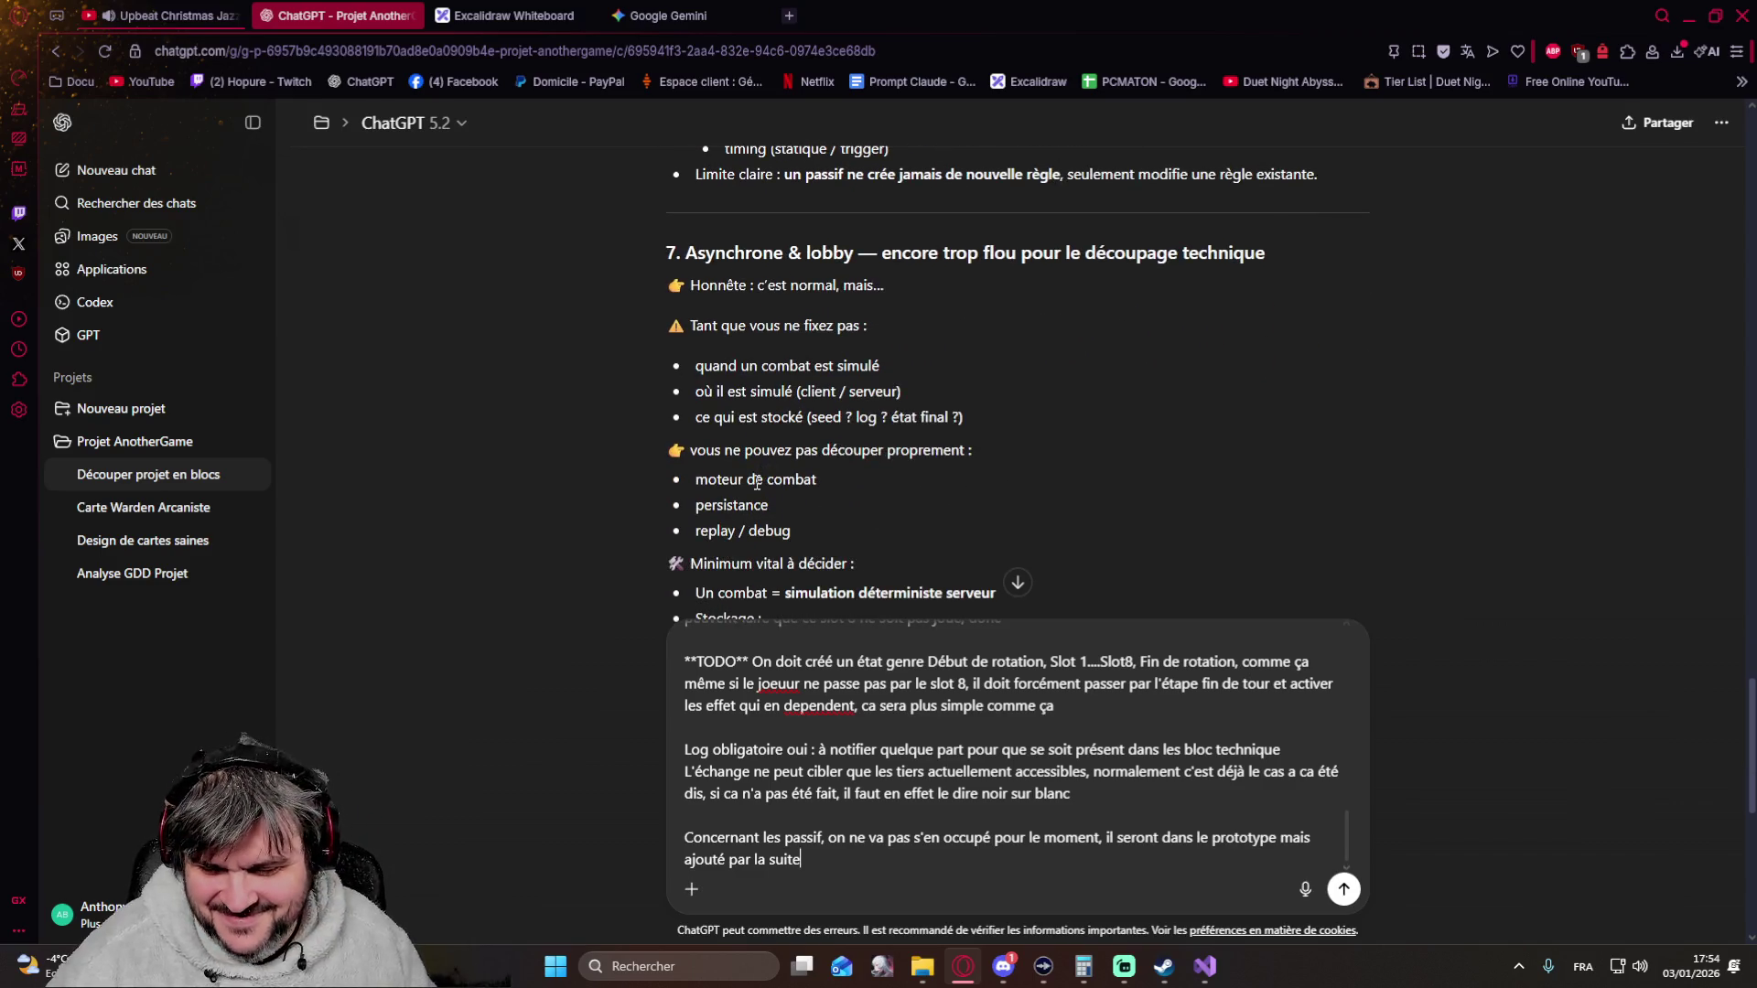
key("shift+Return")
key("shift+Return")
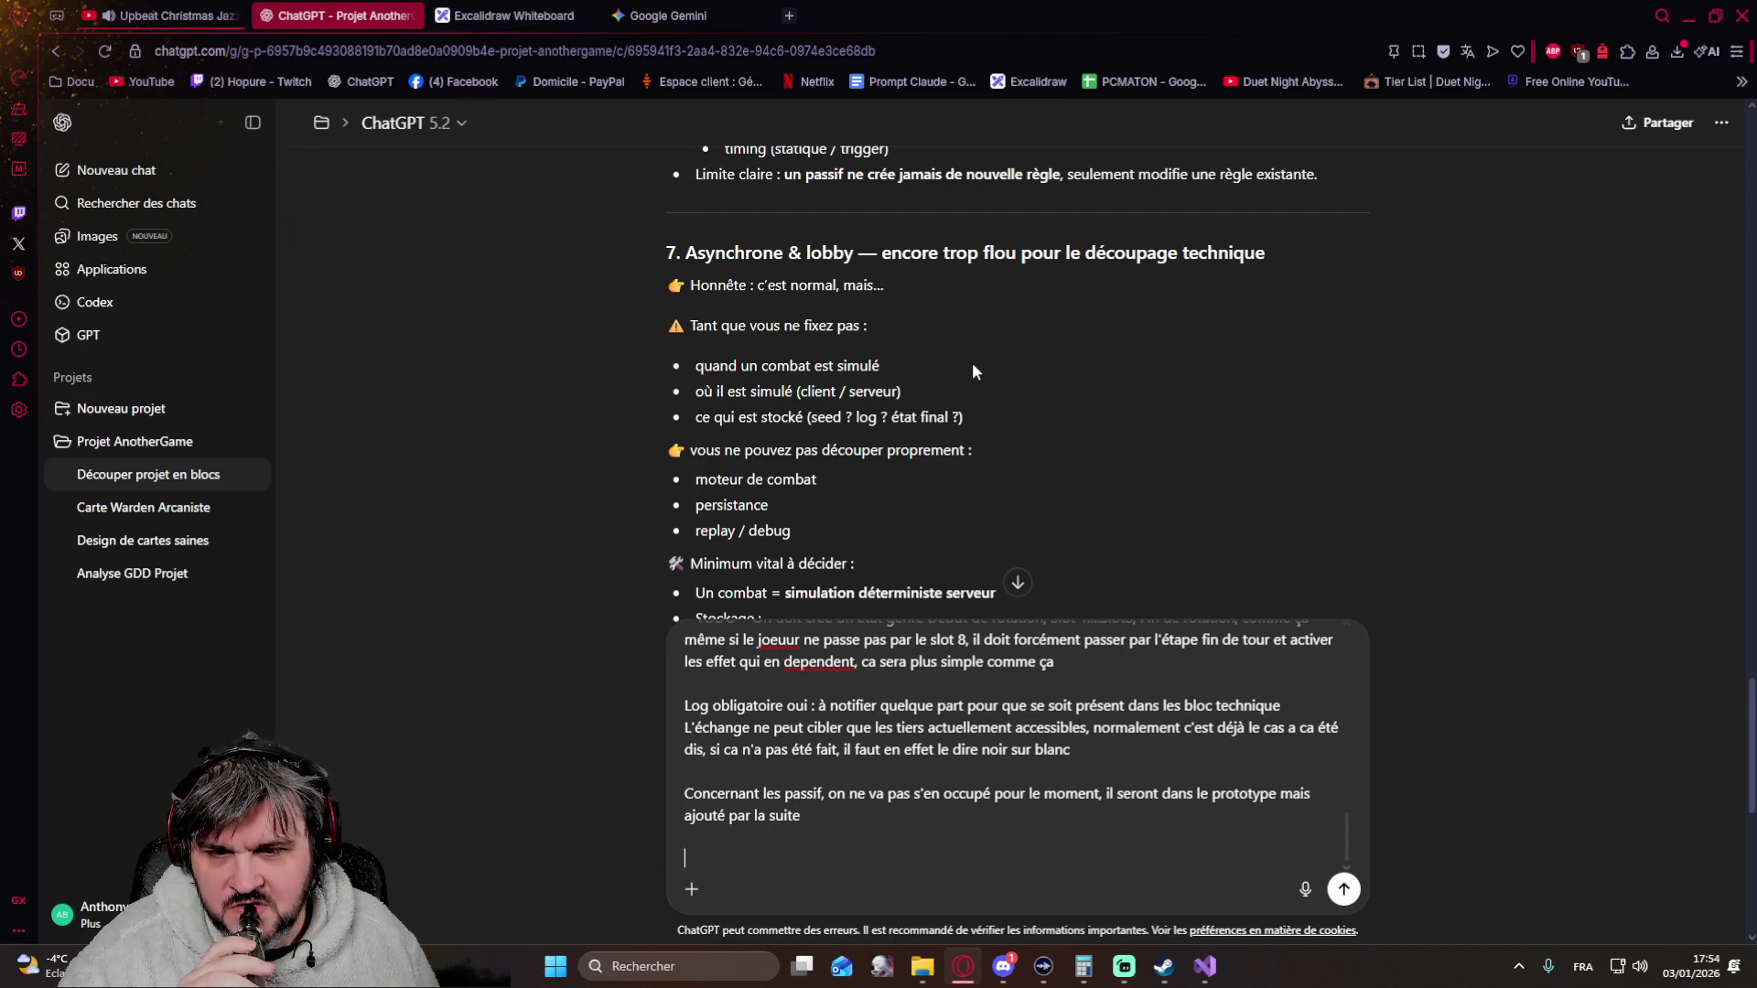
scroll(971, 371, "down", 1)
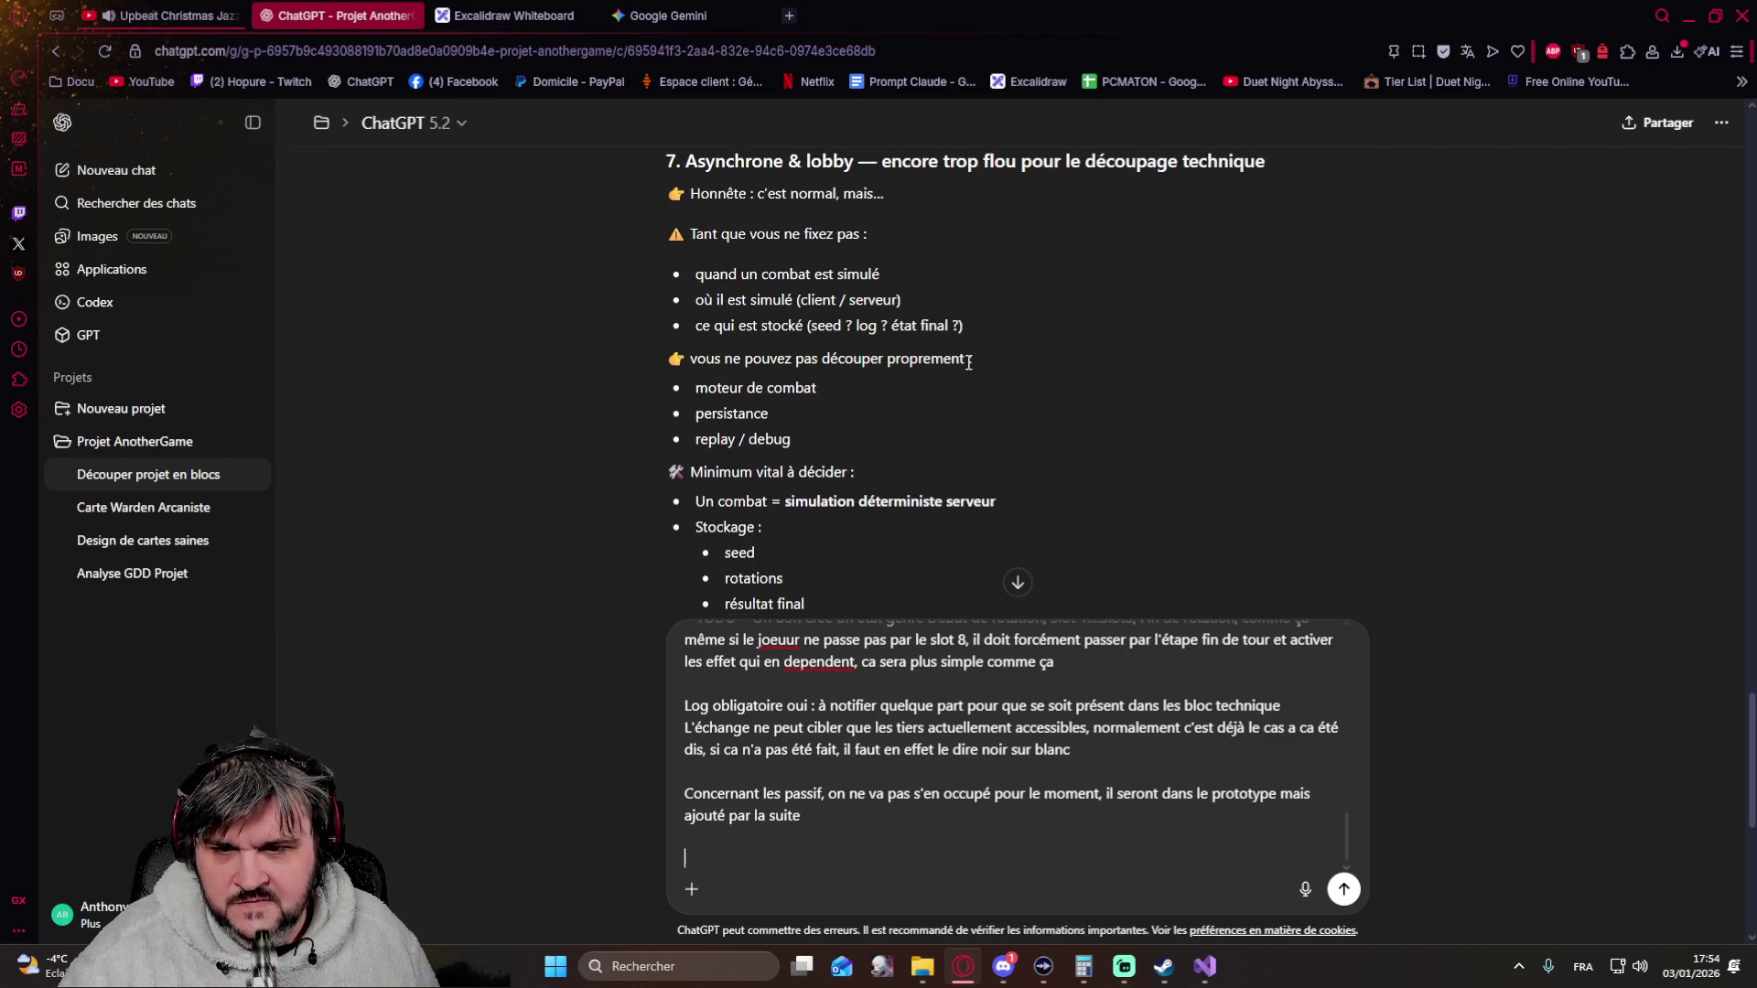
scroll(934, 360, "down", 1)
scroll(812, 349, "down", 1)
scroll(812, 348, "down", 1)
scroll(797, 576, "up", 1)
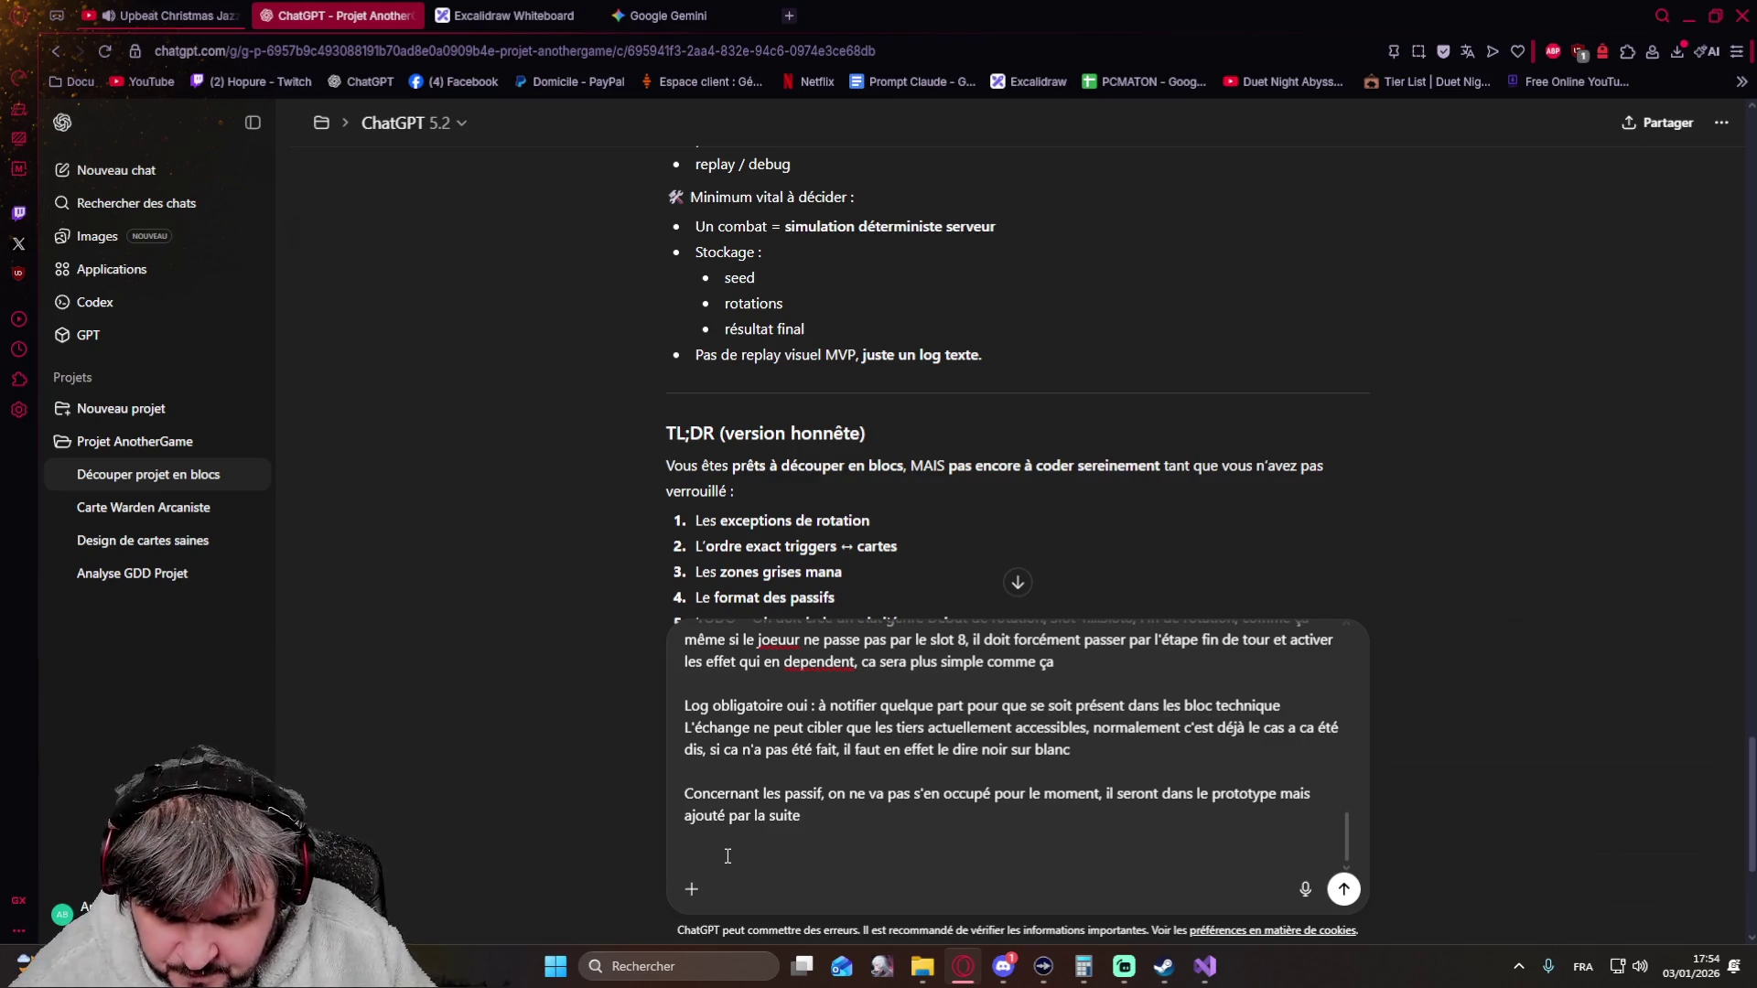
type("Concernant la partie reseau, nous allons justement nous en occupé juste après cette dicussion")
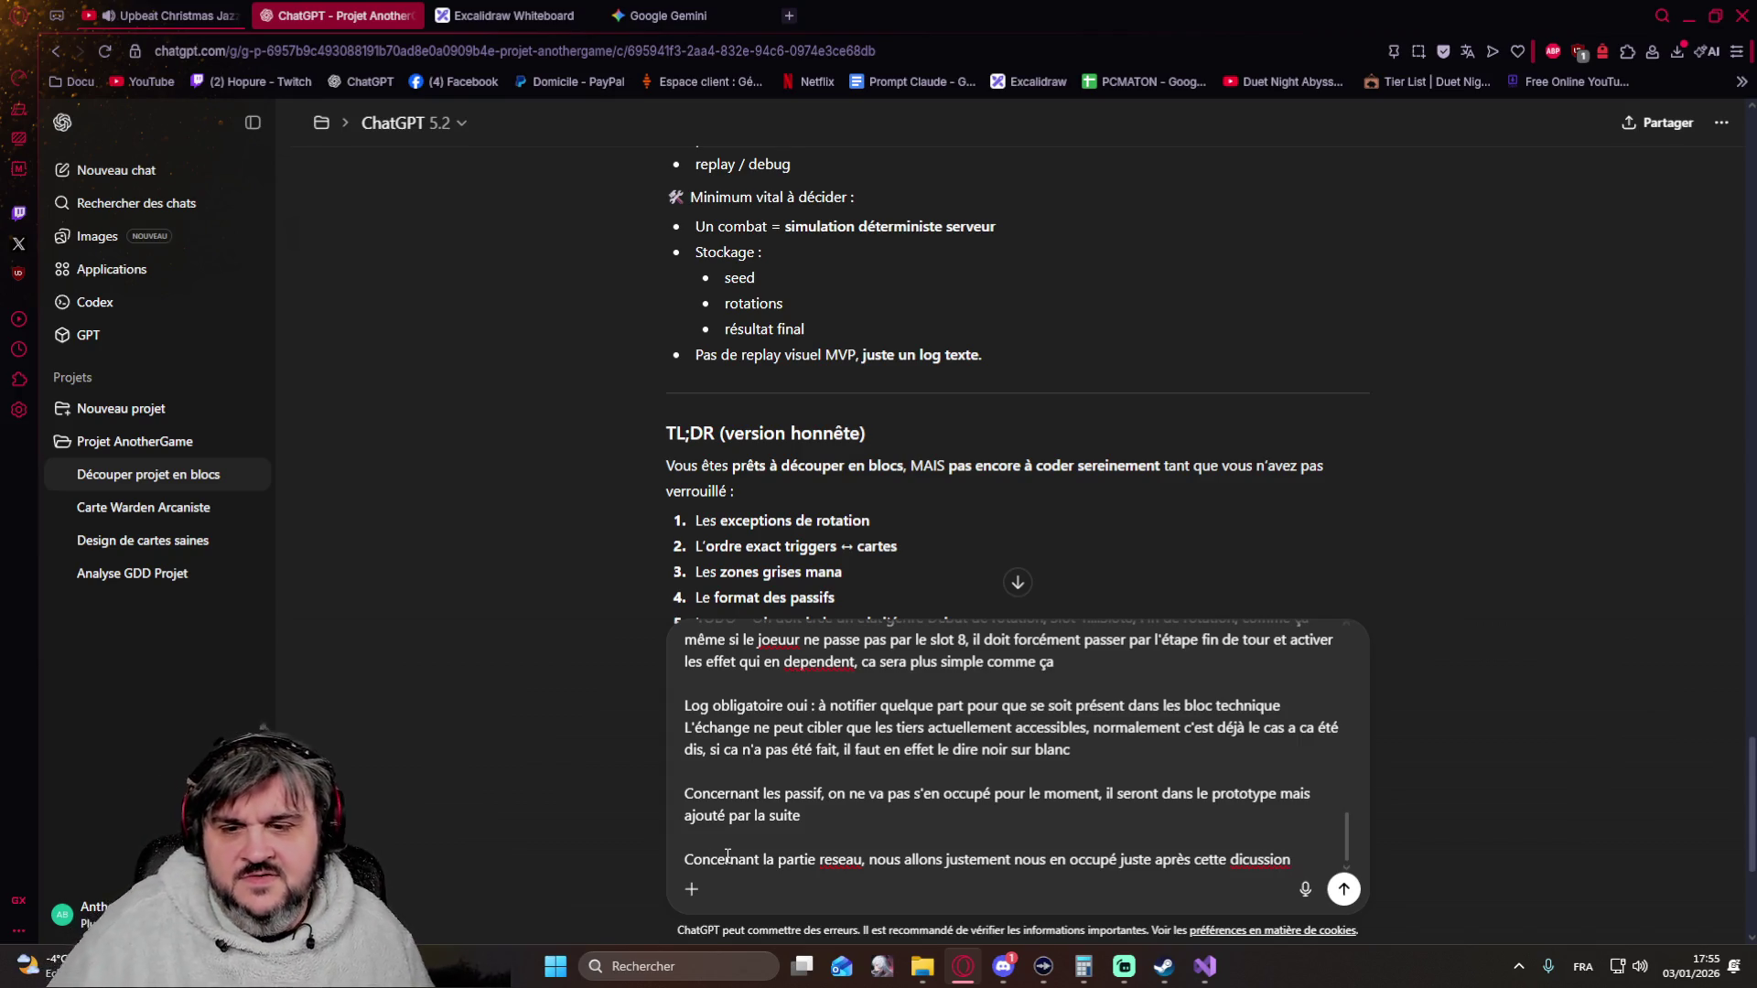
scroll(523, 525, "down", 2)
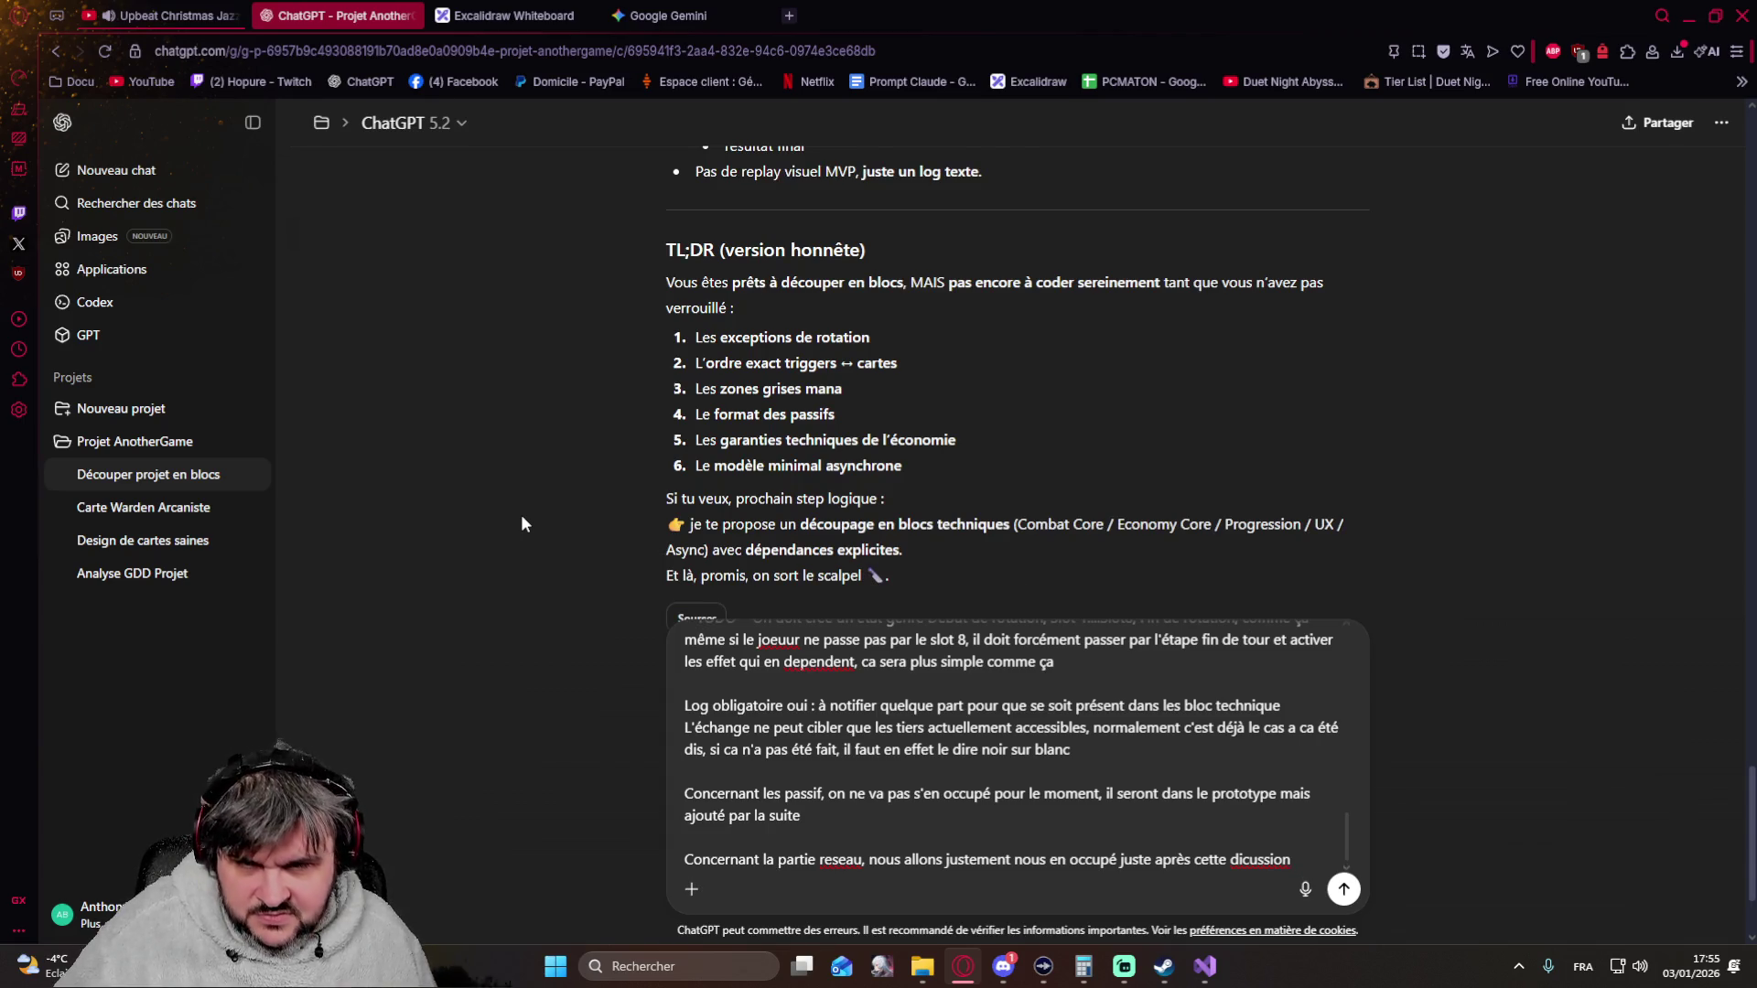
scroll(553, 447, "down", 1)
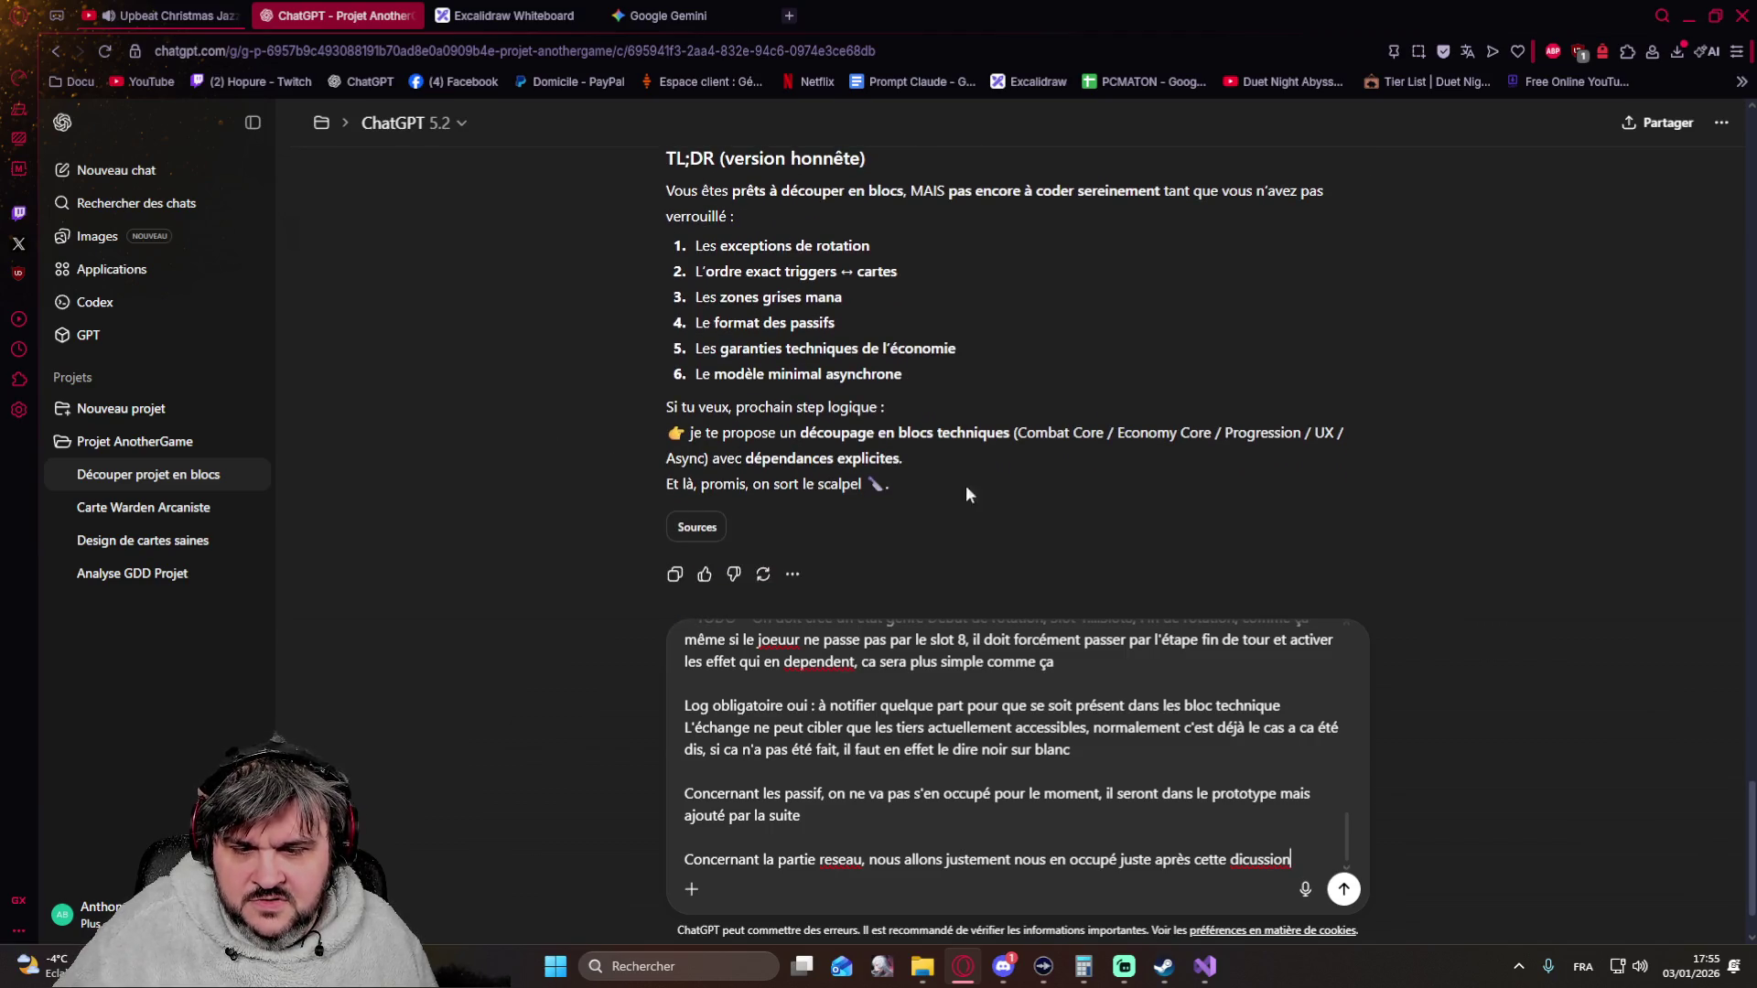
Close with a remark asking whether any information is still missing and send the message
key("shift+Return")
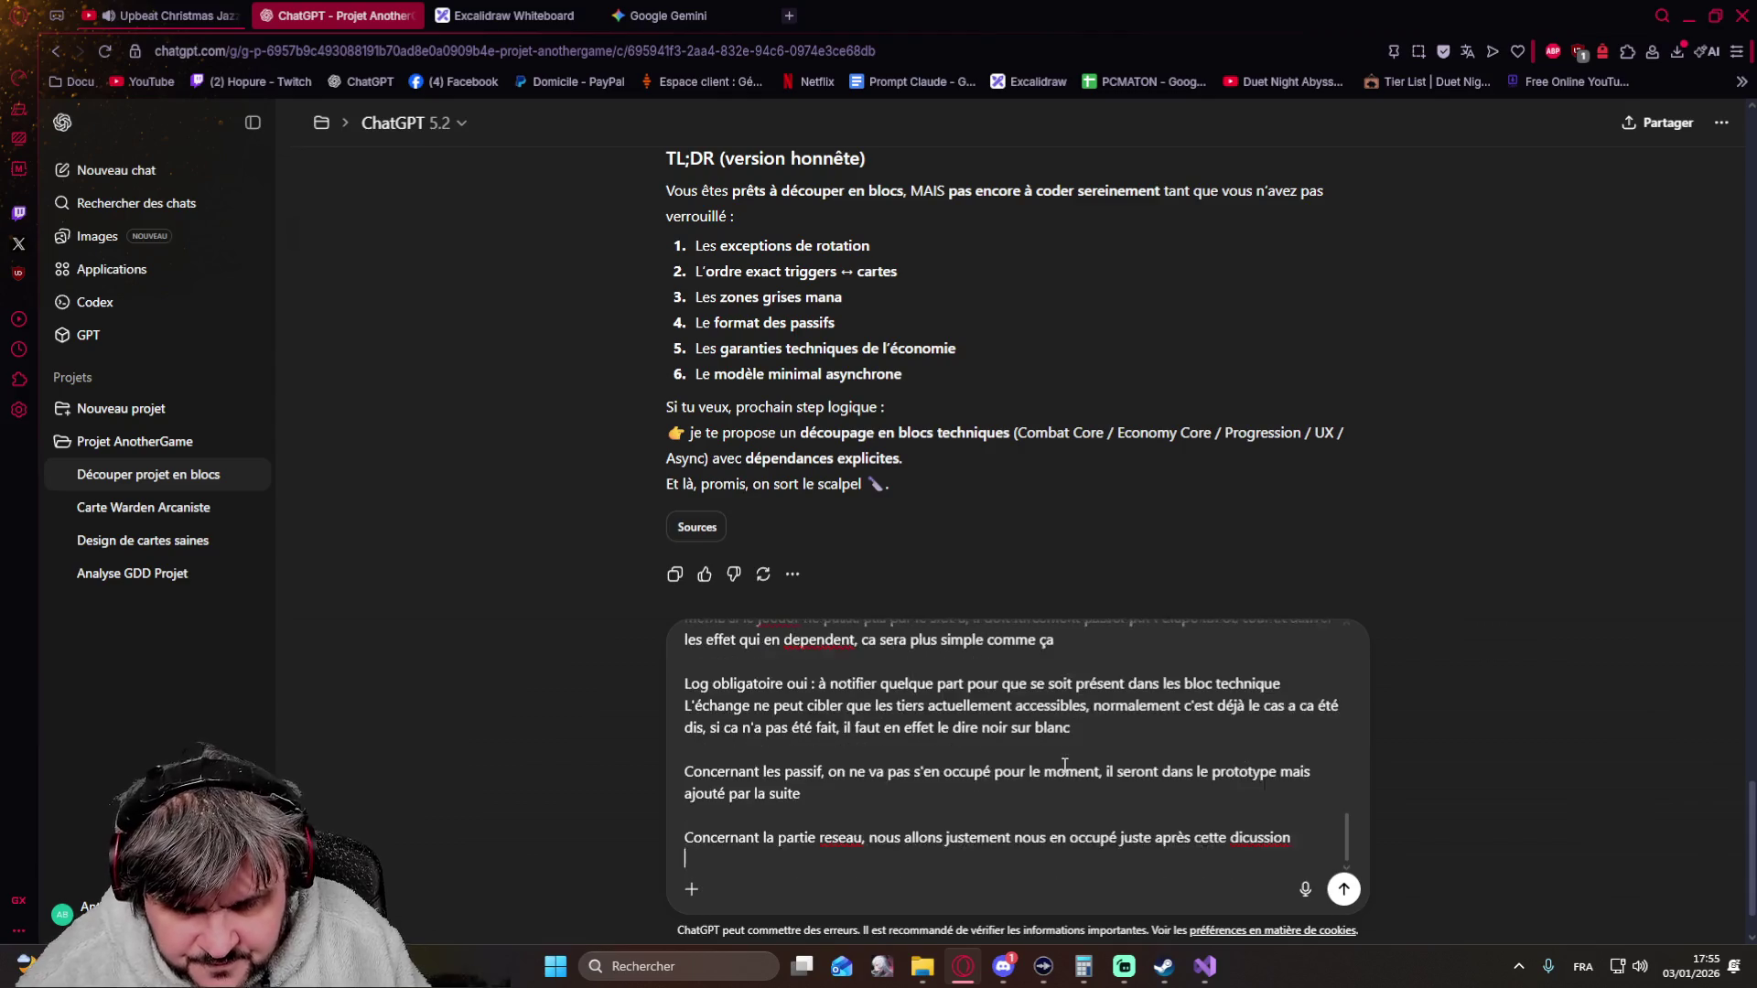
key("shift+Return")
type("ok donc main")
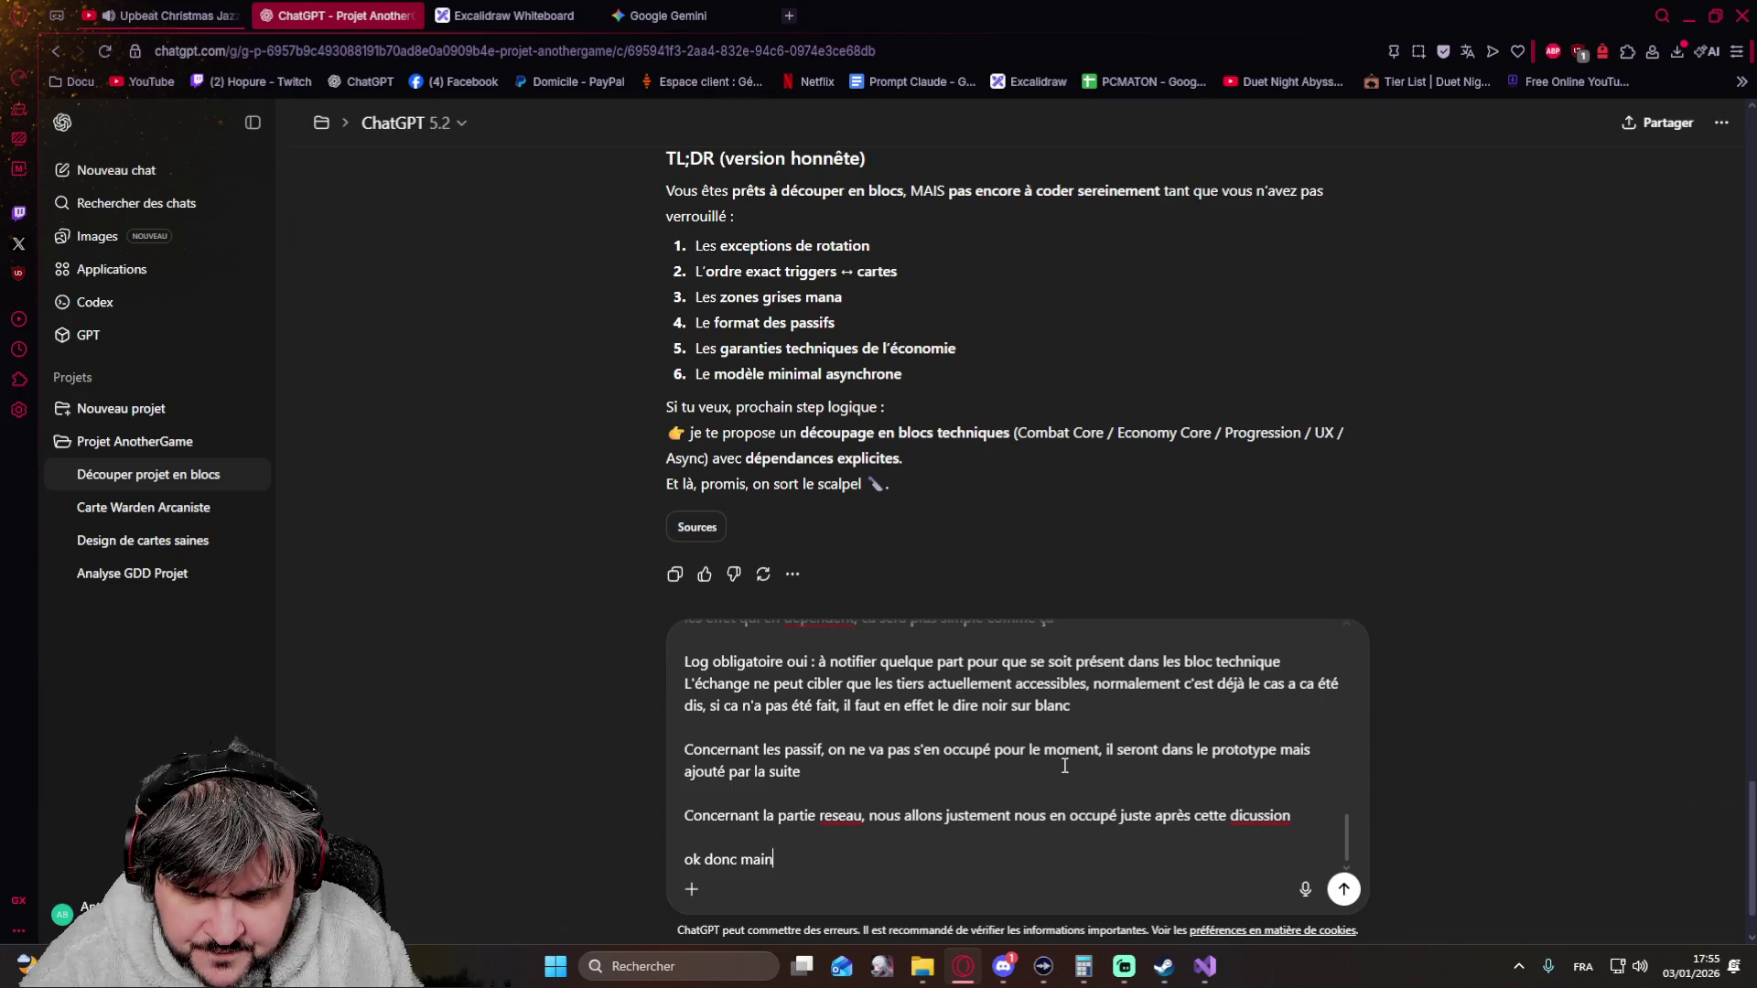
type("tenant ")
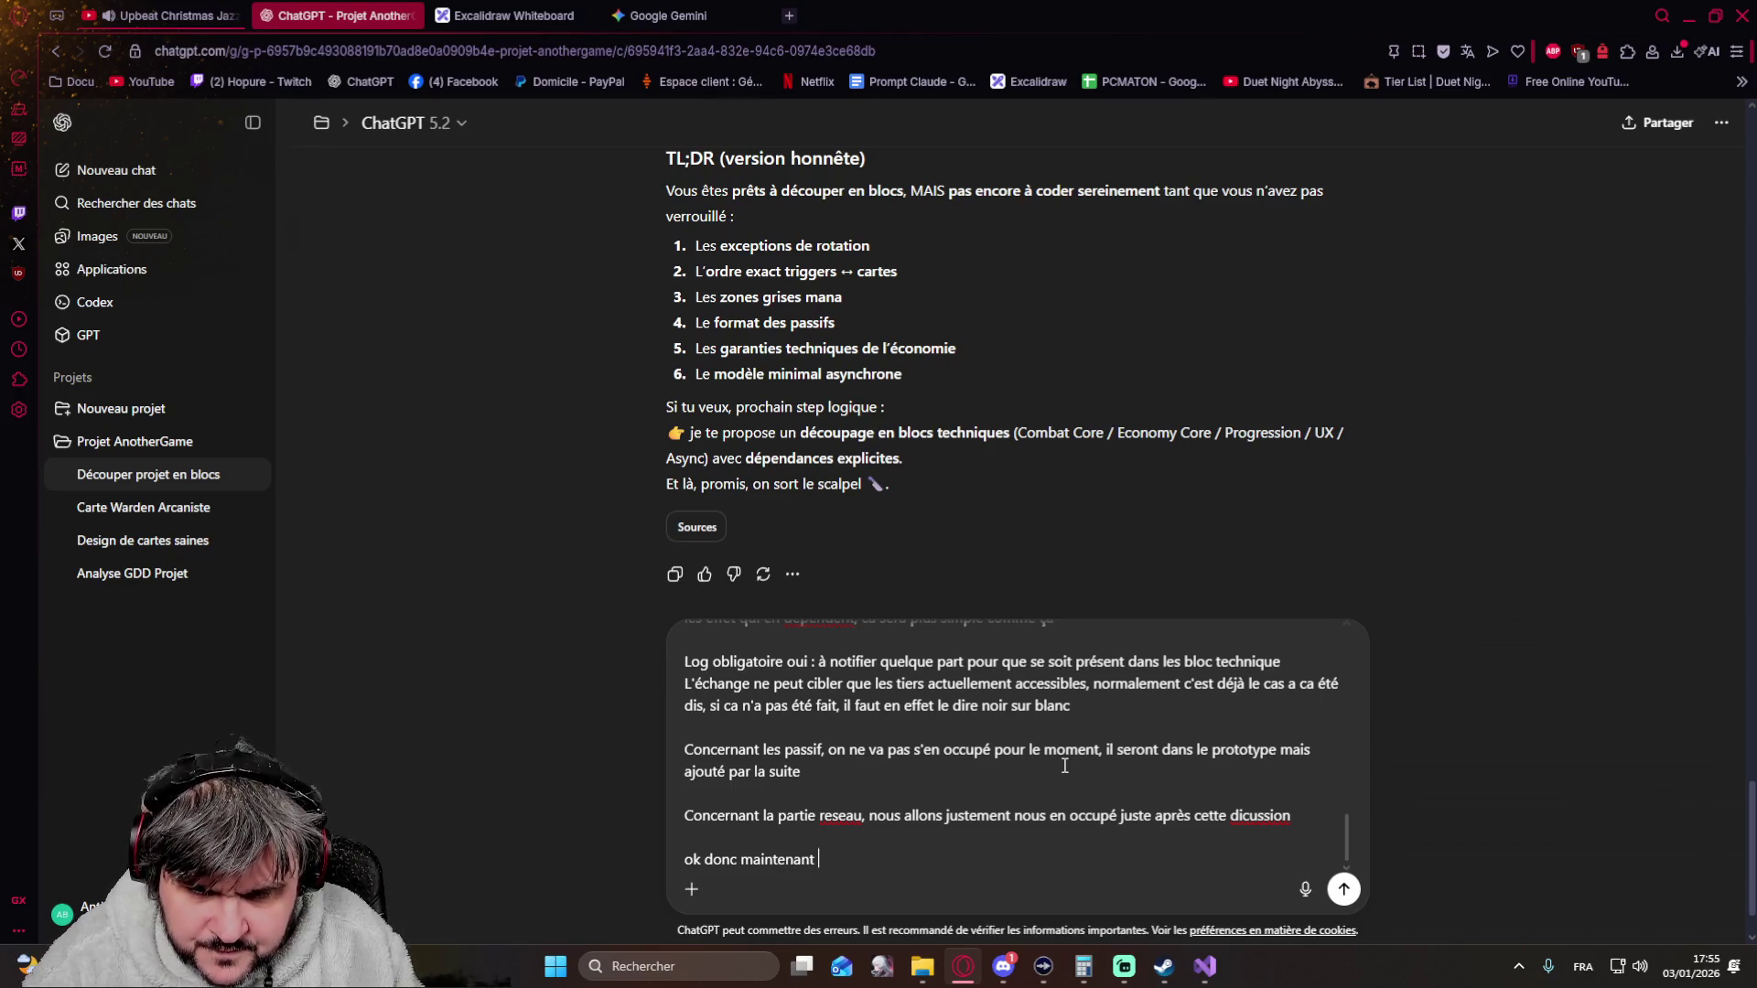
type(" après lecture")
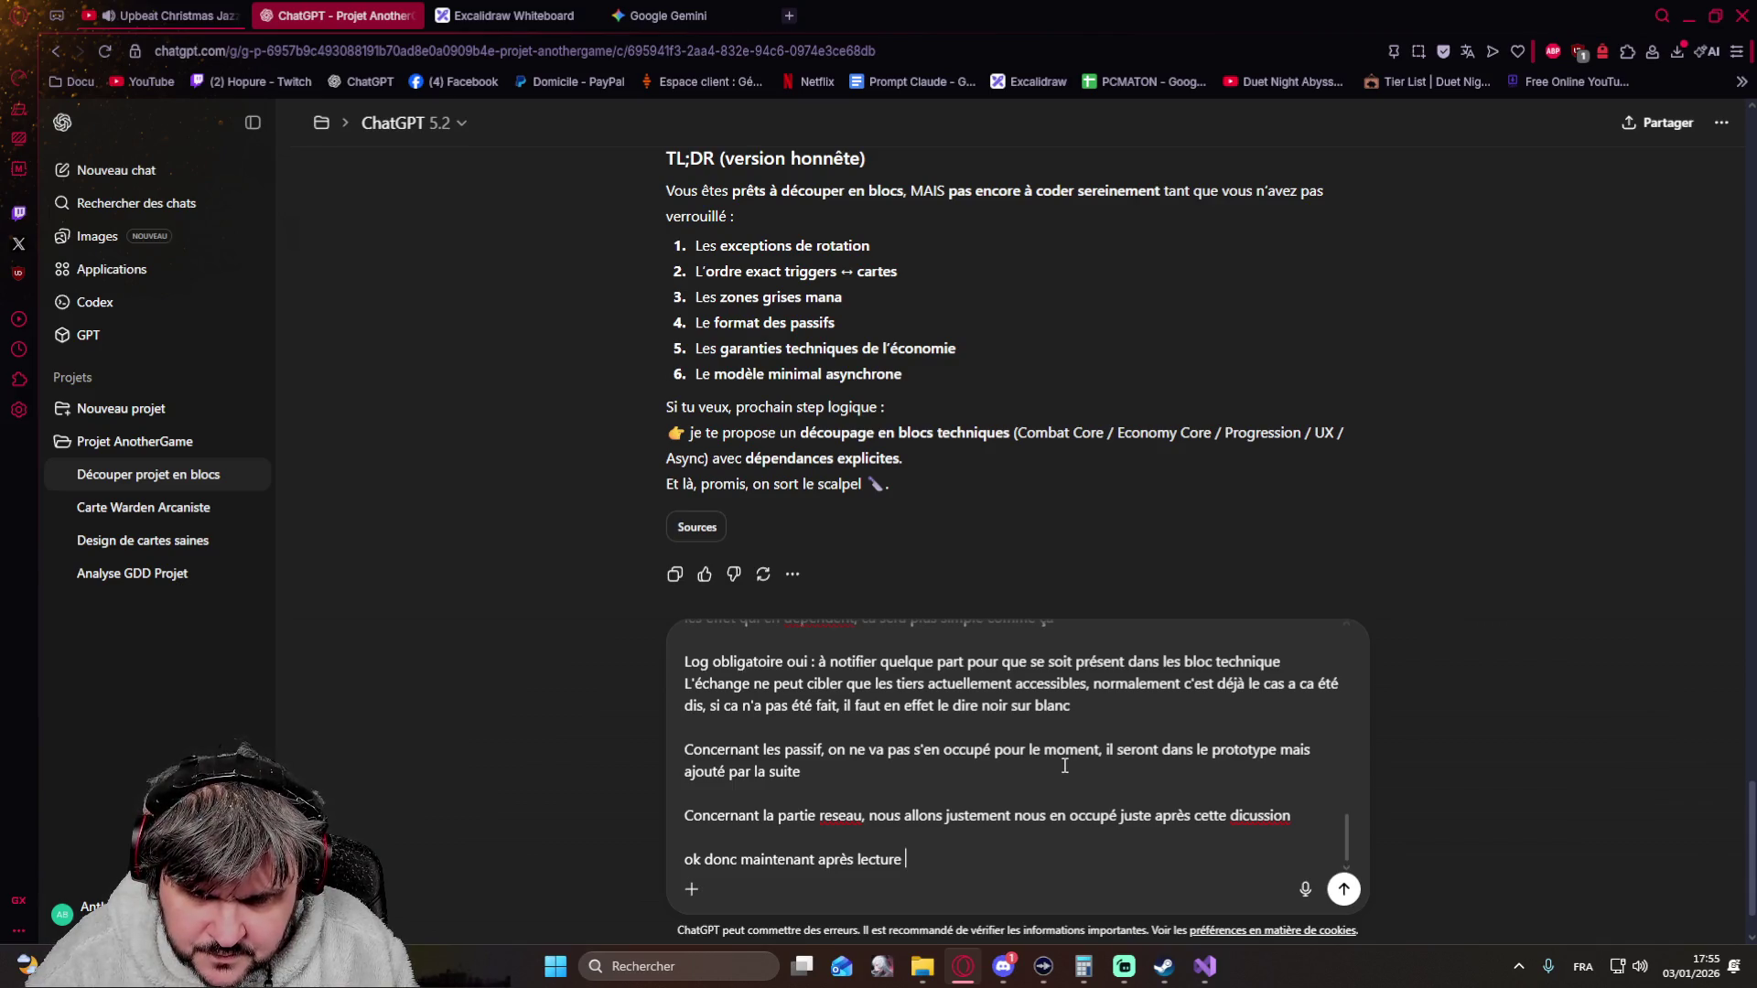
type("dis moi s'ils")
type(" ma")
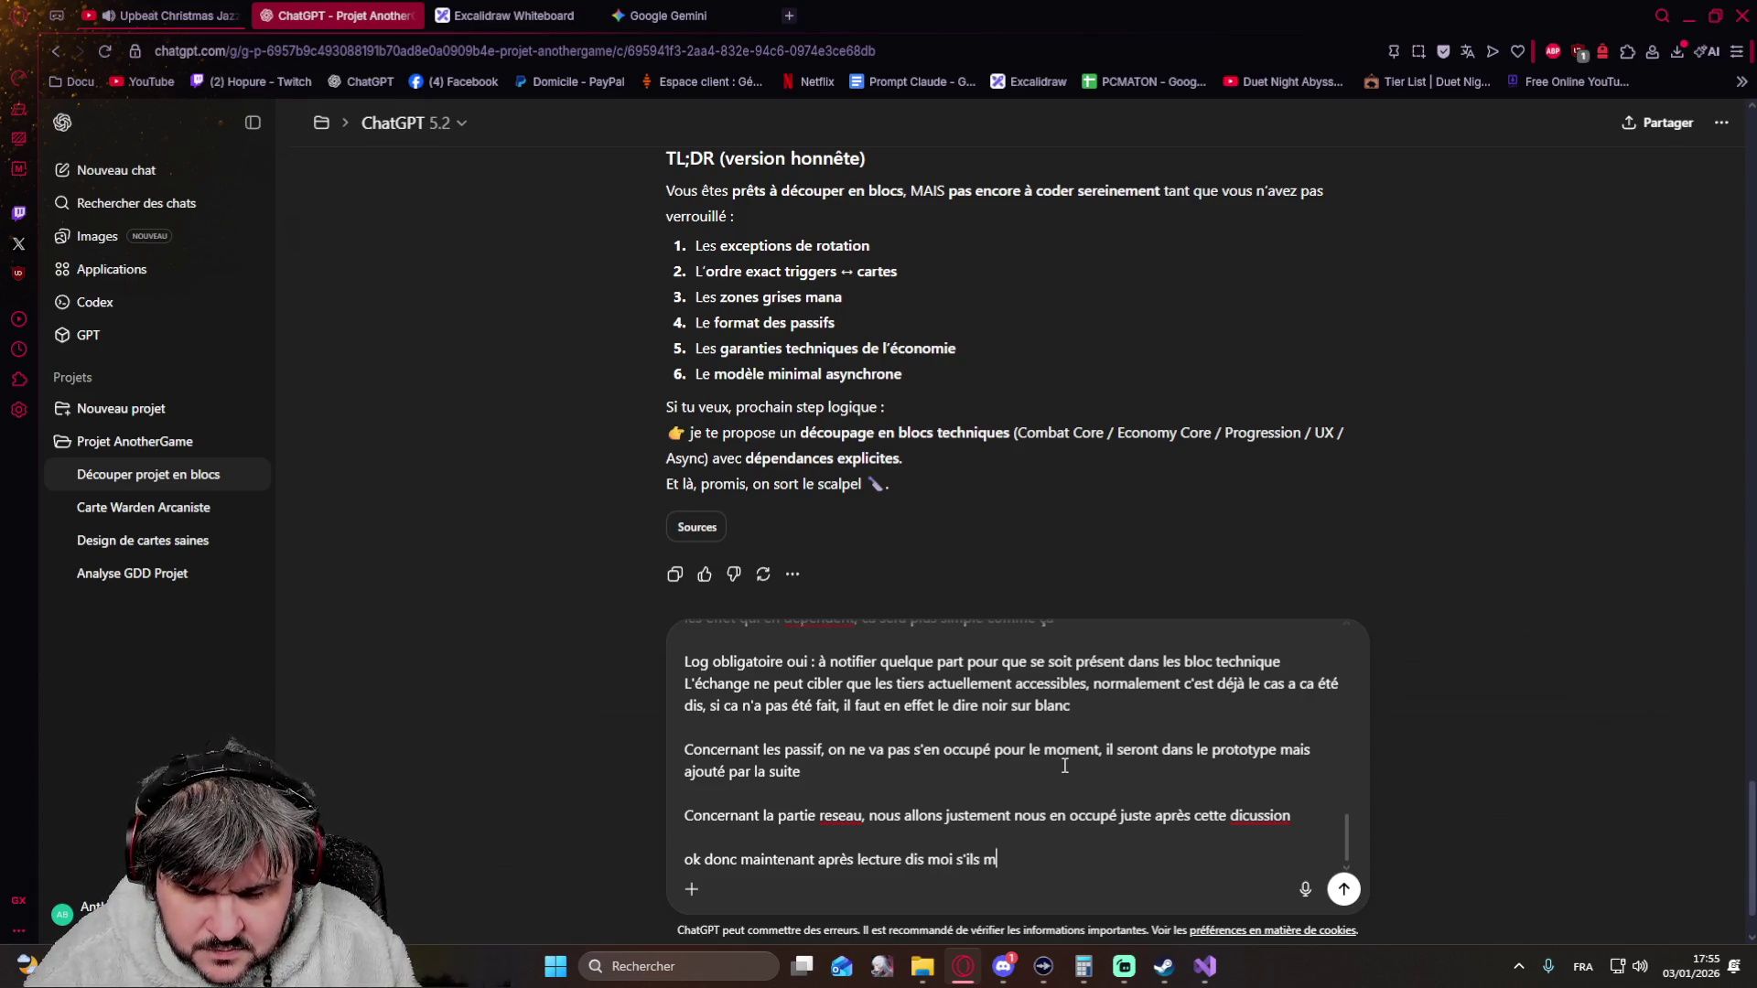
type("nquent des infos")
key("Return")
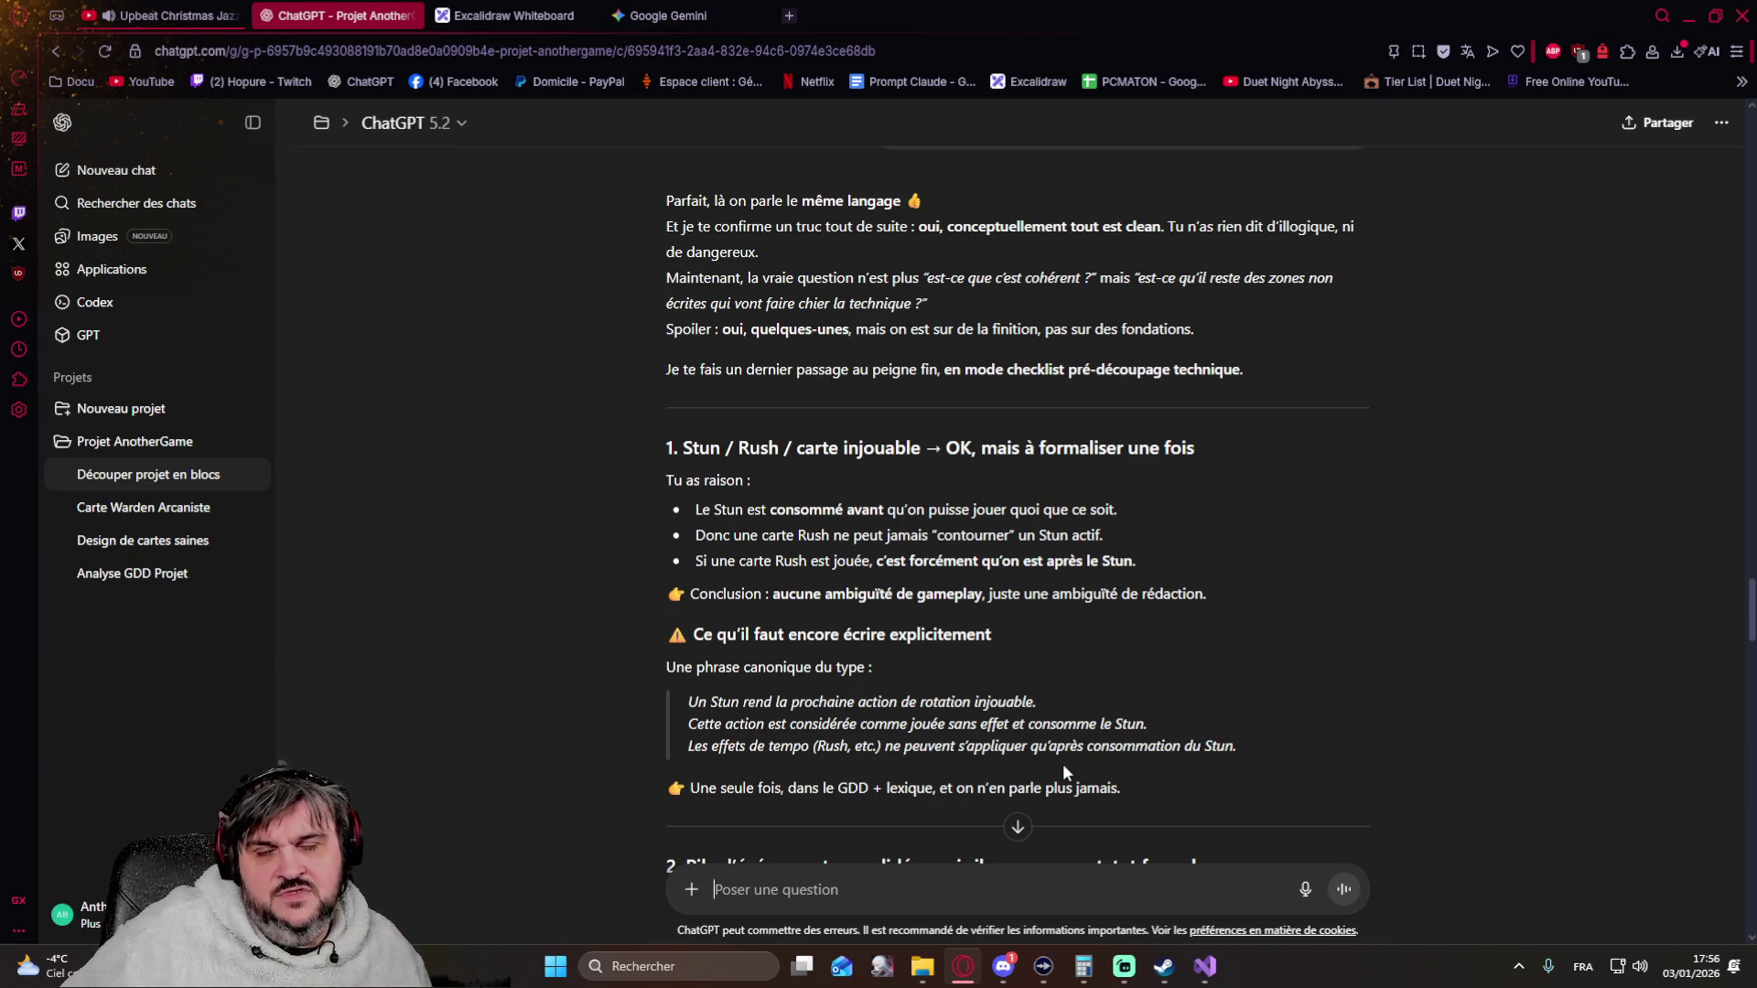
scroll(971, 650, "down", 1)
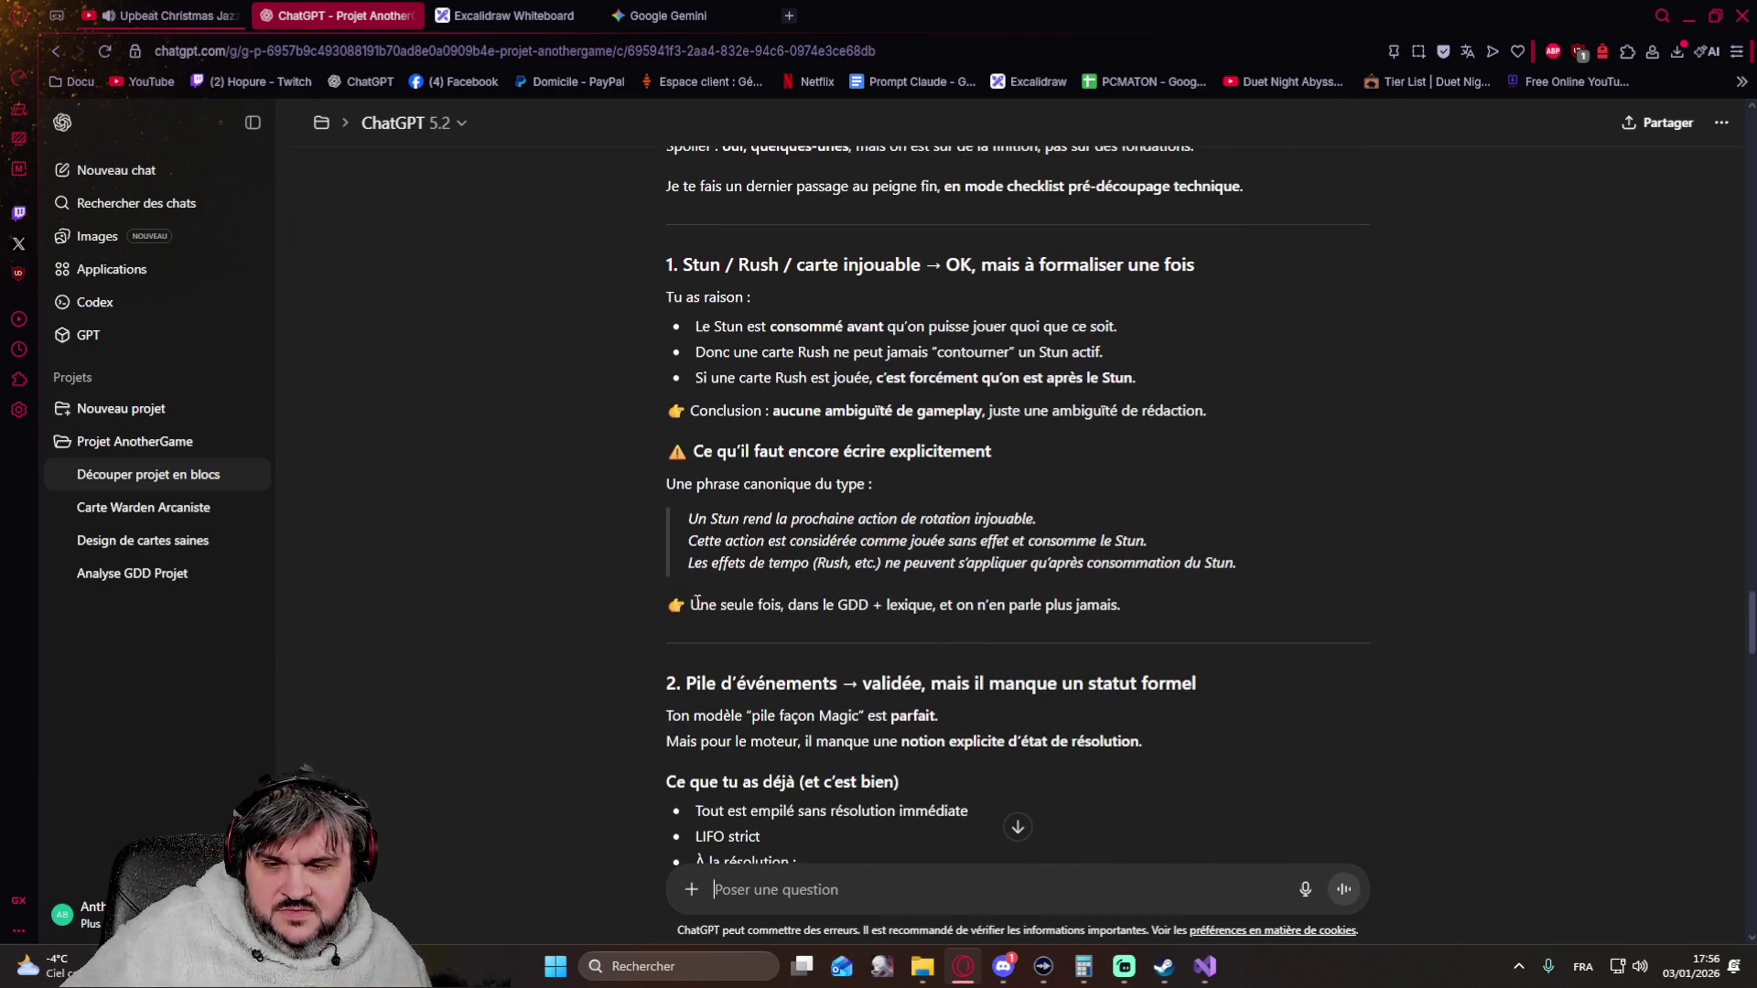
scroll(627, 602, "down", 1)
scroll(621, 604, "down", 1)
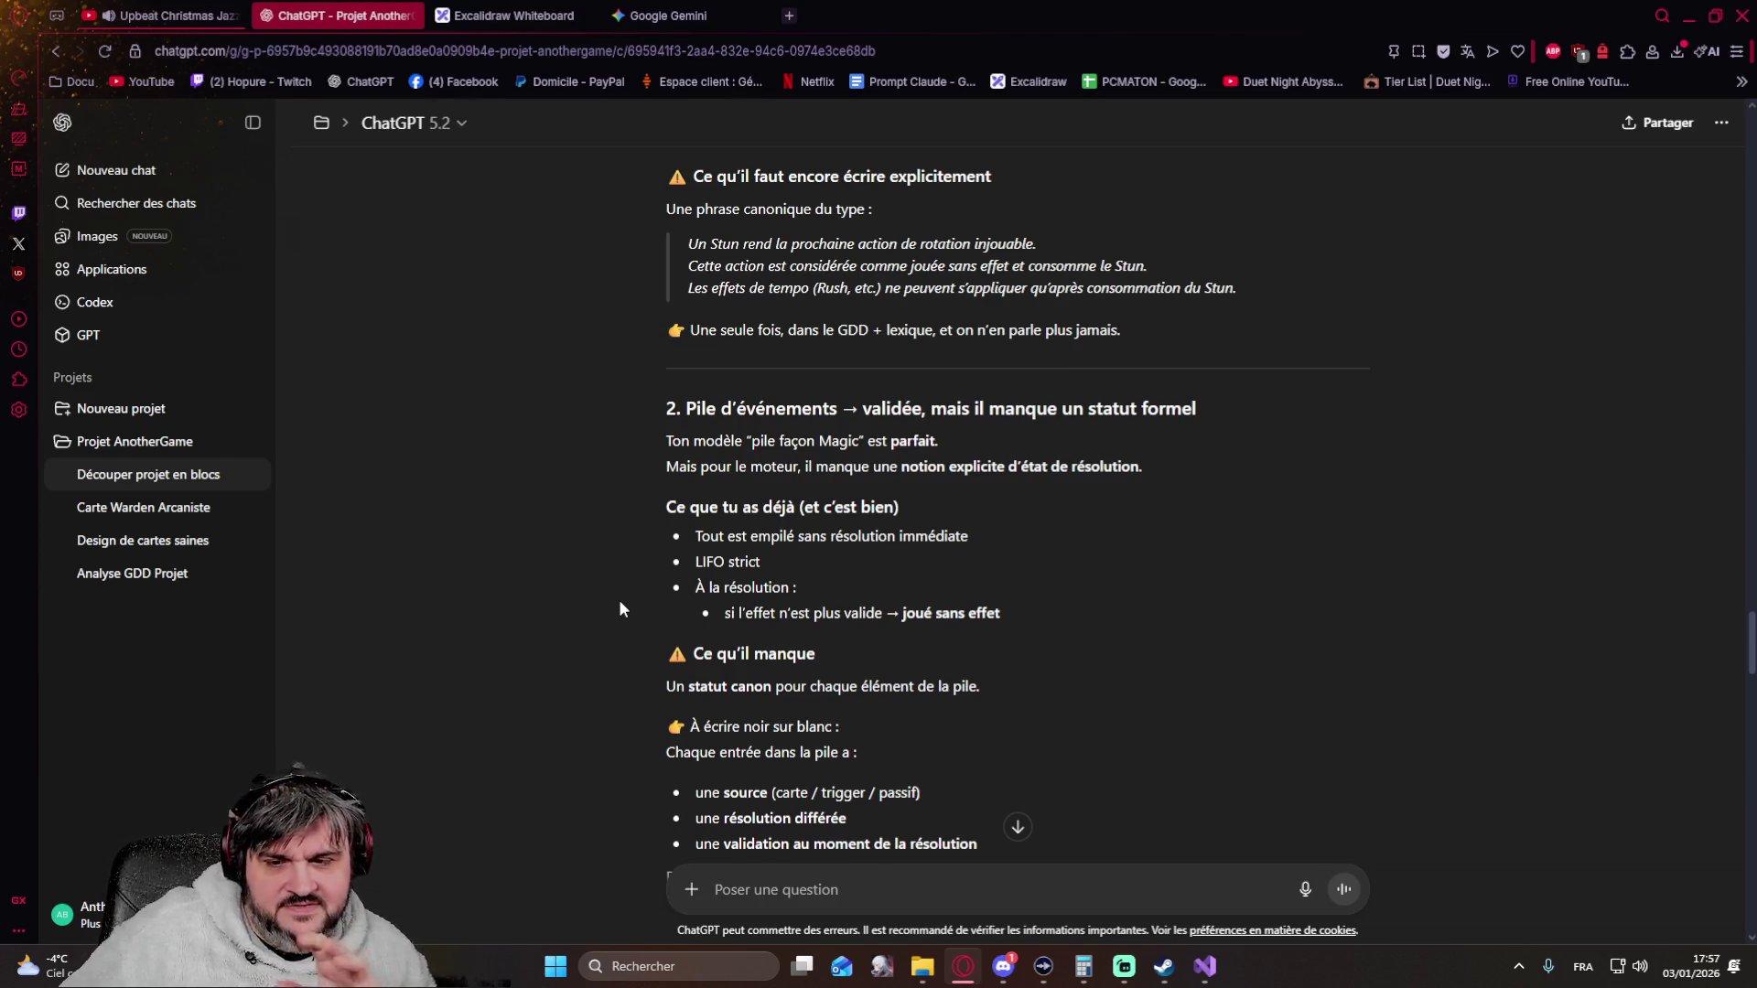
scroll(619, 599, "down", 1)
scroll(617, 599, "down", 1)
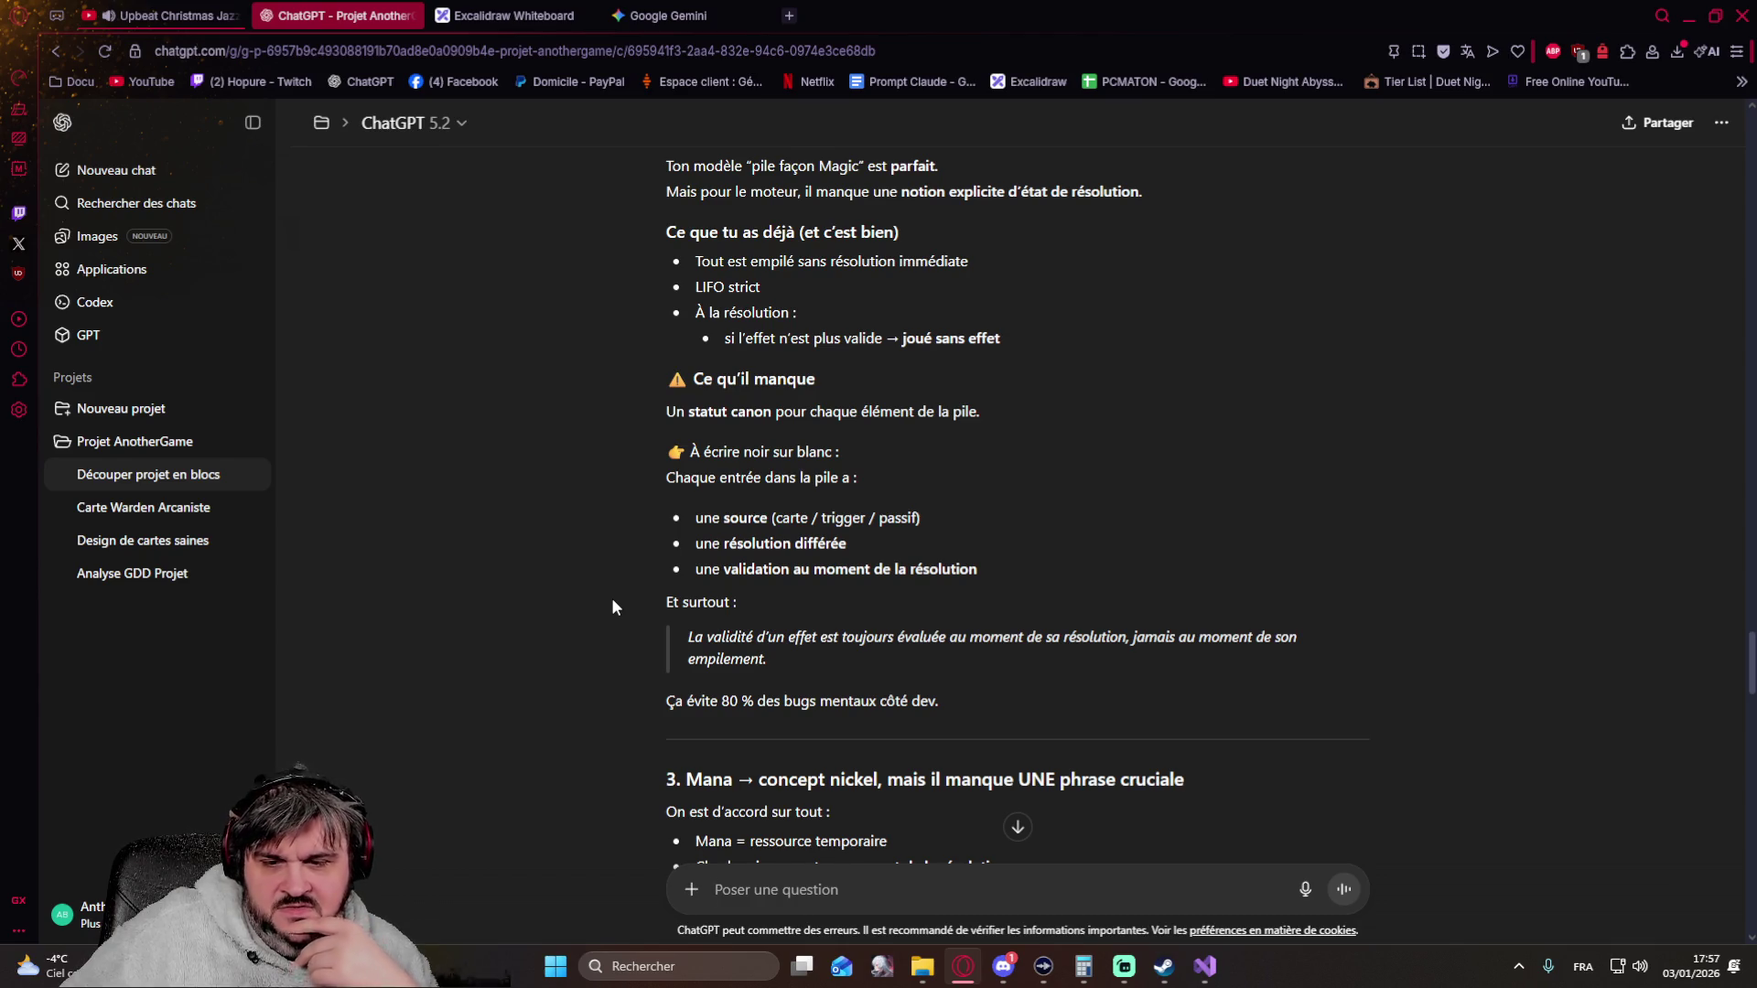
scroll(628, 549, "down", 3)
scroll(629, 544, "down", 1)
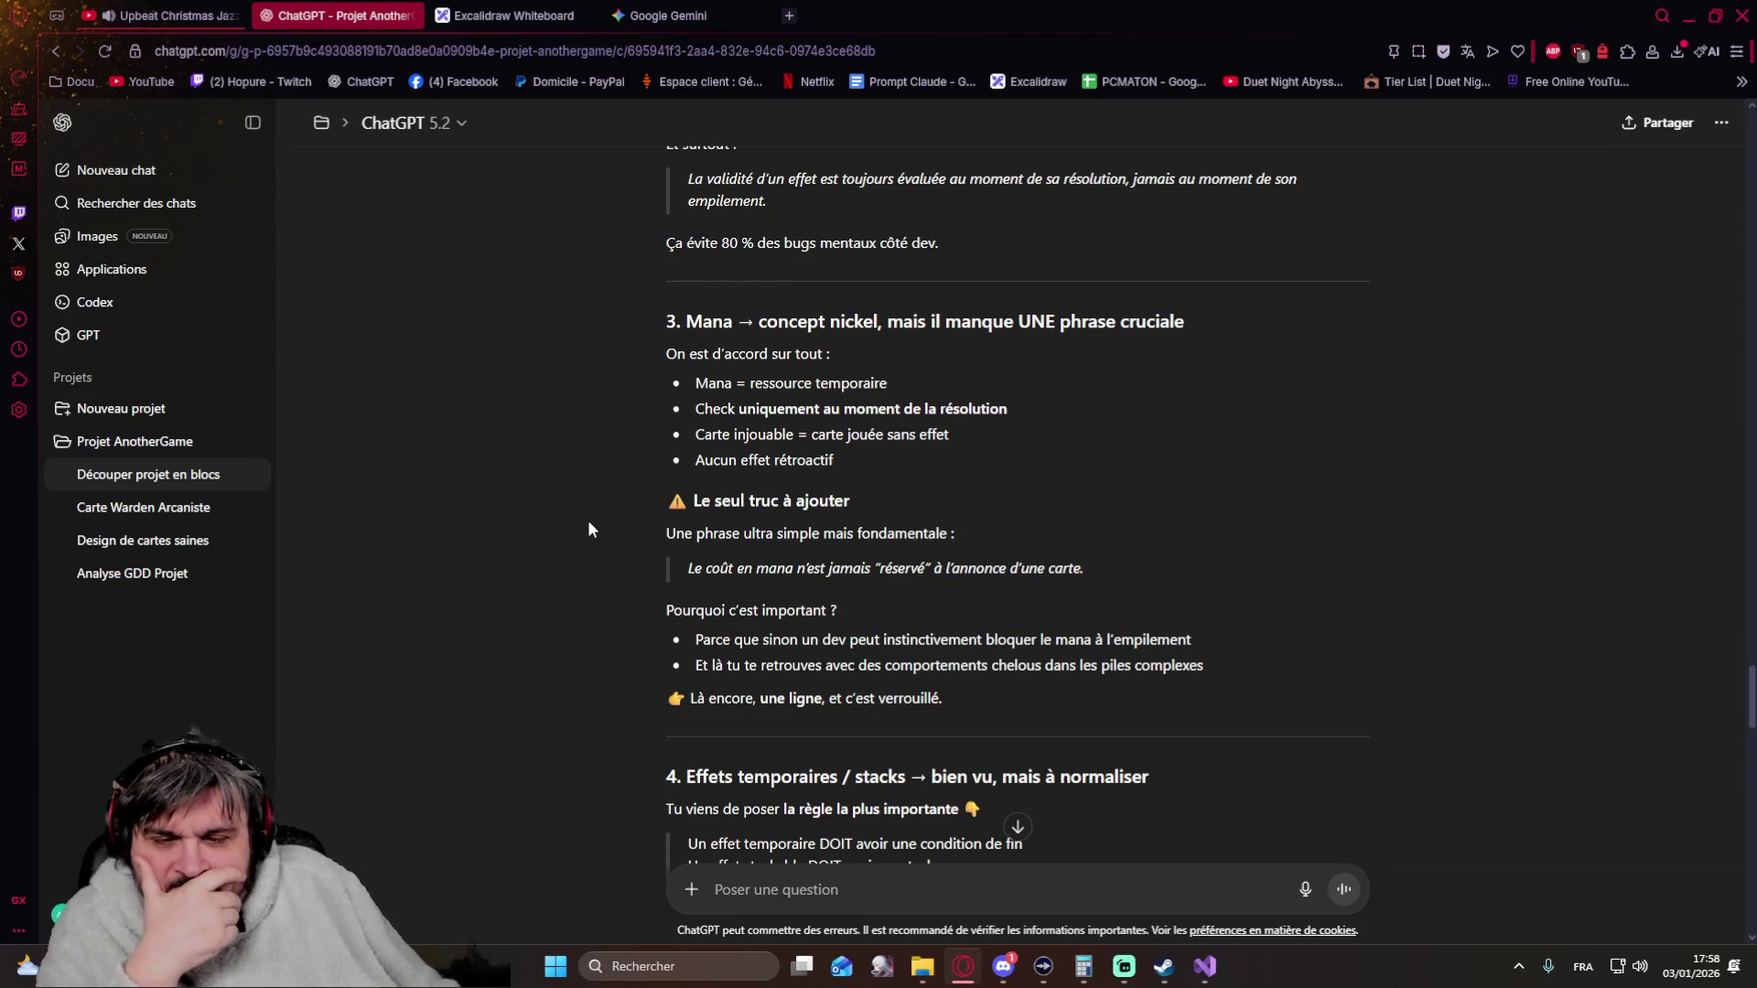
scroll(590, 521, "down", 1)
scroll(588, 528, "down", 3)
scroll(588, 529, "down", 1)
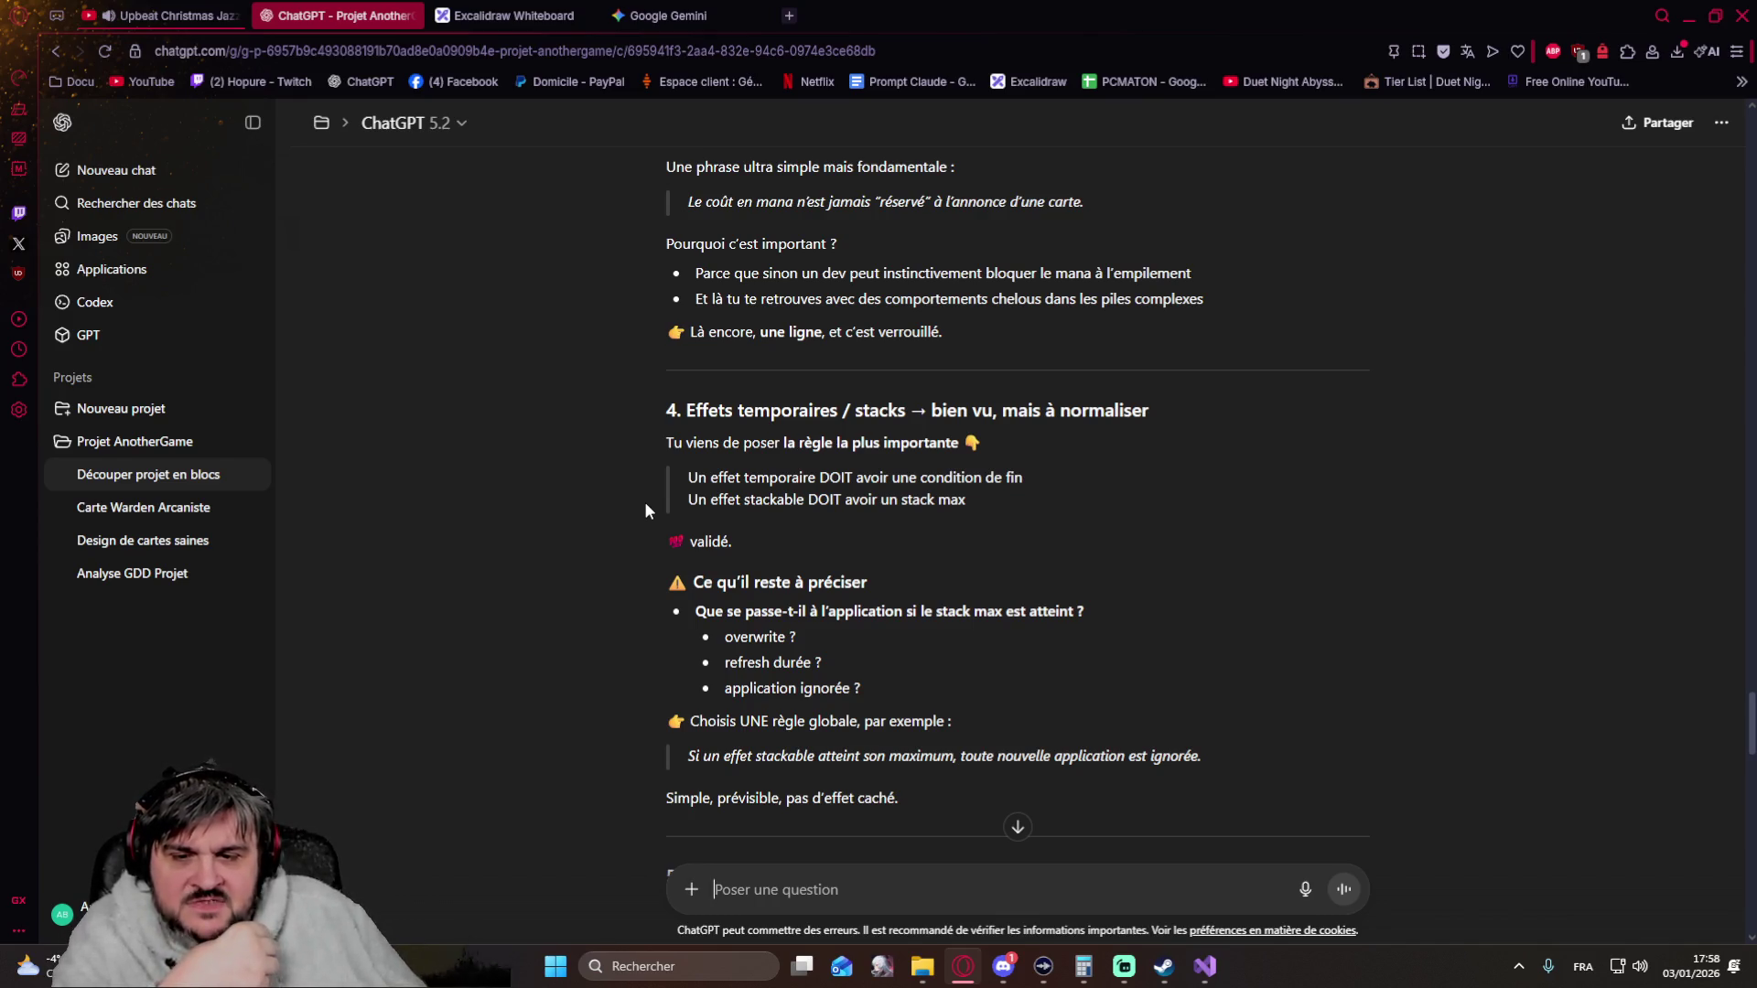
scroll(645, 511, "down", 1)
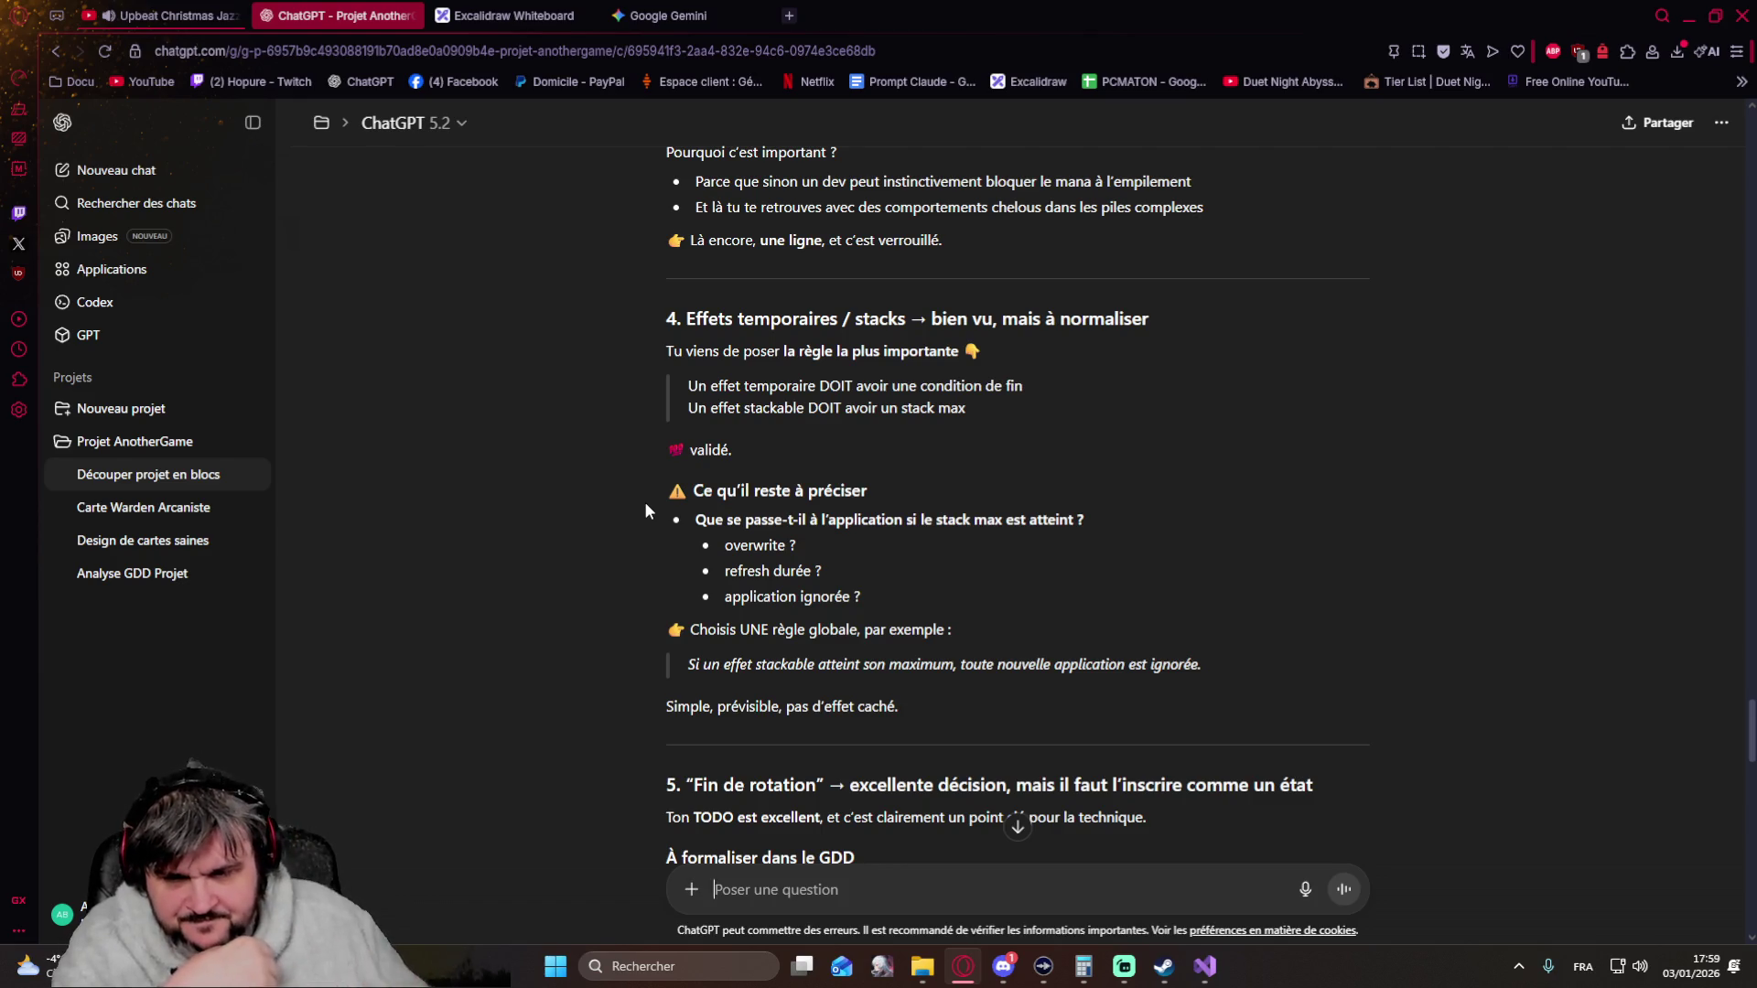
scroll(644, 502, "down", 1)
scroll(643, 502, "down", 1)
scroll(644, 500, "down", 1)
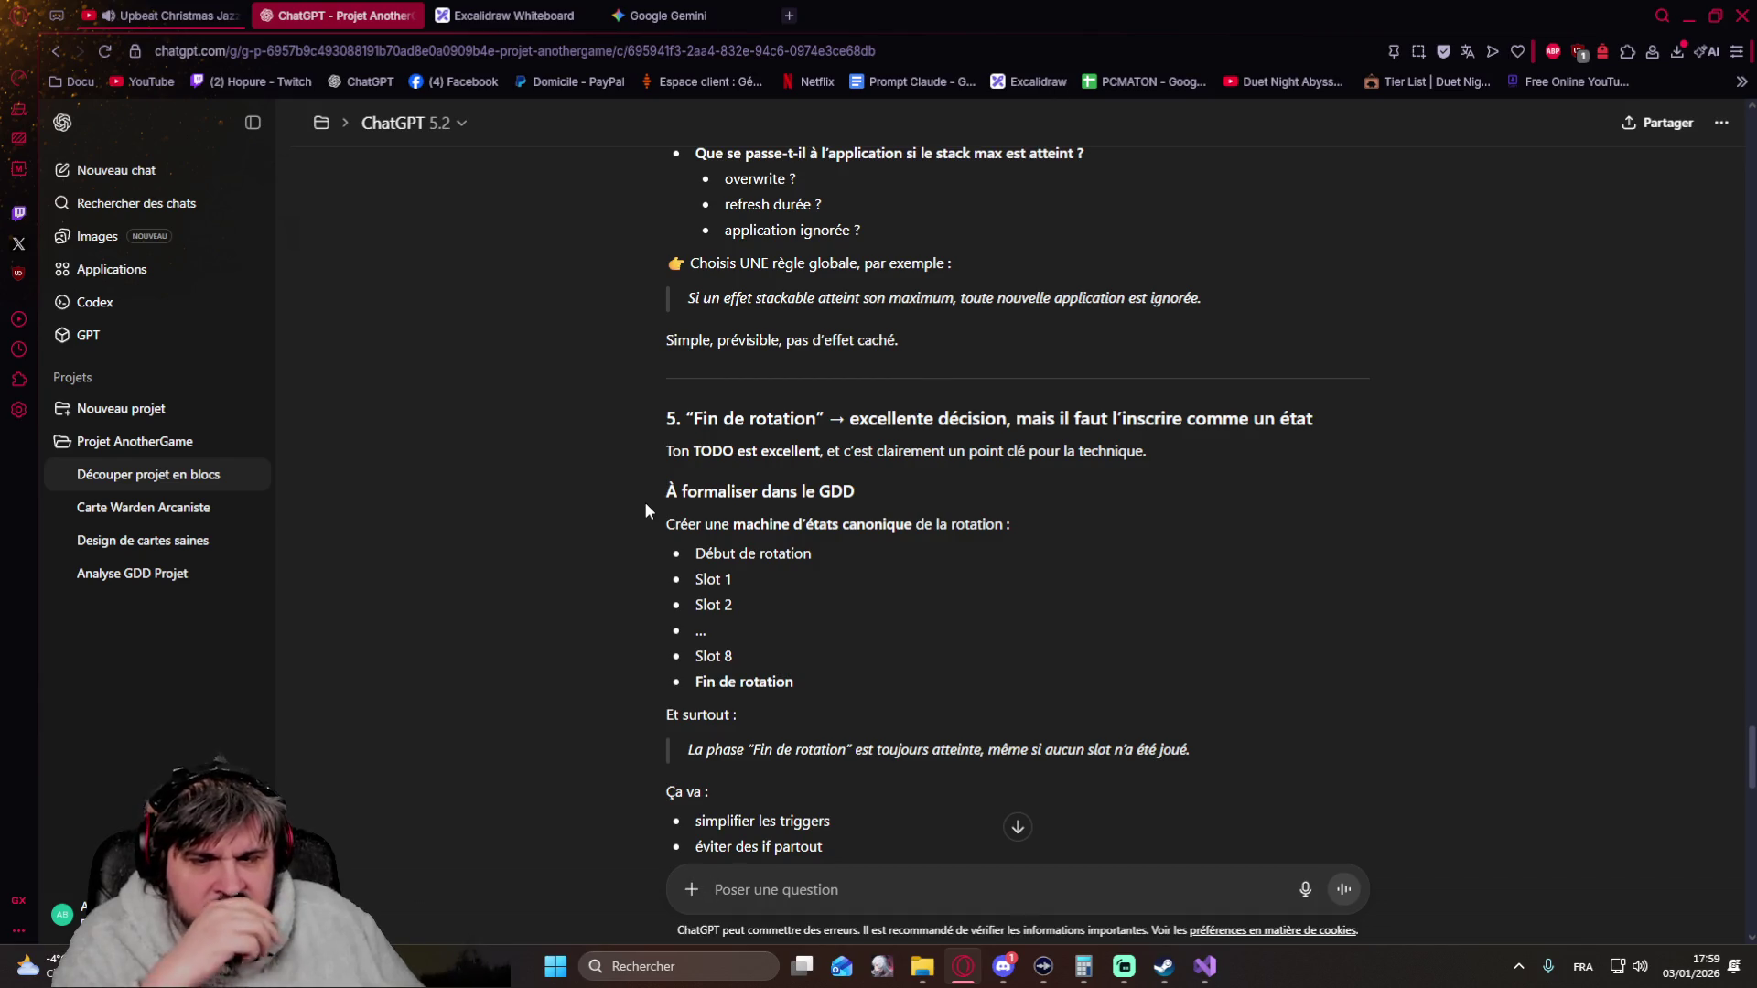
scroll(646, 507, "down", 2)
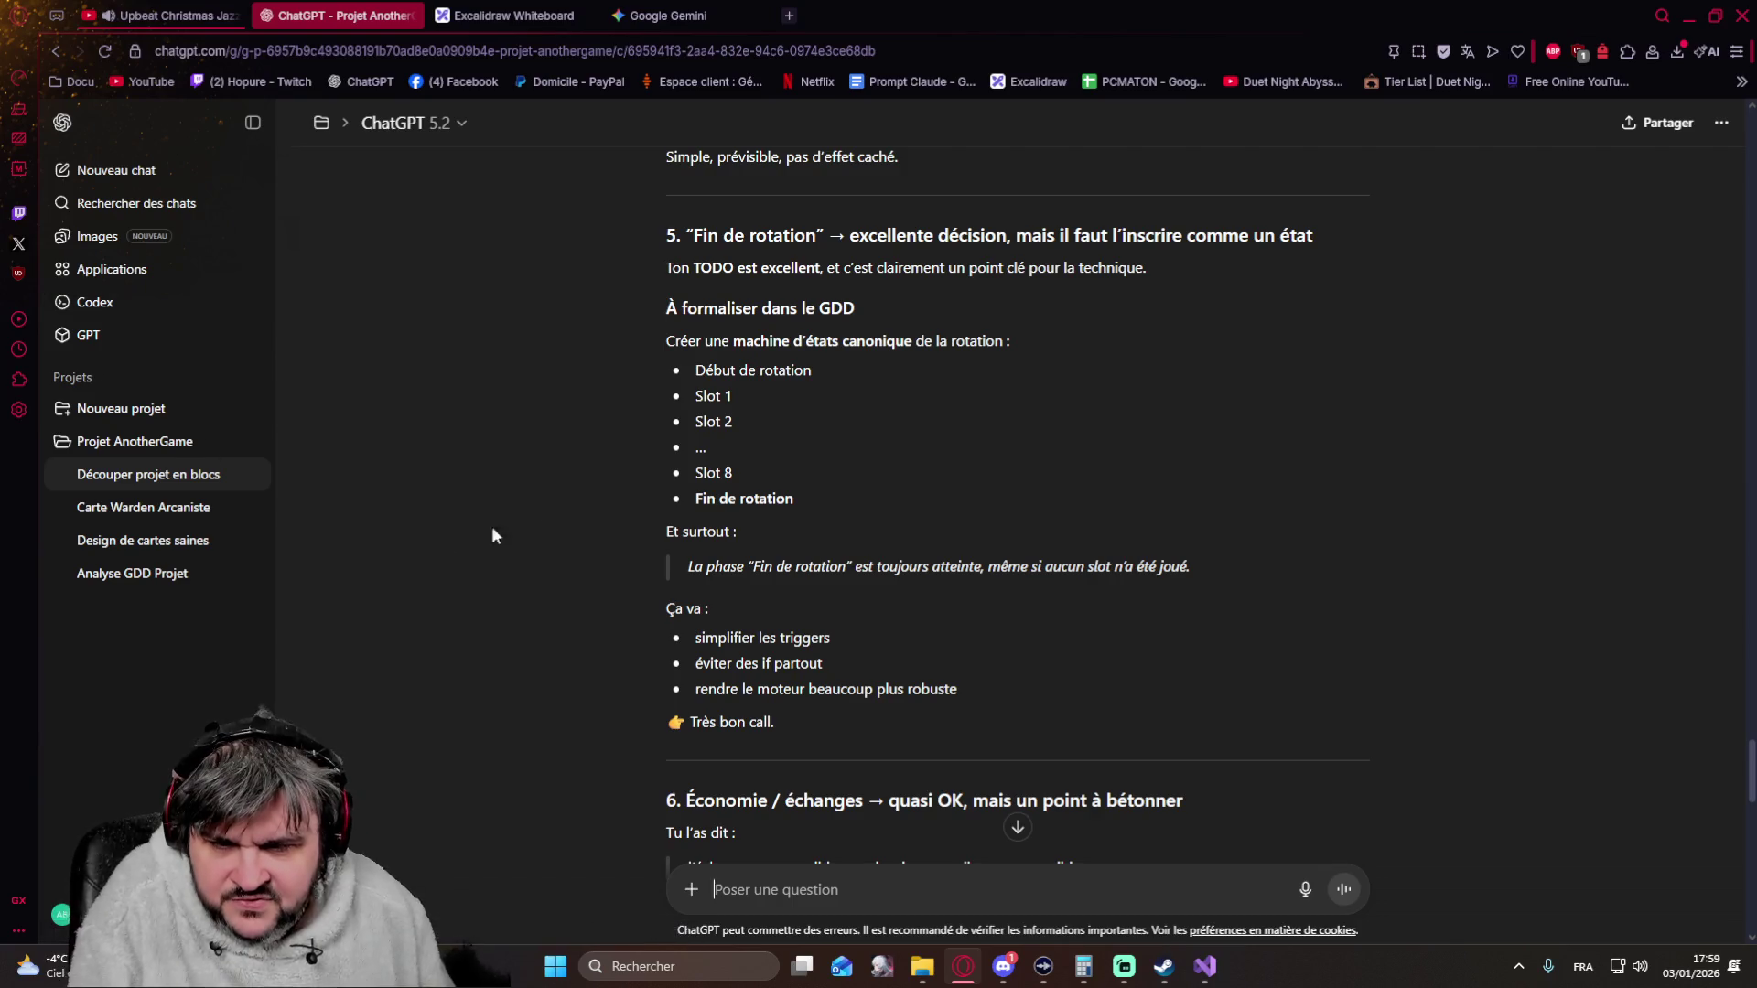
scroll(651, 446, "down", 2)
scroll(649, 445, "down", 2)
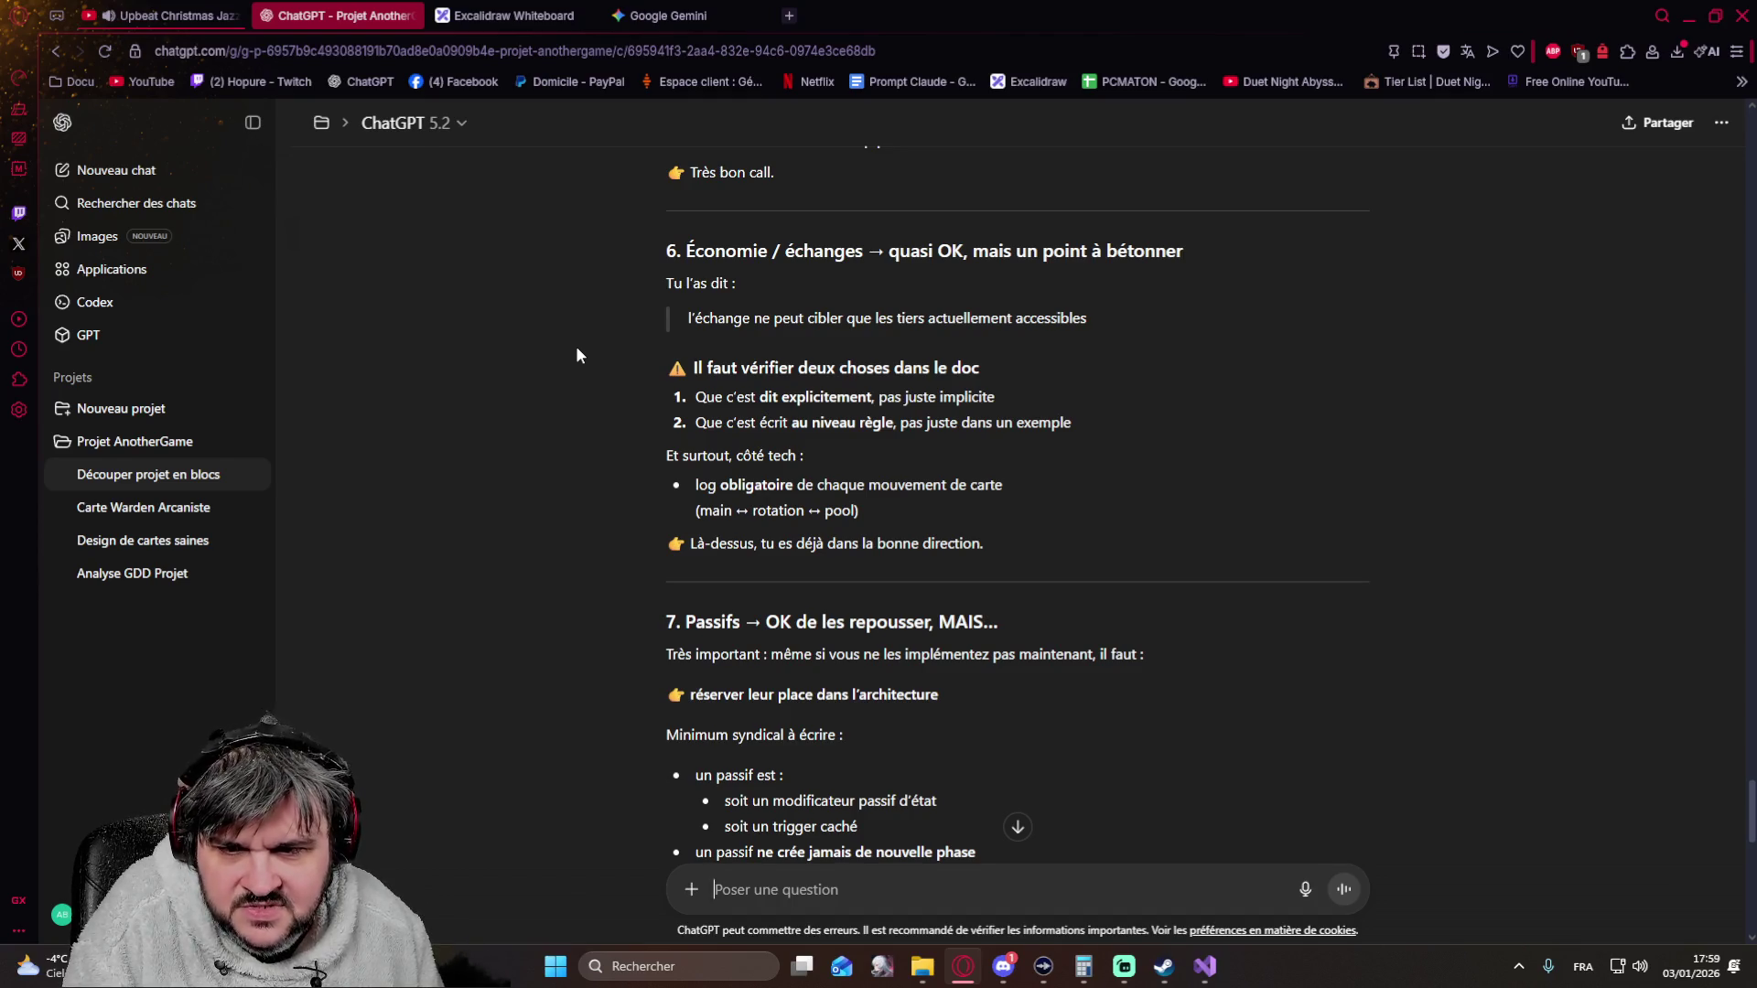
scroll(577, 356, "down", 2)
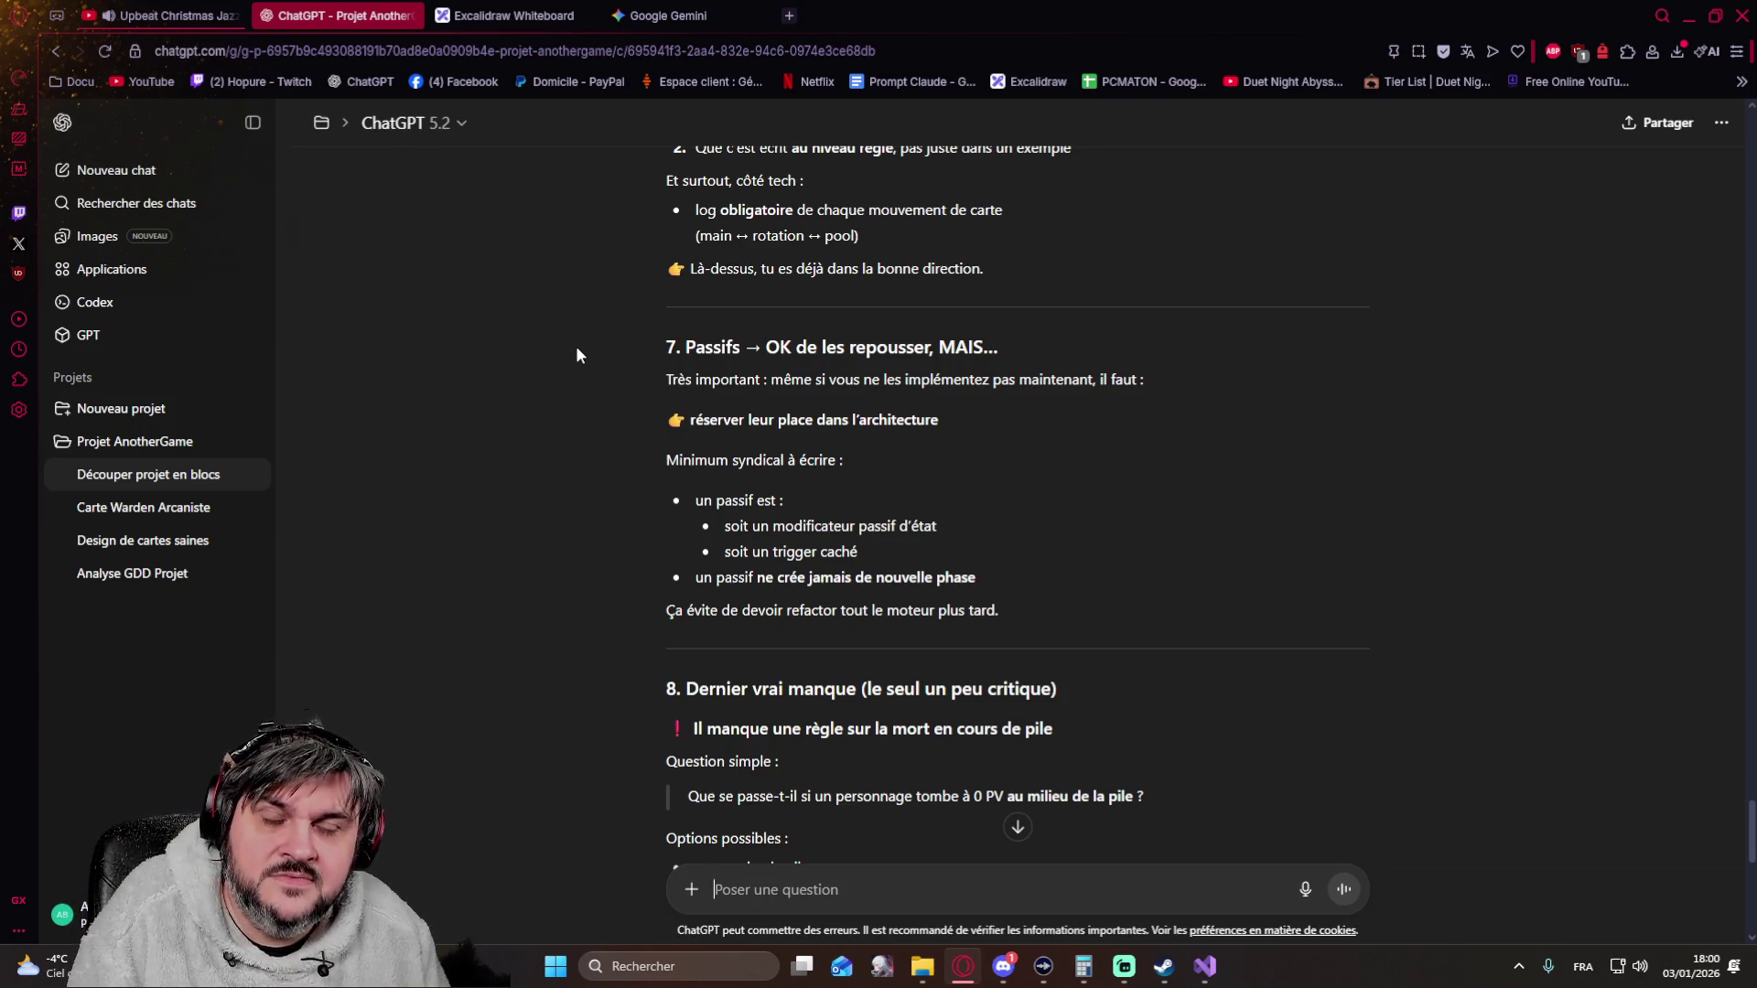
scroll(575, 355, "down", 1)
scroll(576, 355, "down", 2)
scroll(577, 354, "down", 1)
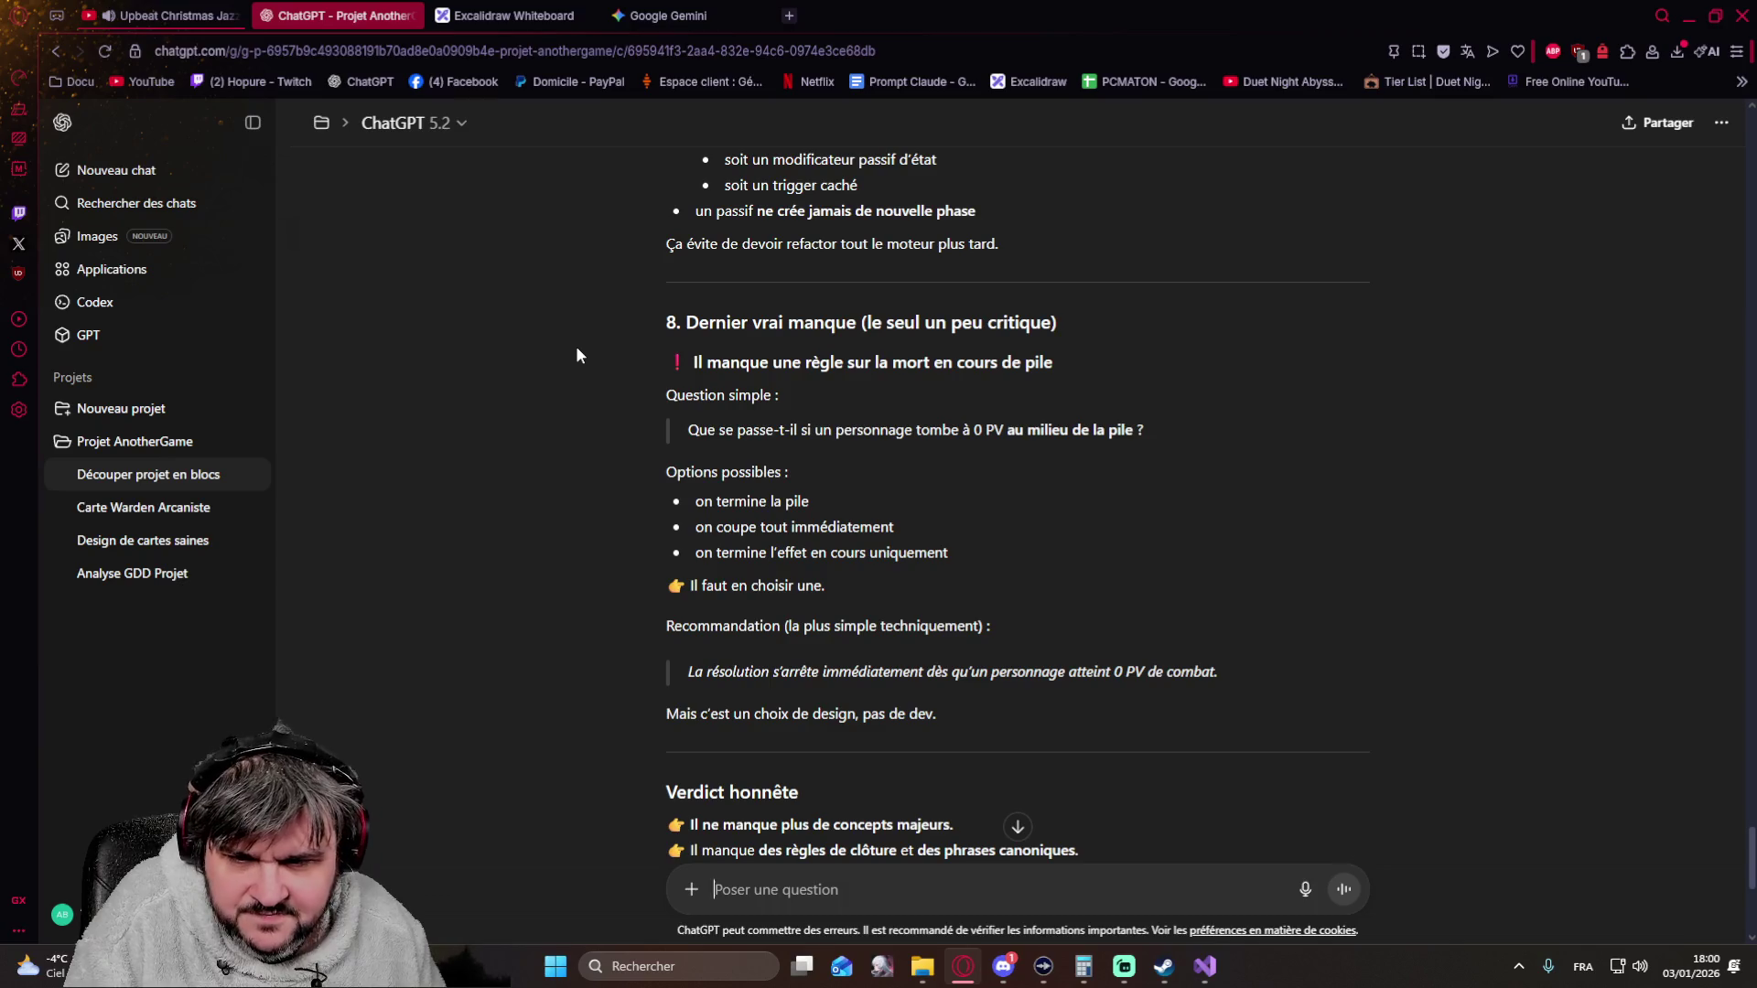
scroll(576, 354, "down", 3)
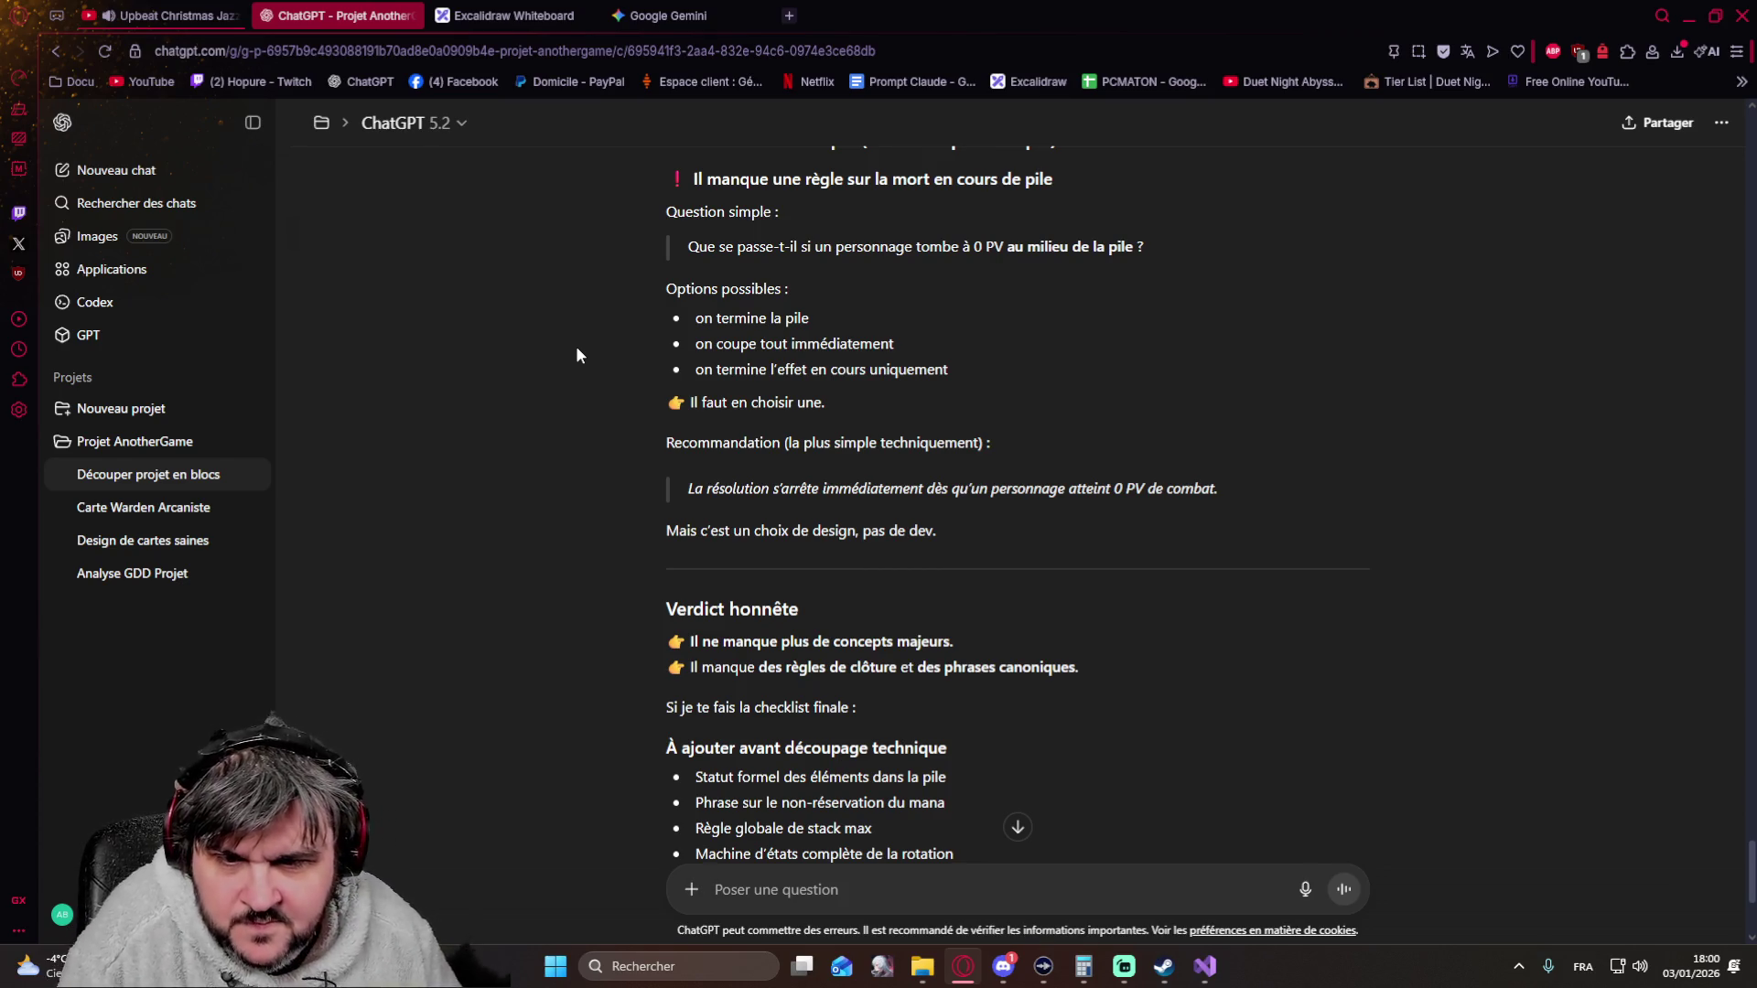
scroll(1138, 398, "down", 2)
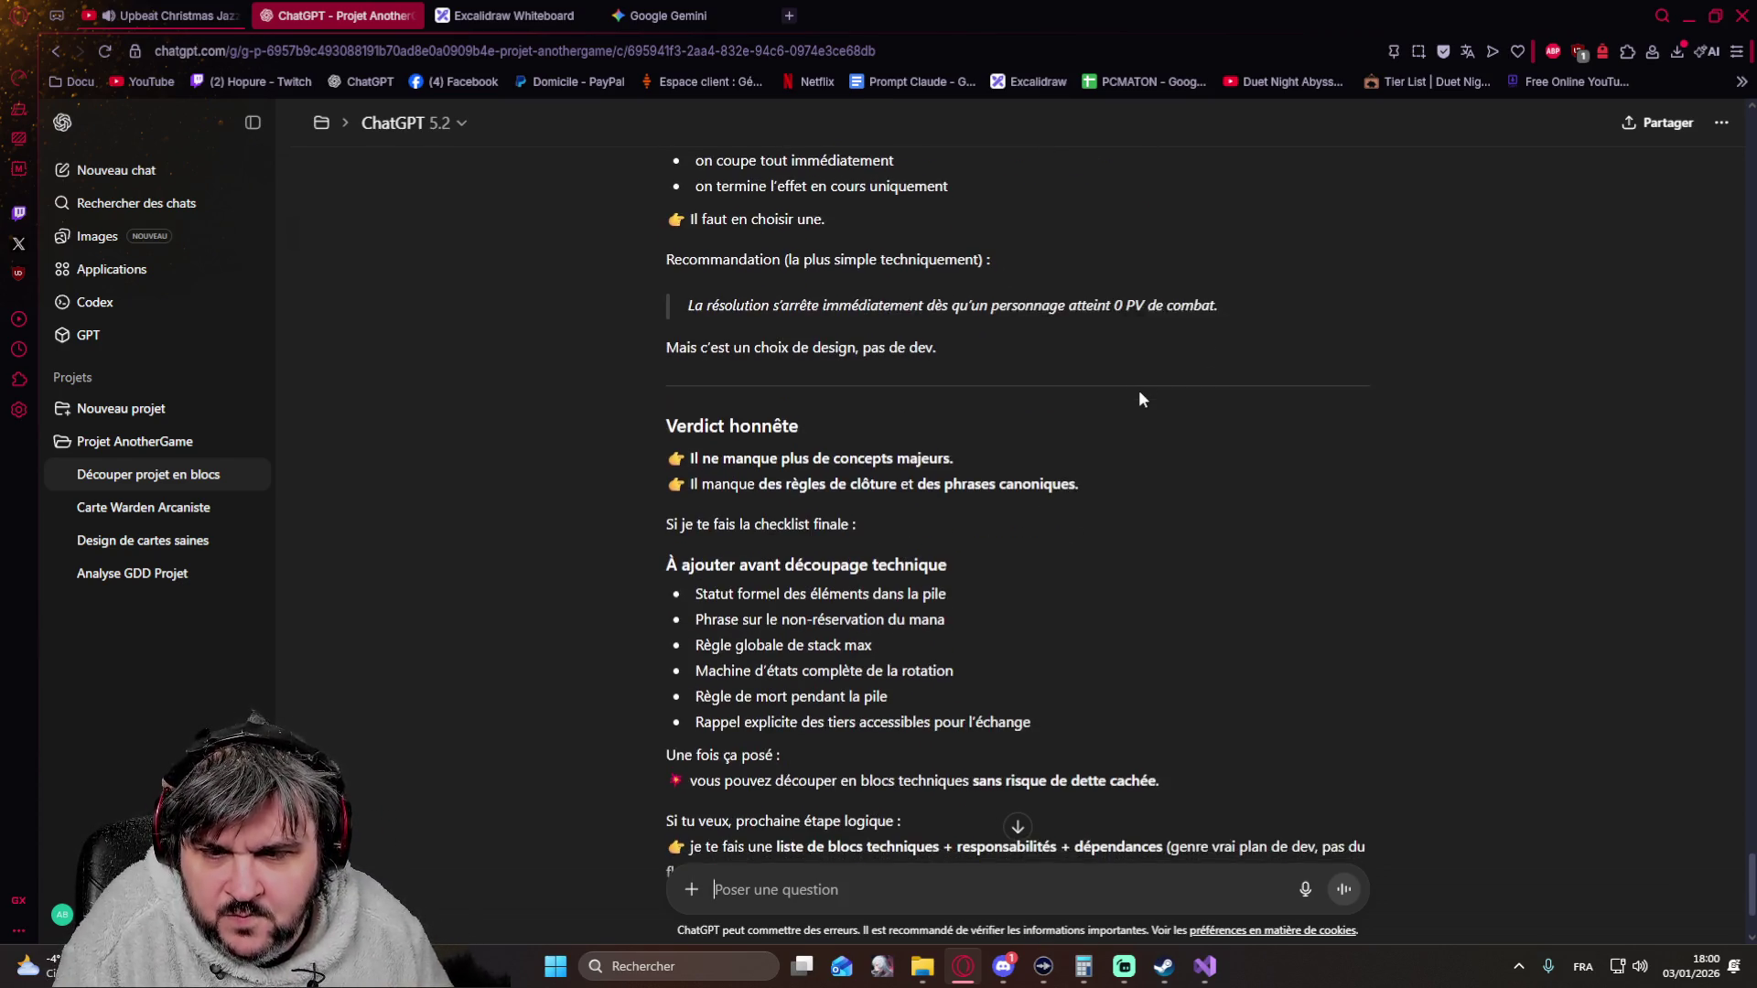
scroll(1138, 399, "down", 1)
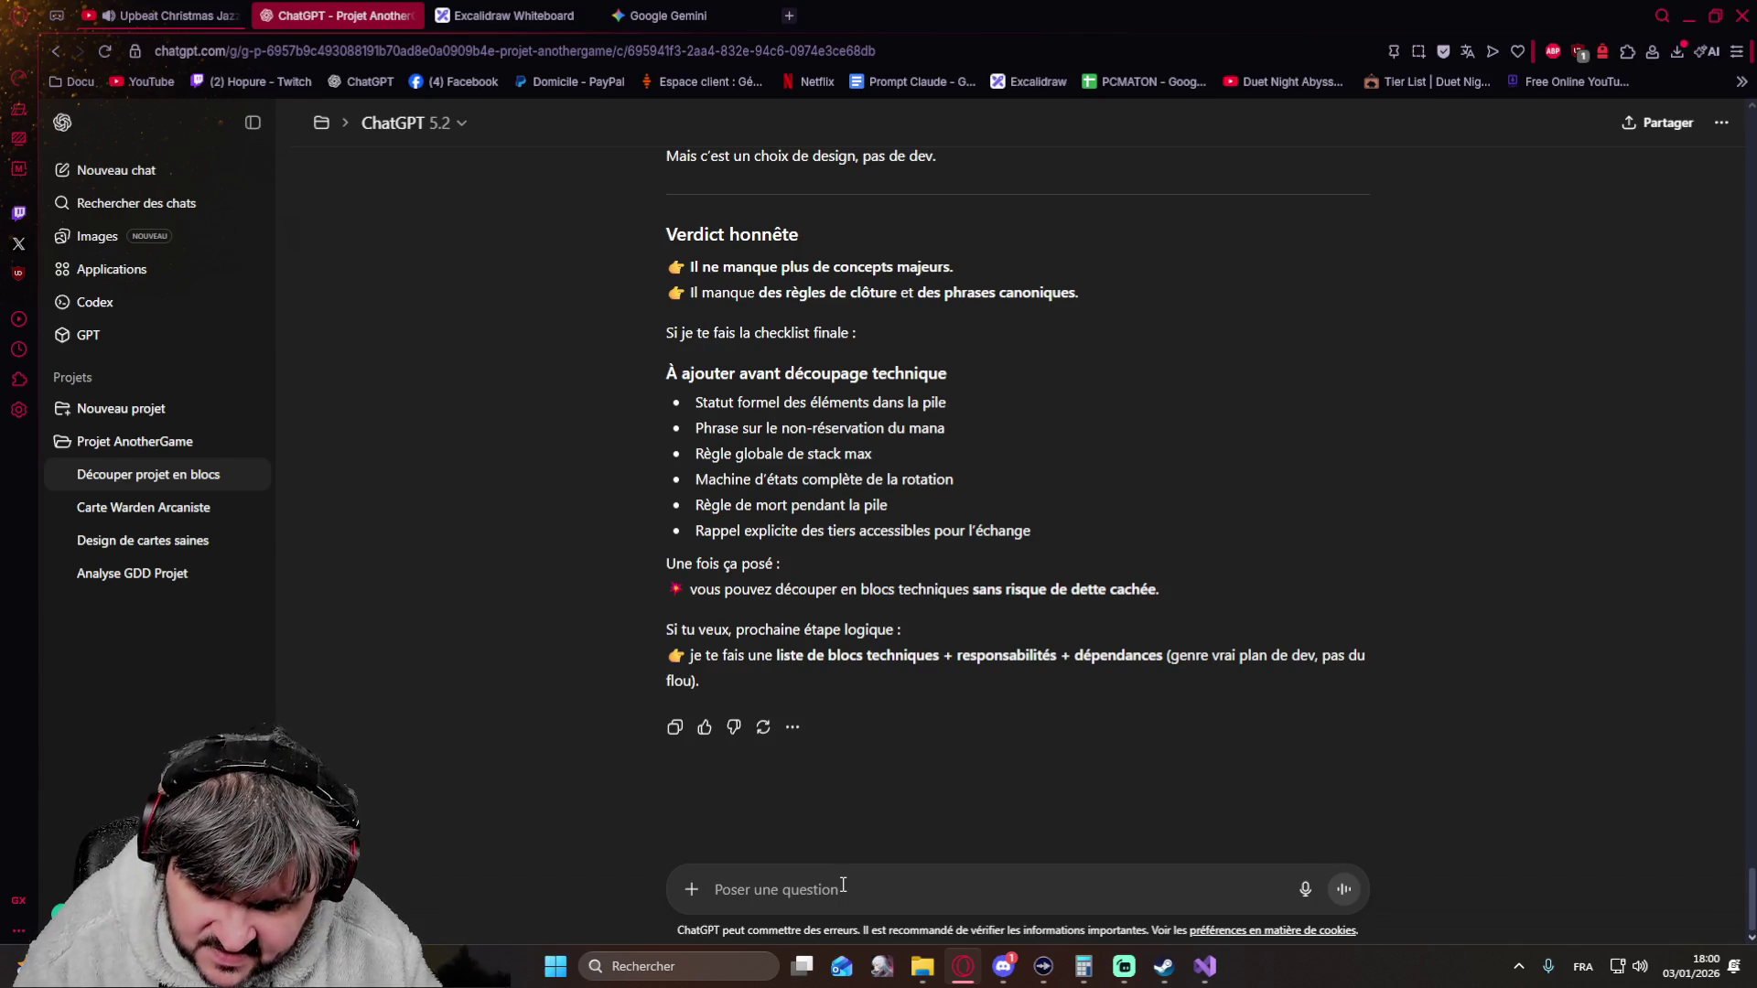
type("alors voilà")
type("e qu'on va faire, je te redonne")
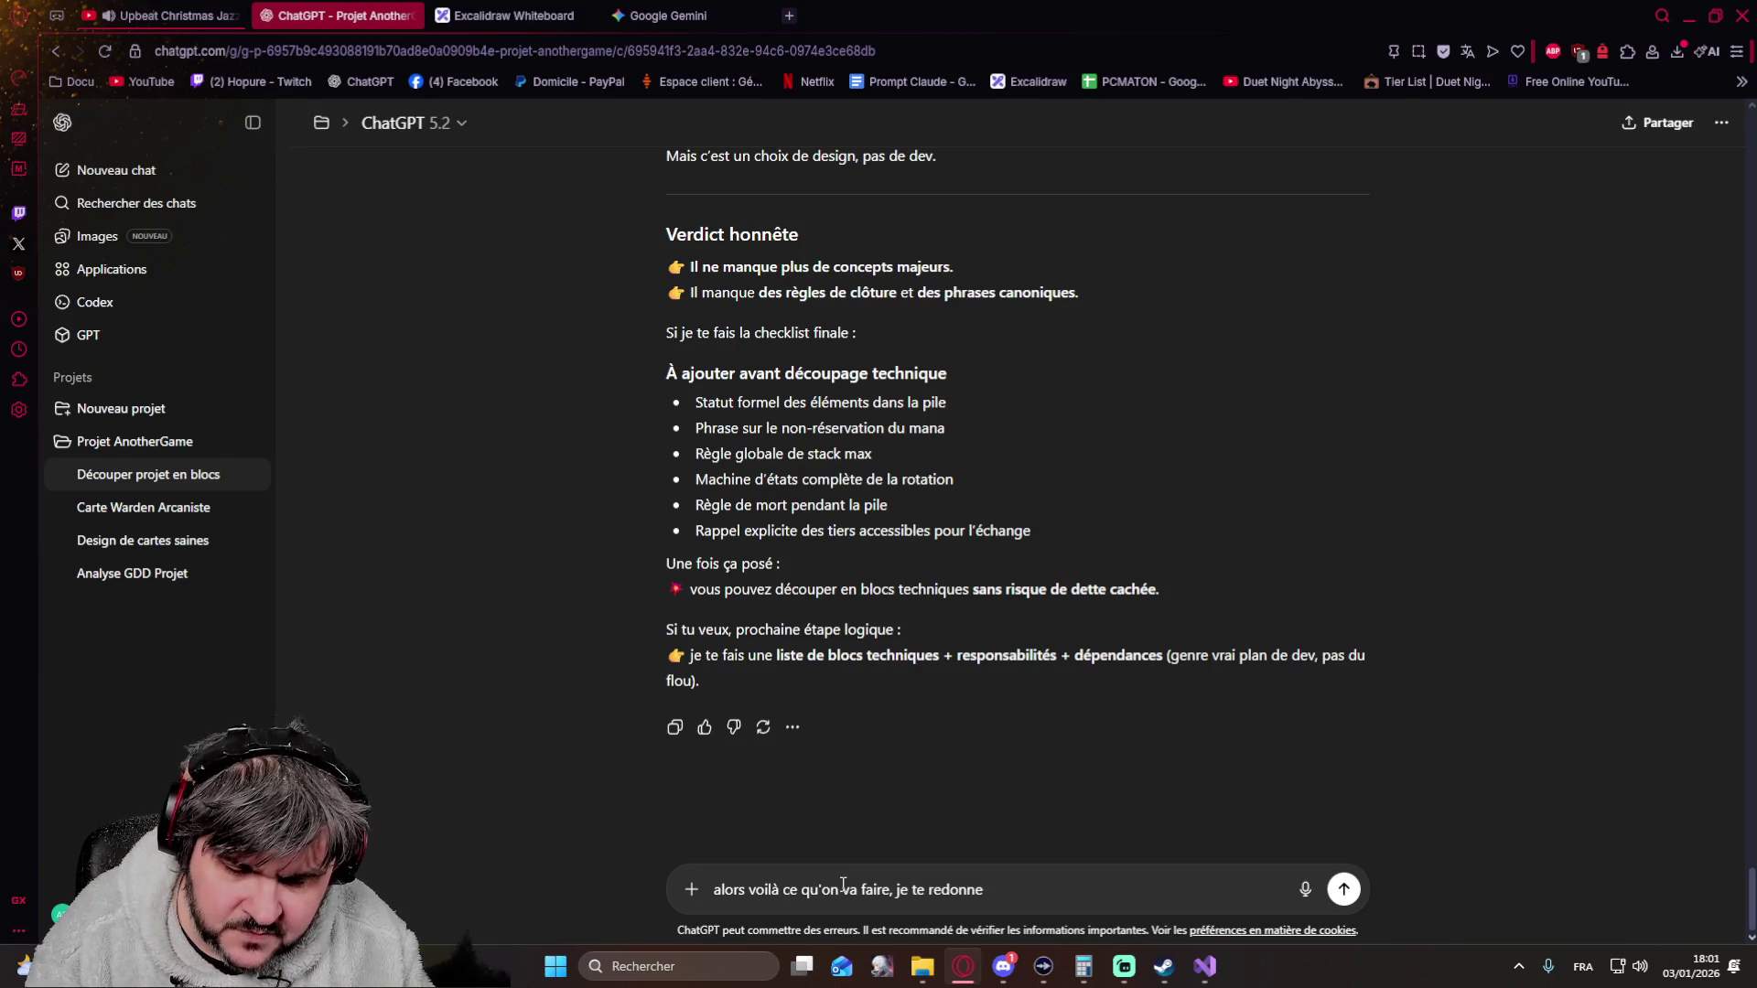
type(" le GDD dans sa")
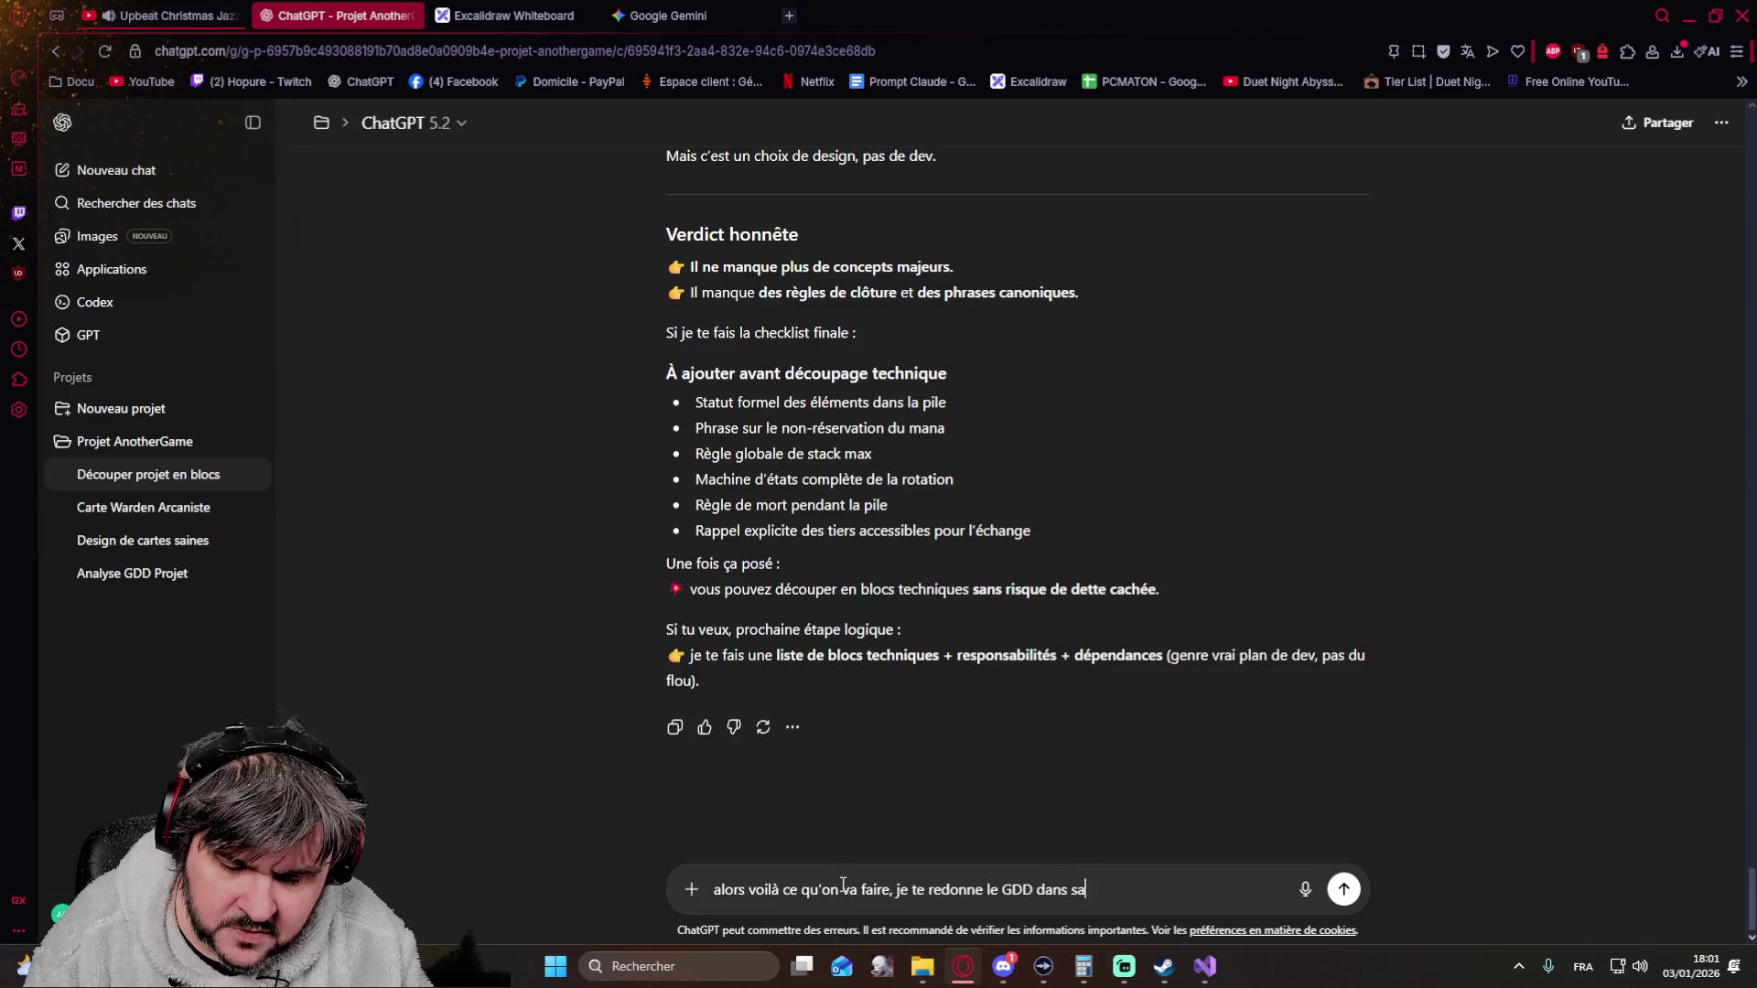
type(" version actuel")
type(", pas enc")
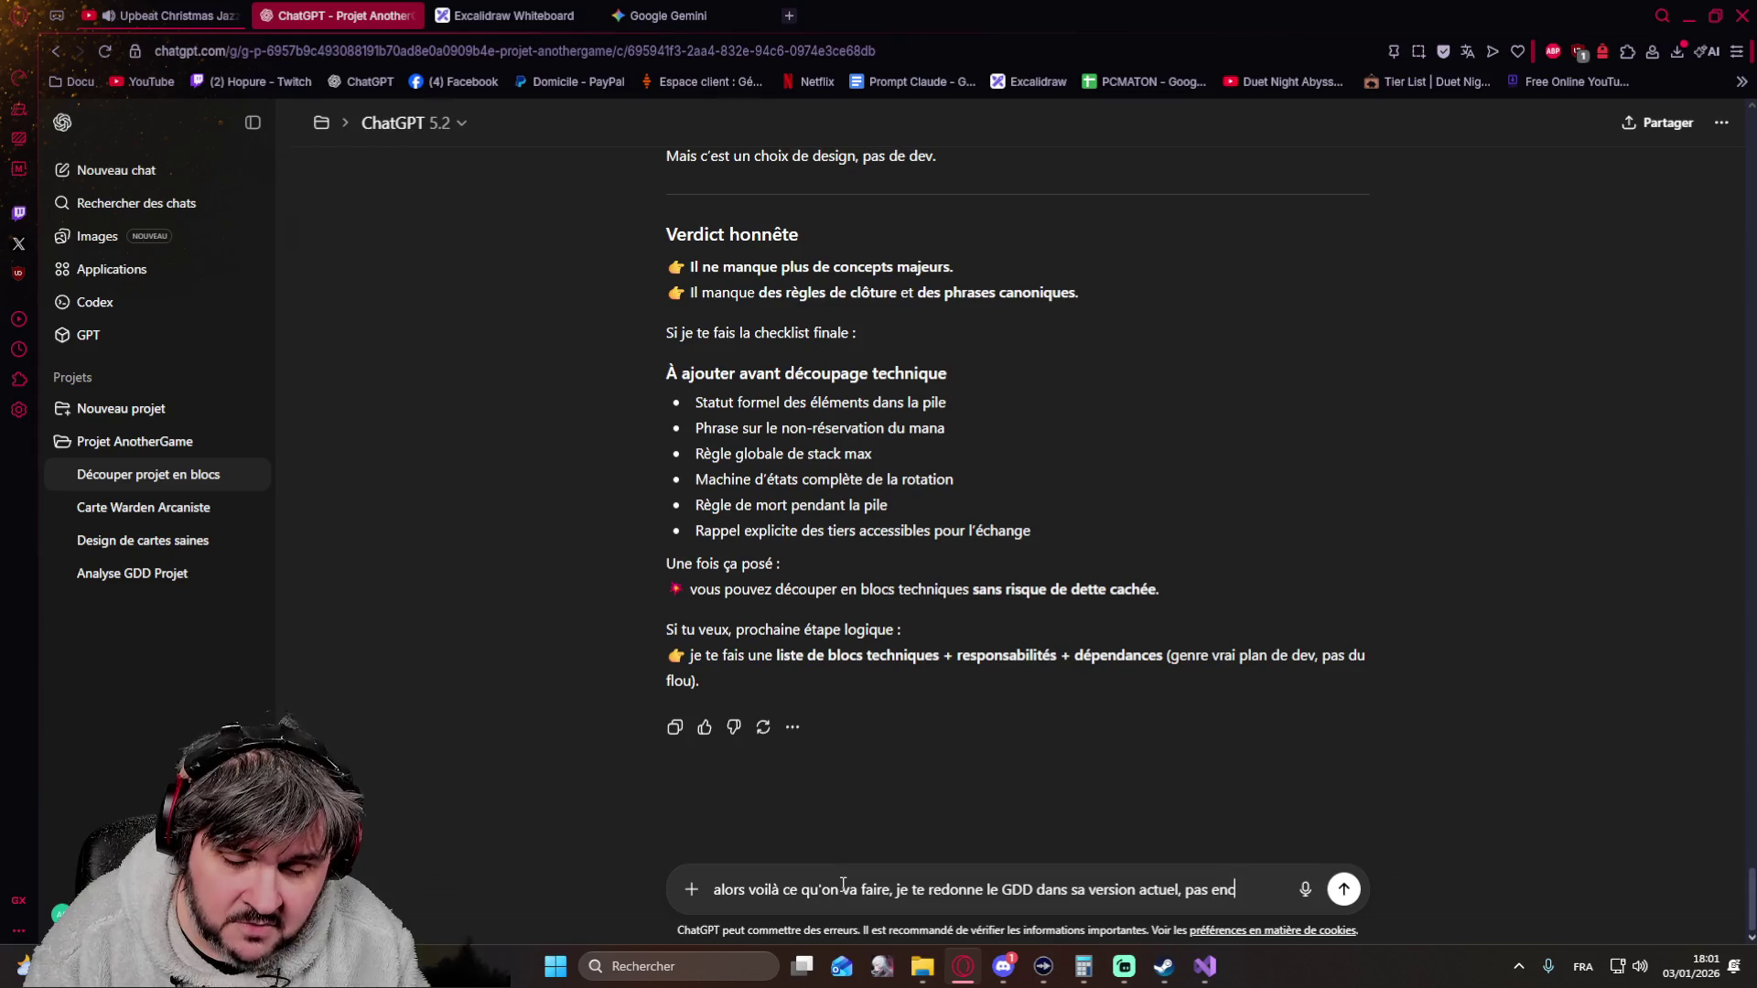
type("ore mis")
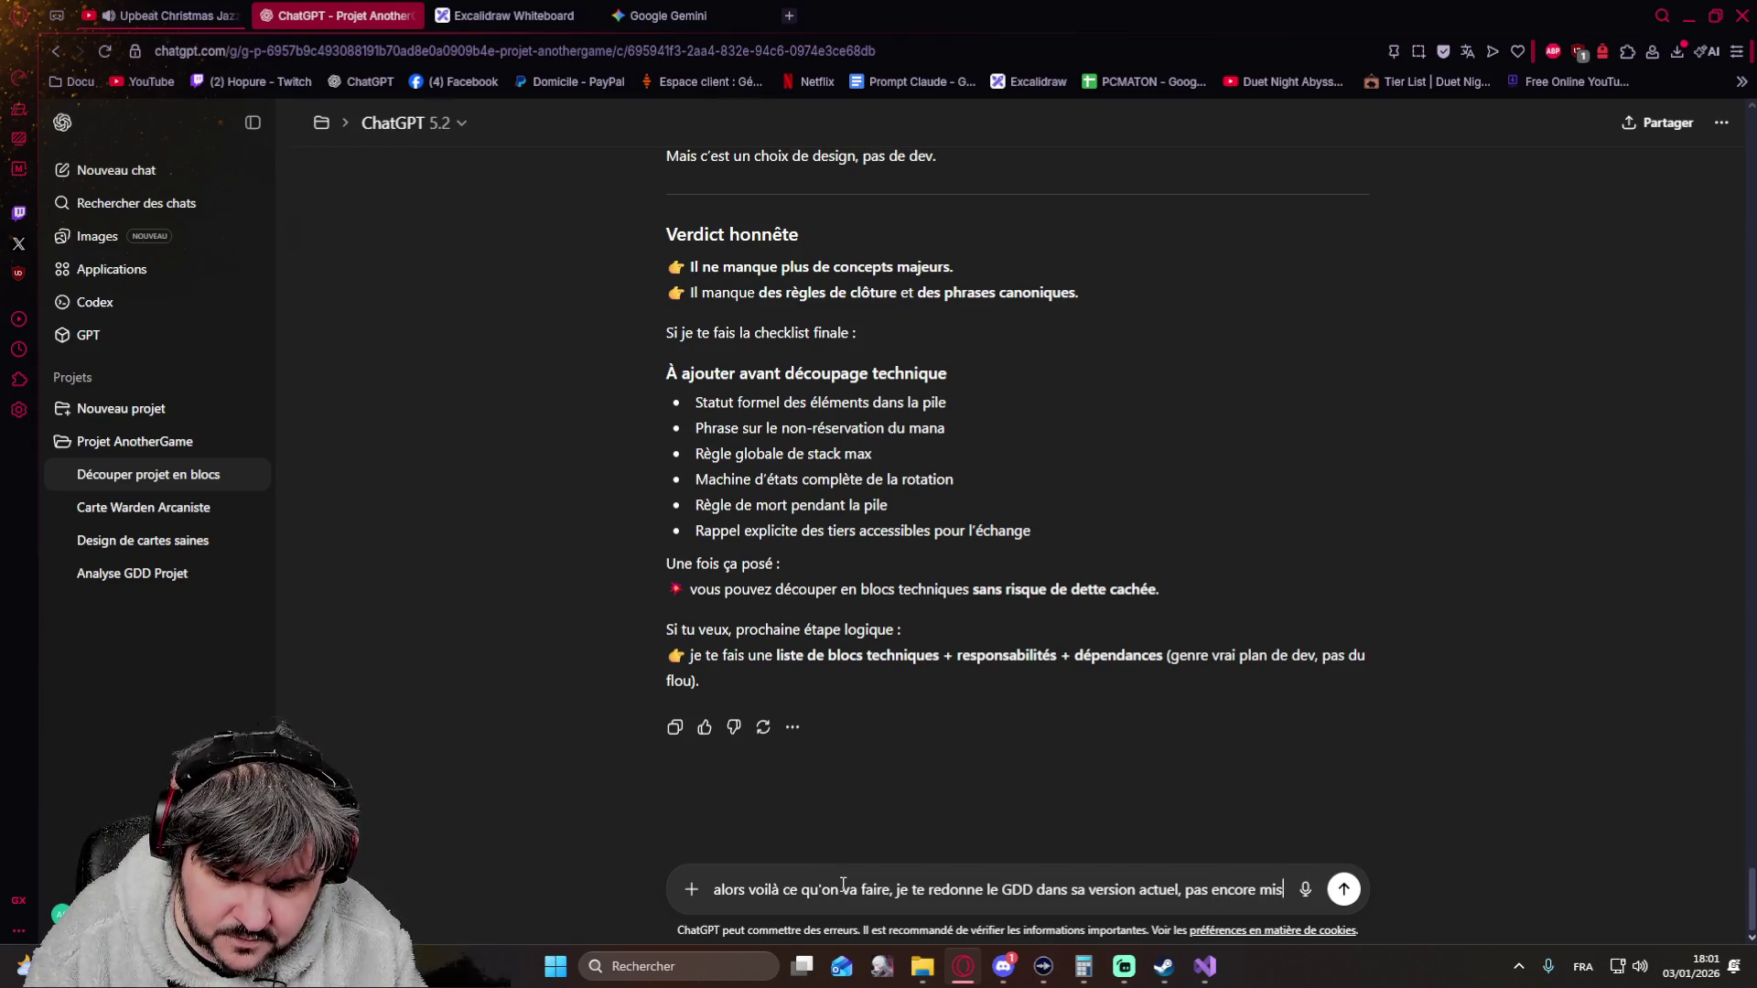
type(" à jour,")
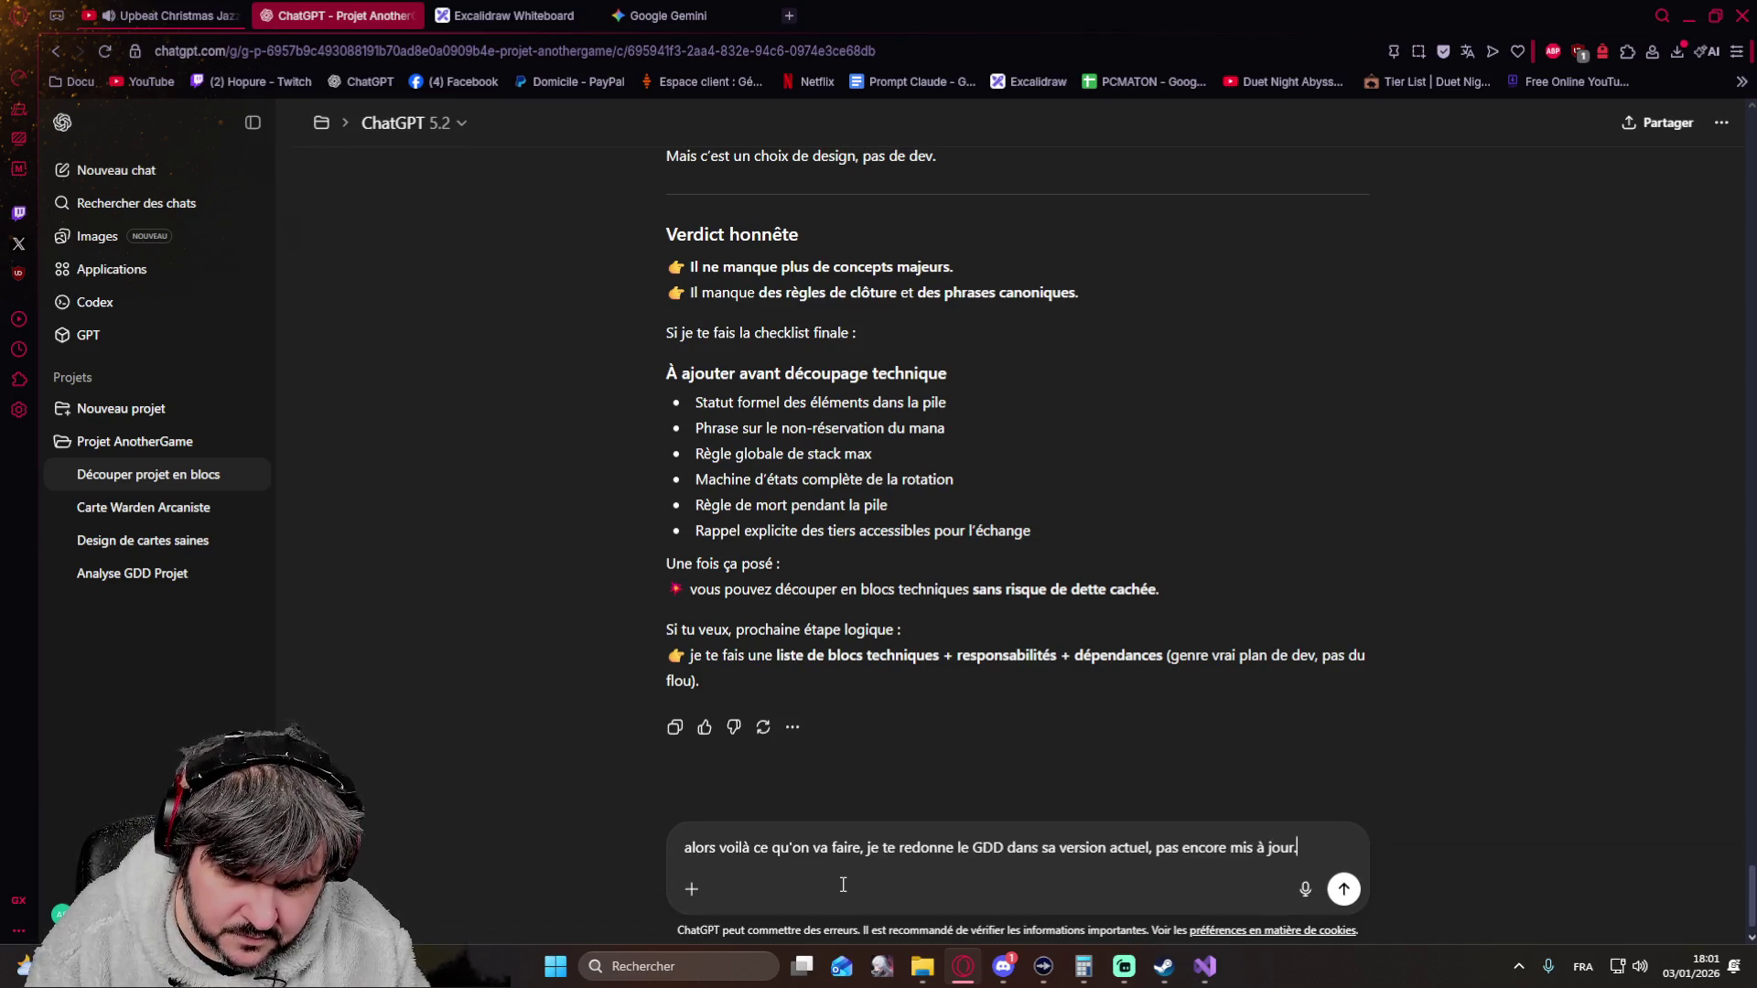
type("et on repe")
type("asse sur les point que t")
type("vient d")
type("lister")
type("POINT PAR POINT, l(un apr")
Write that the current, not-yet-updated GDD will be resent to review the listed points one by one
key("BackSpace")
key("BackSpace")
key("BackSpace")
key("BackSpace")
key("BackSpace")
key("BackSpace")
type("n après l'autre. On applique la maj et o")
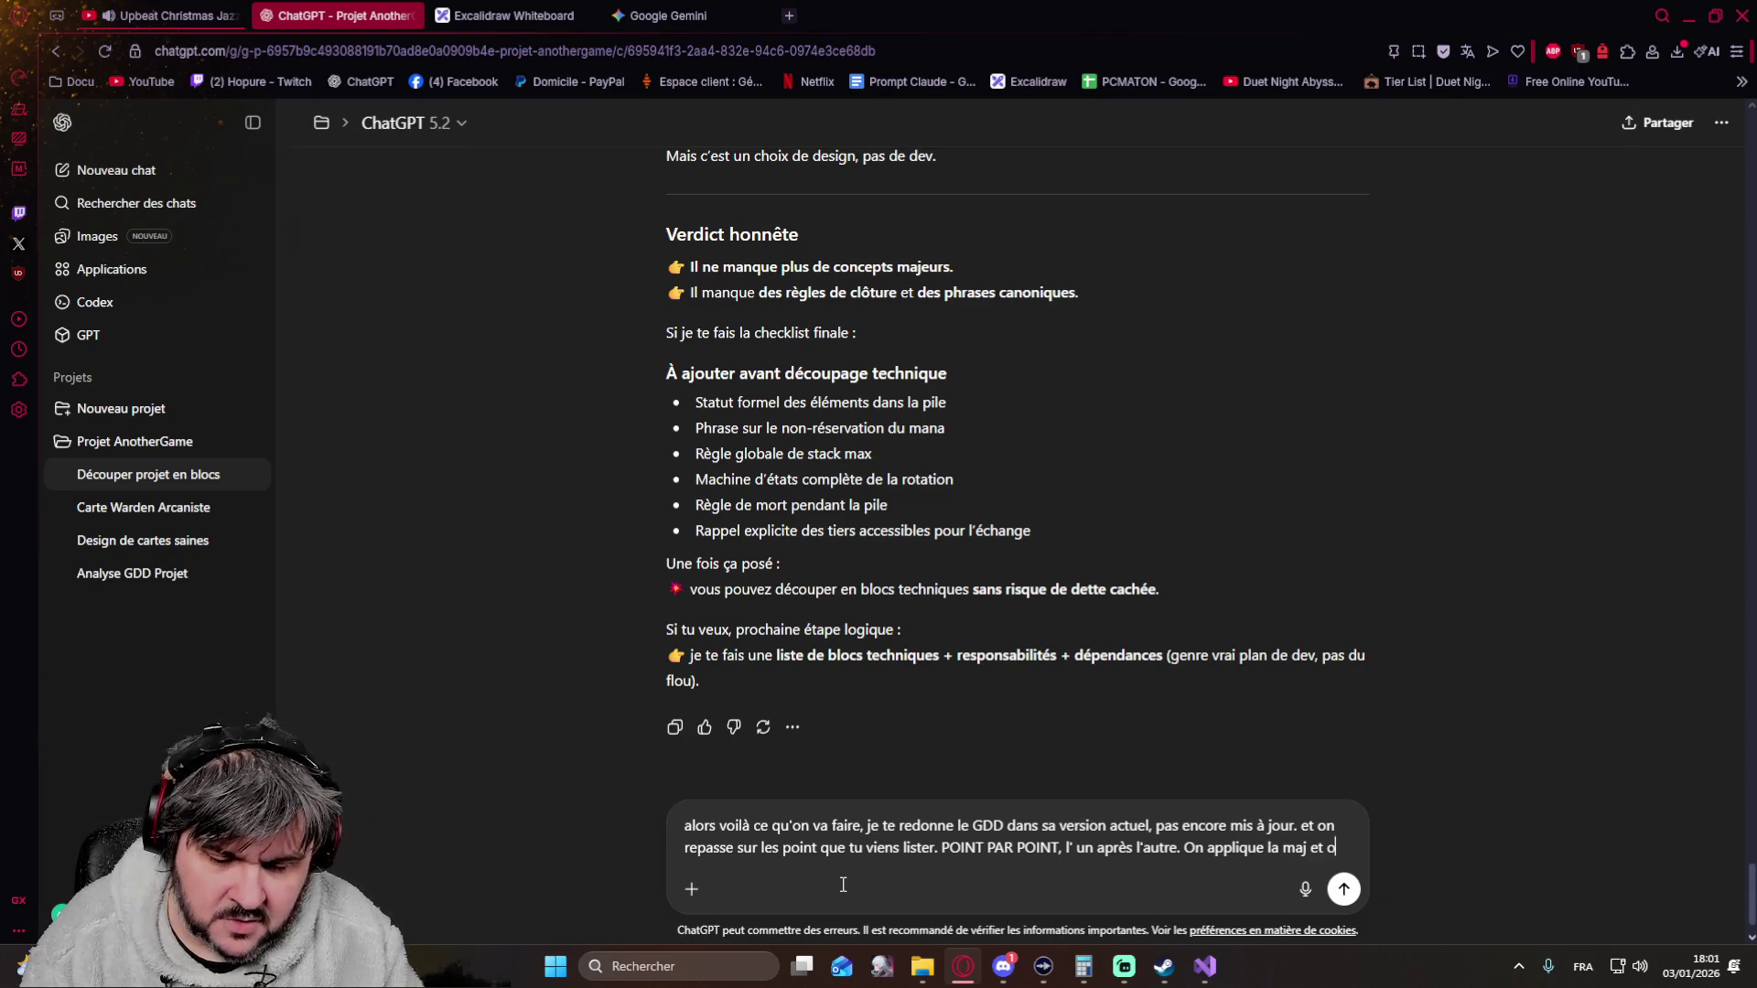
type("n passe au suivant donc")
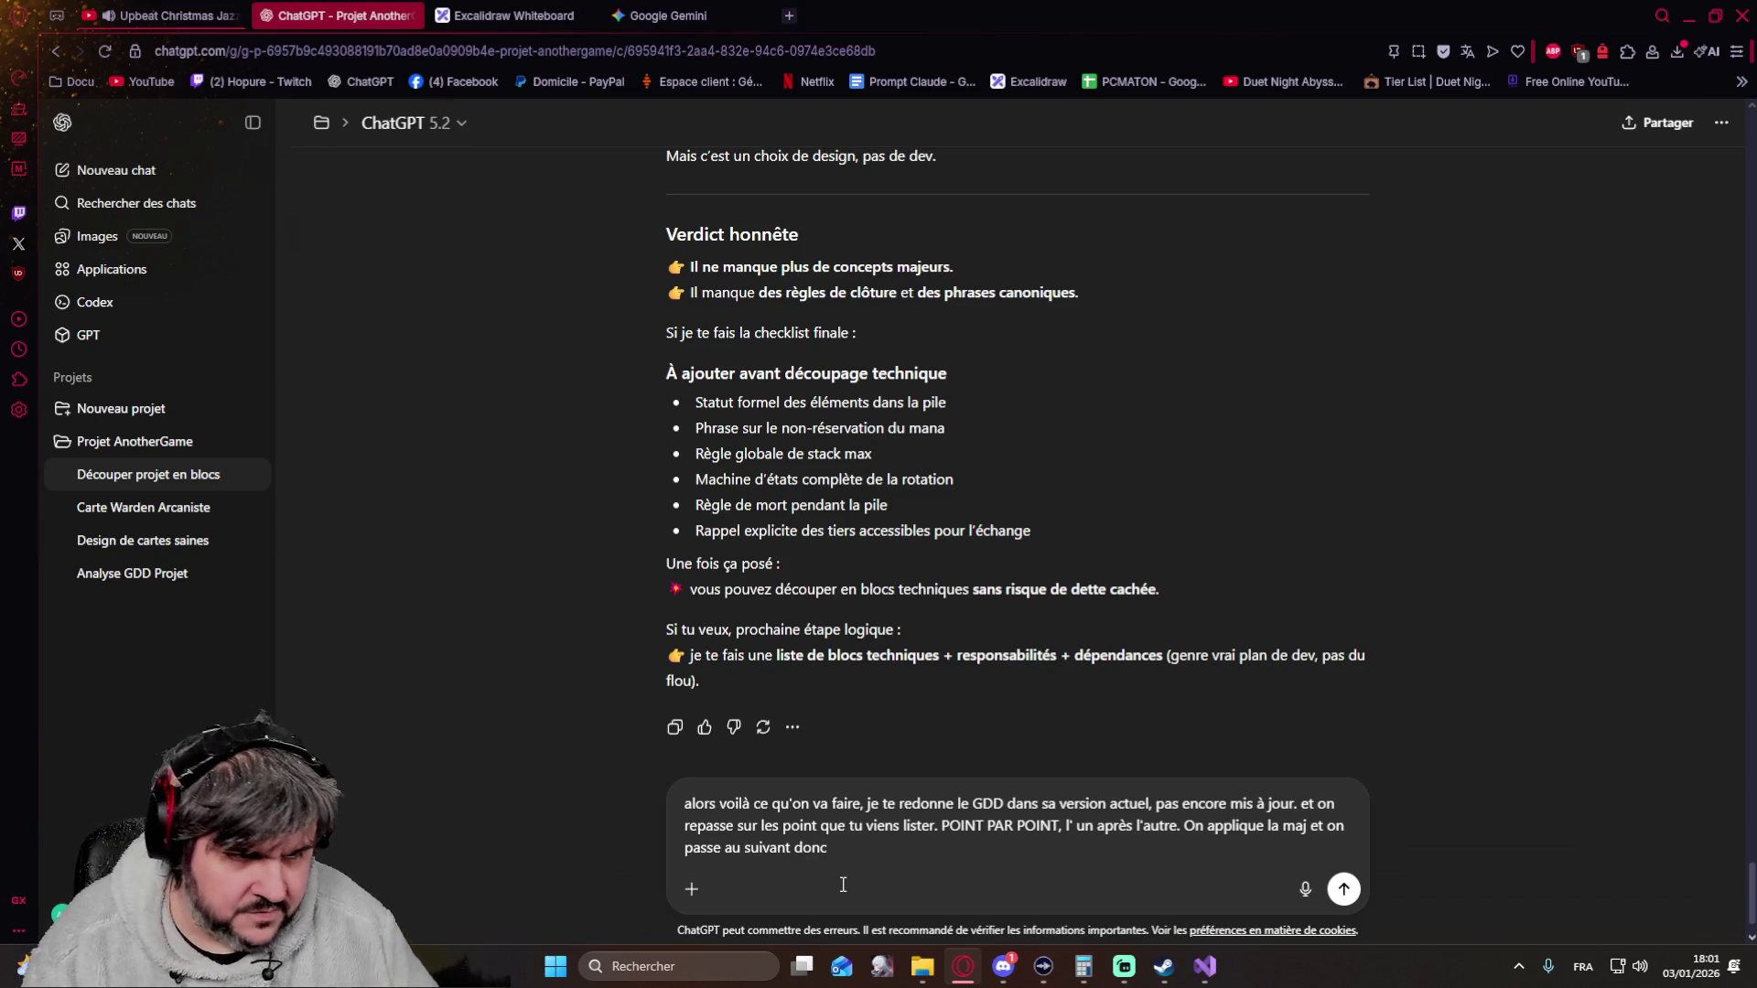
scroll(803, 565, "up", 2)
scroll(795, 555, "up", 4)
scroll(794, 554, "up", 3)
scroll(795, 552, "up", 3)
scroll(795, 549, "up", 3)
scroll(795, 548, "up", 3)
scroll(795, 547, "up", 3)
scroll(794, 549, "up", 3)
scroll(794, 549, "up", 3)
scroll(795, 548, "up", 3)
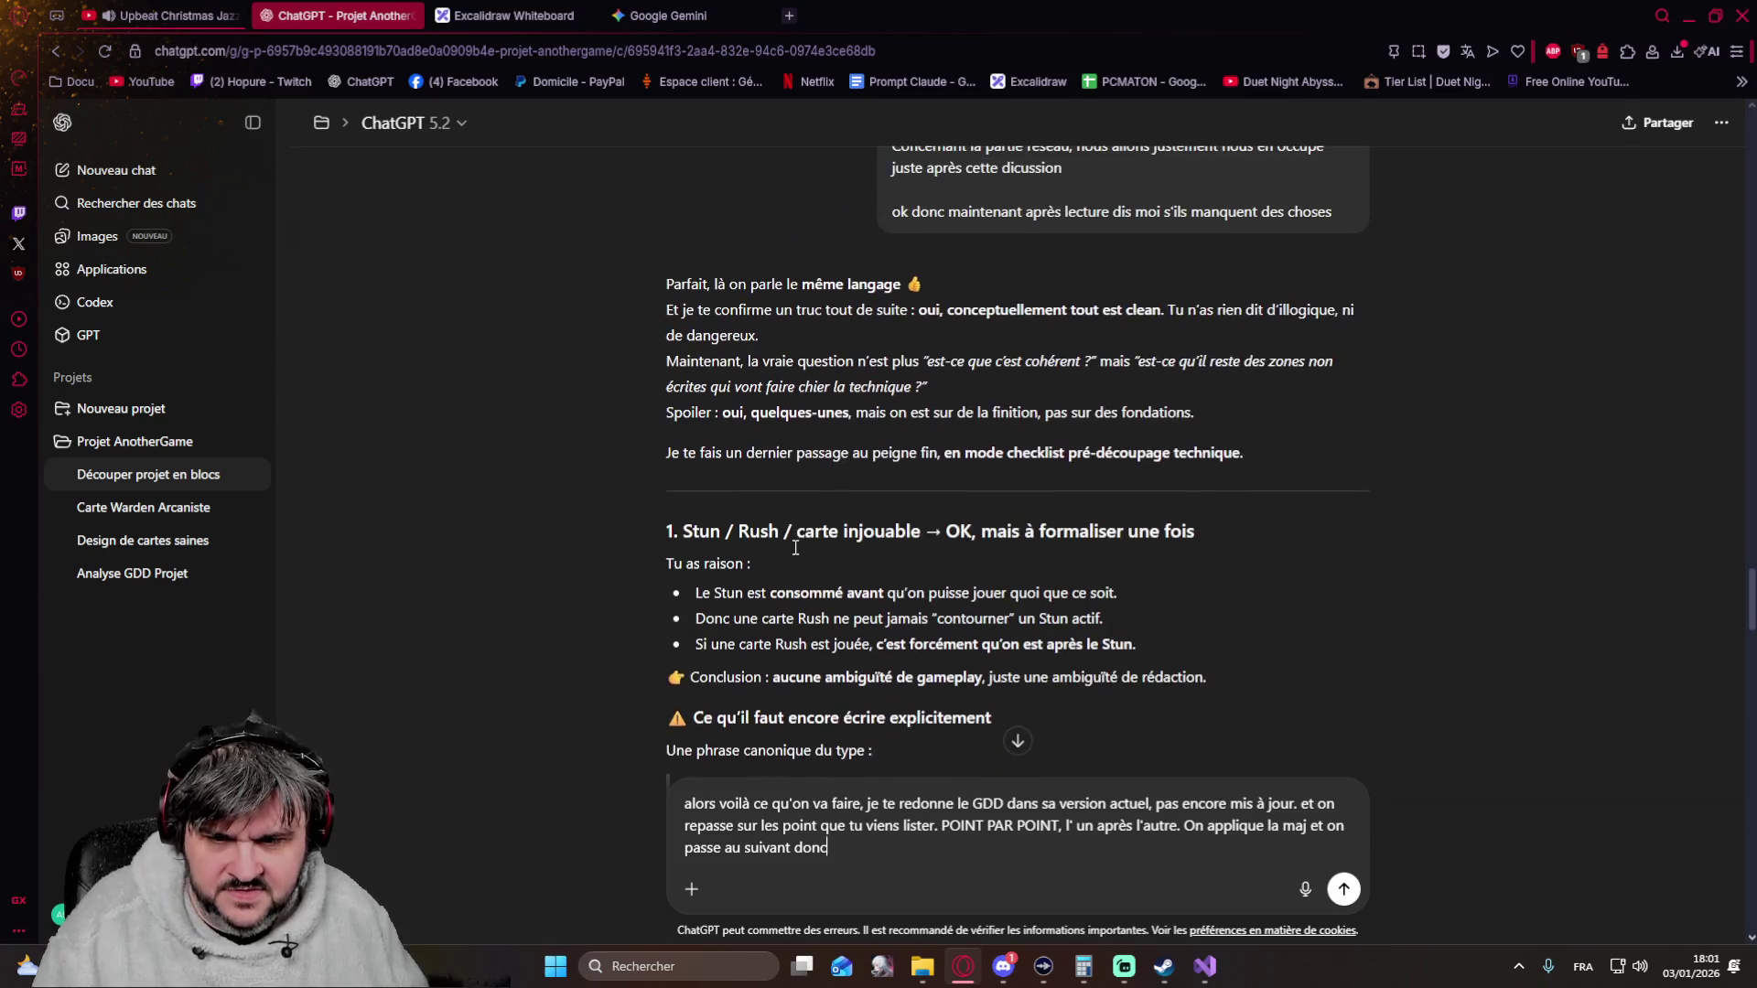
scroll(795, 548, "down", 2)
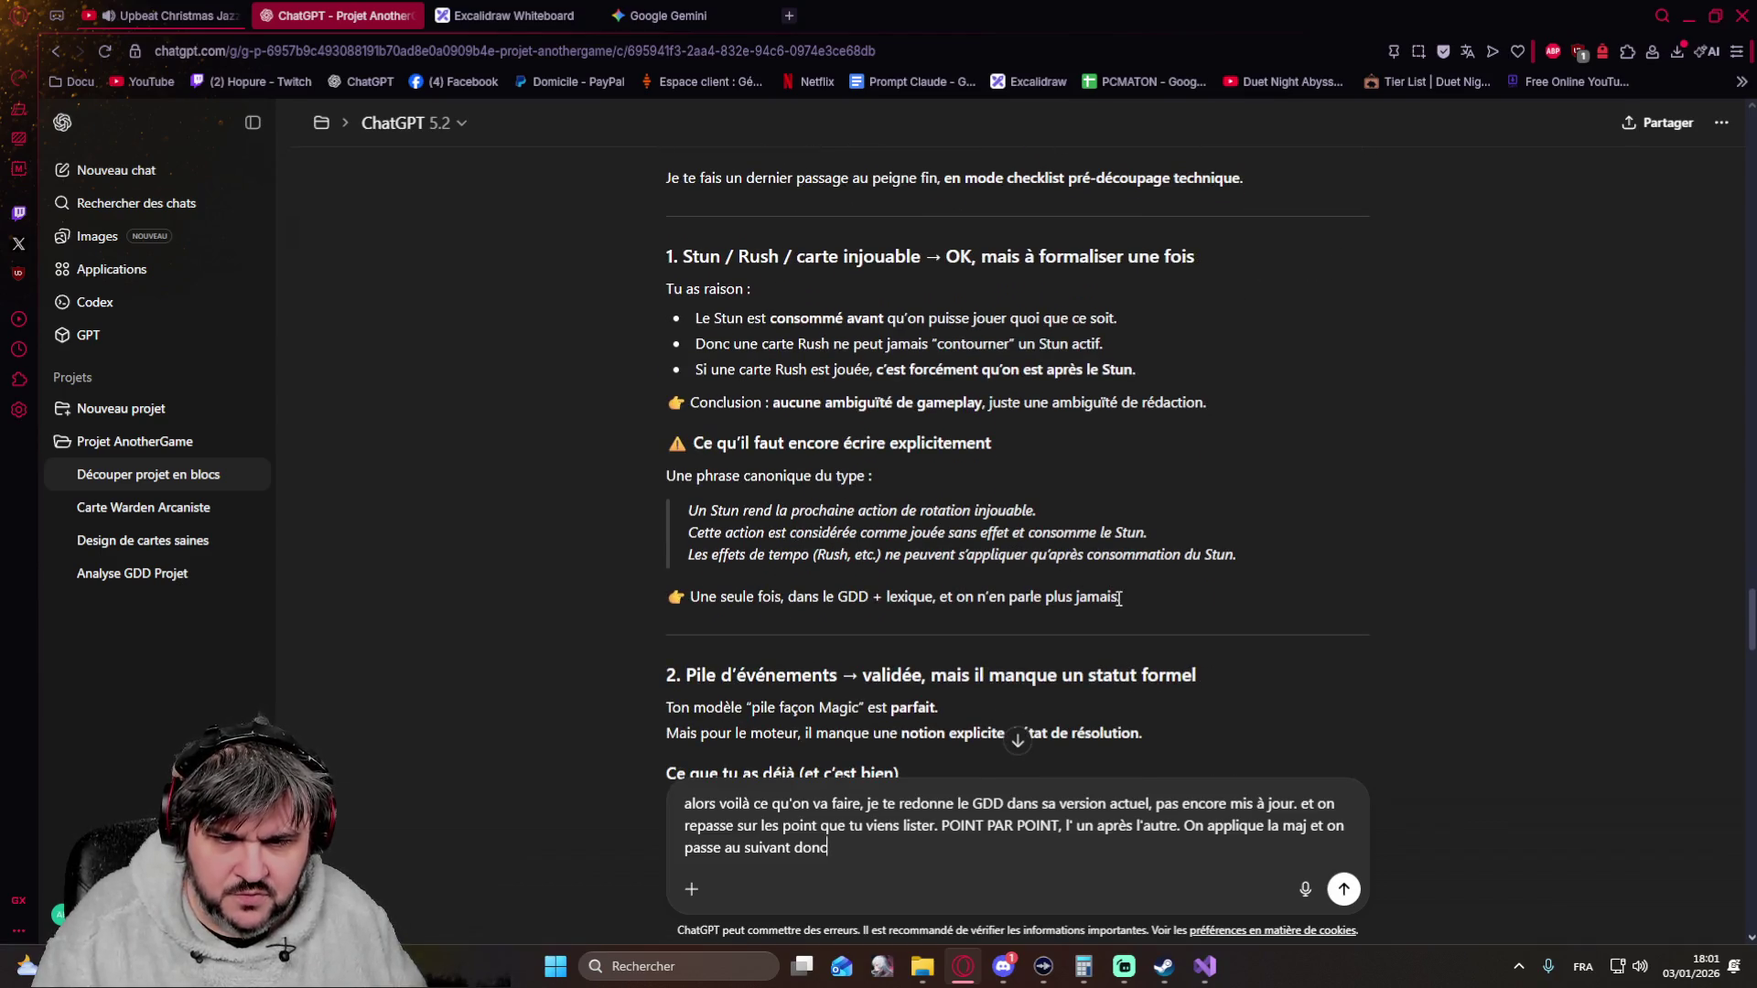
Select the heading of section 1 (Stun / Rush wording) in ChatGPT's reply and return focus to the draft
left_click_drag(988, 560, 664, 273)
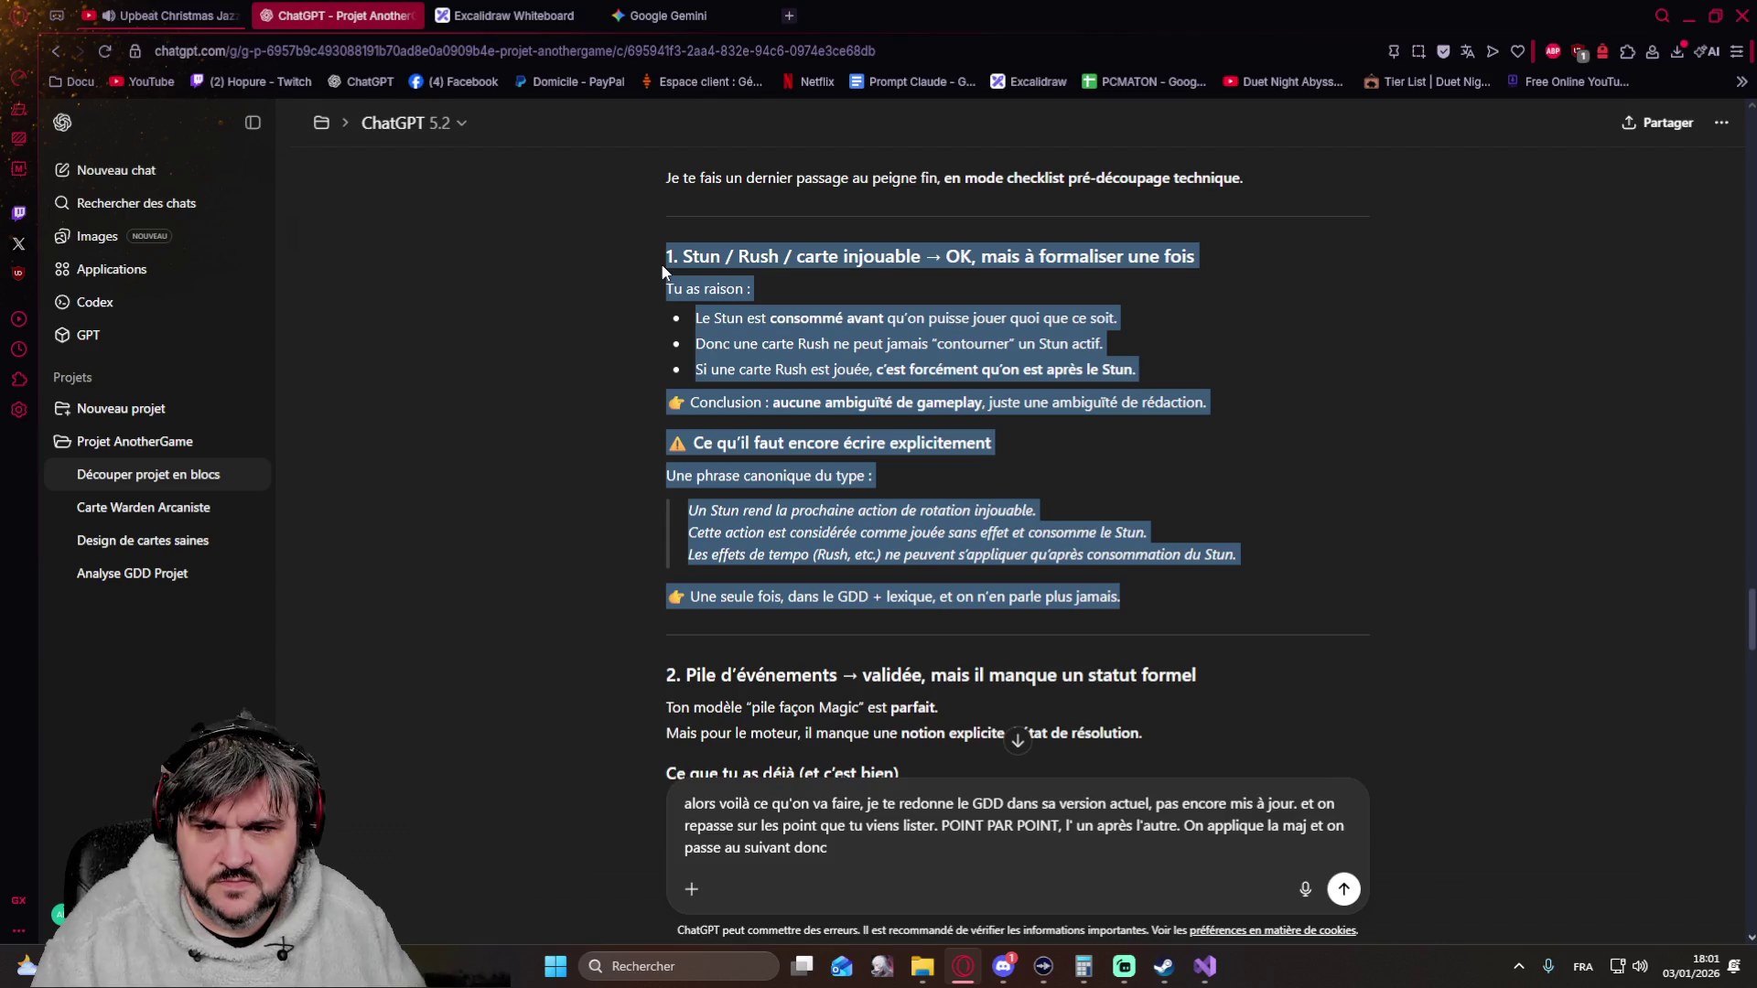
left_click(1314, 343)
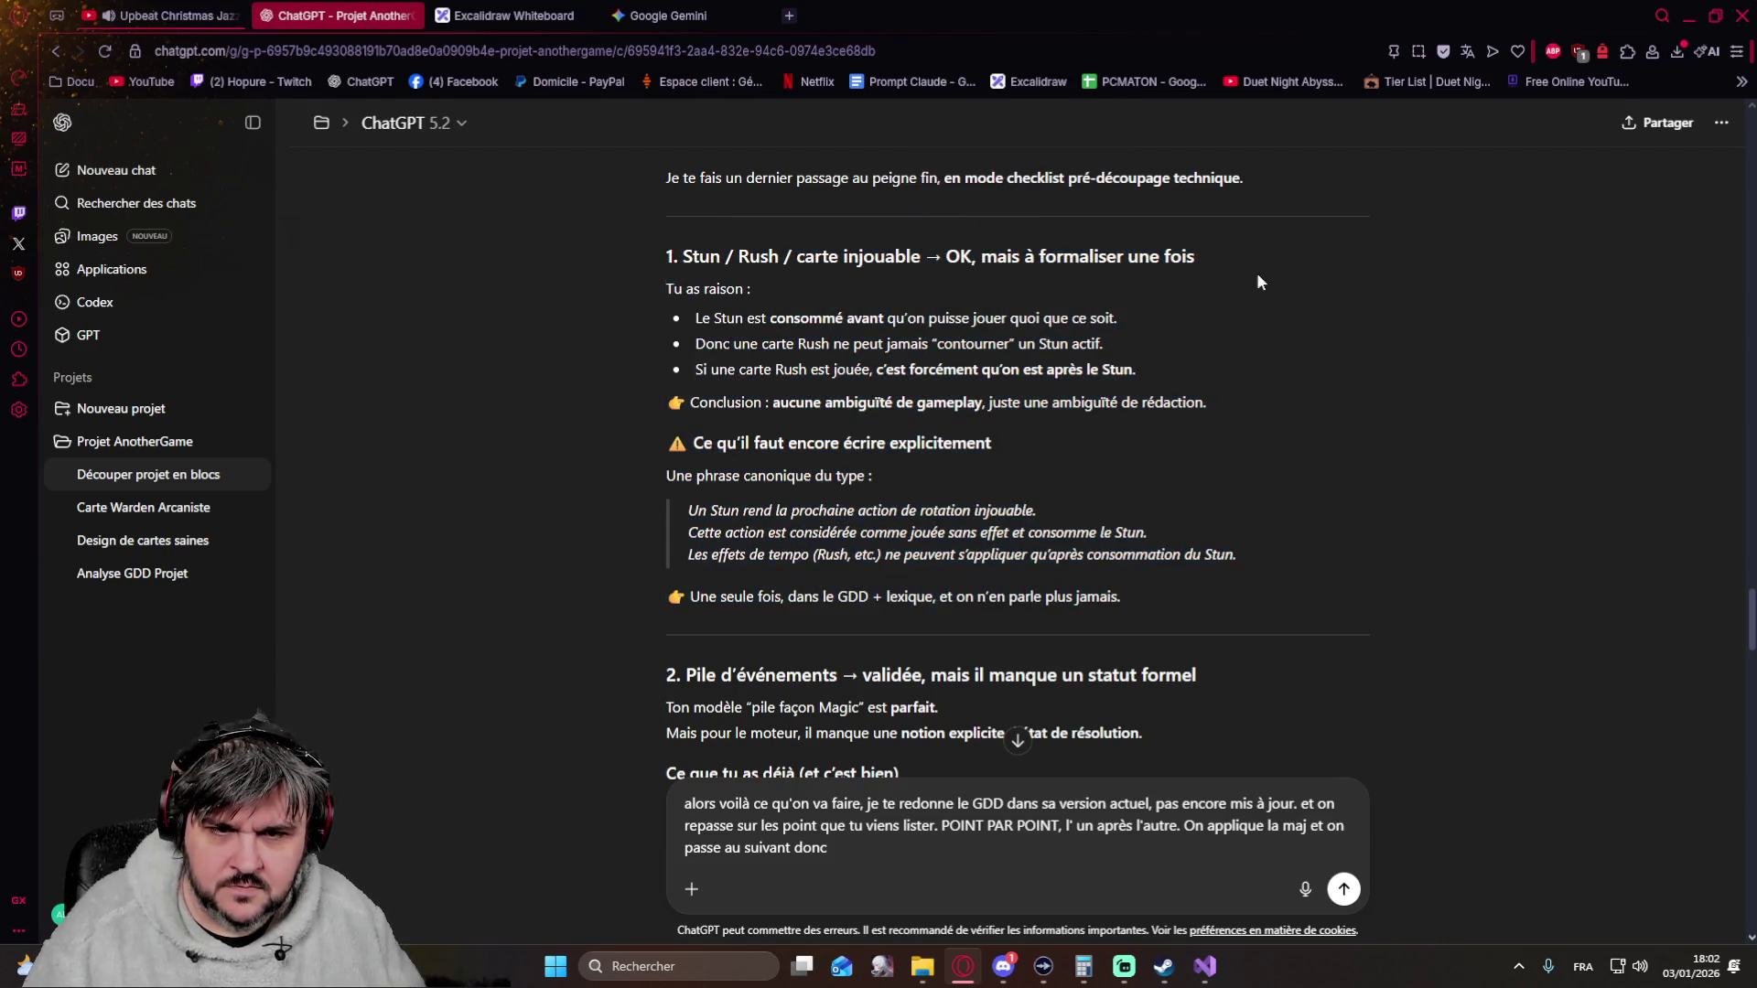
left_click_drag(1205, 252, 664, 261)
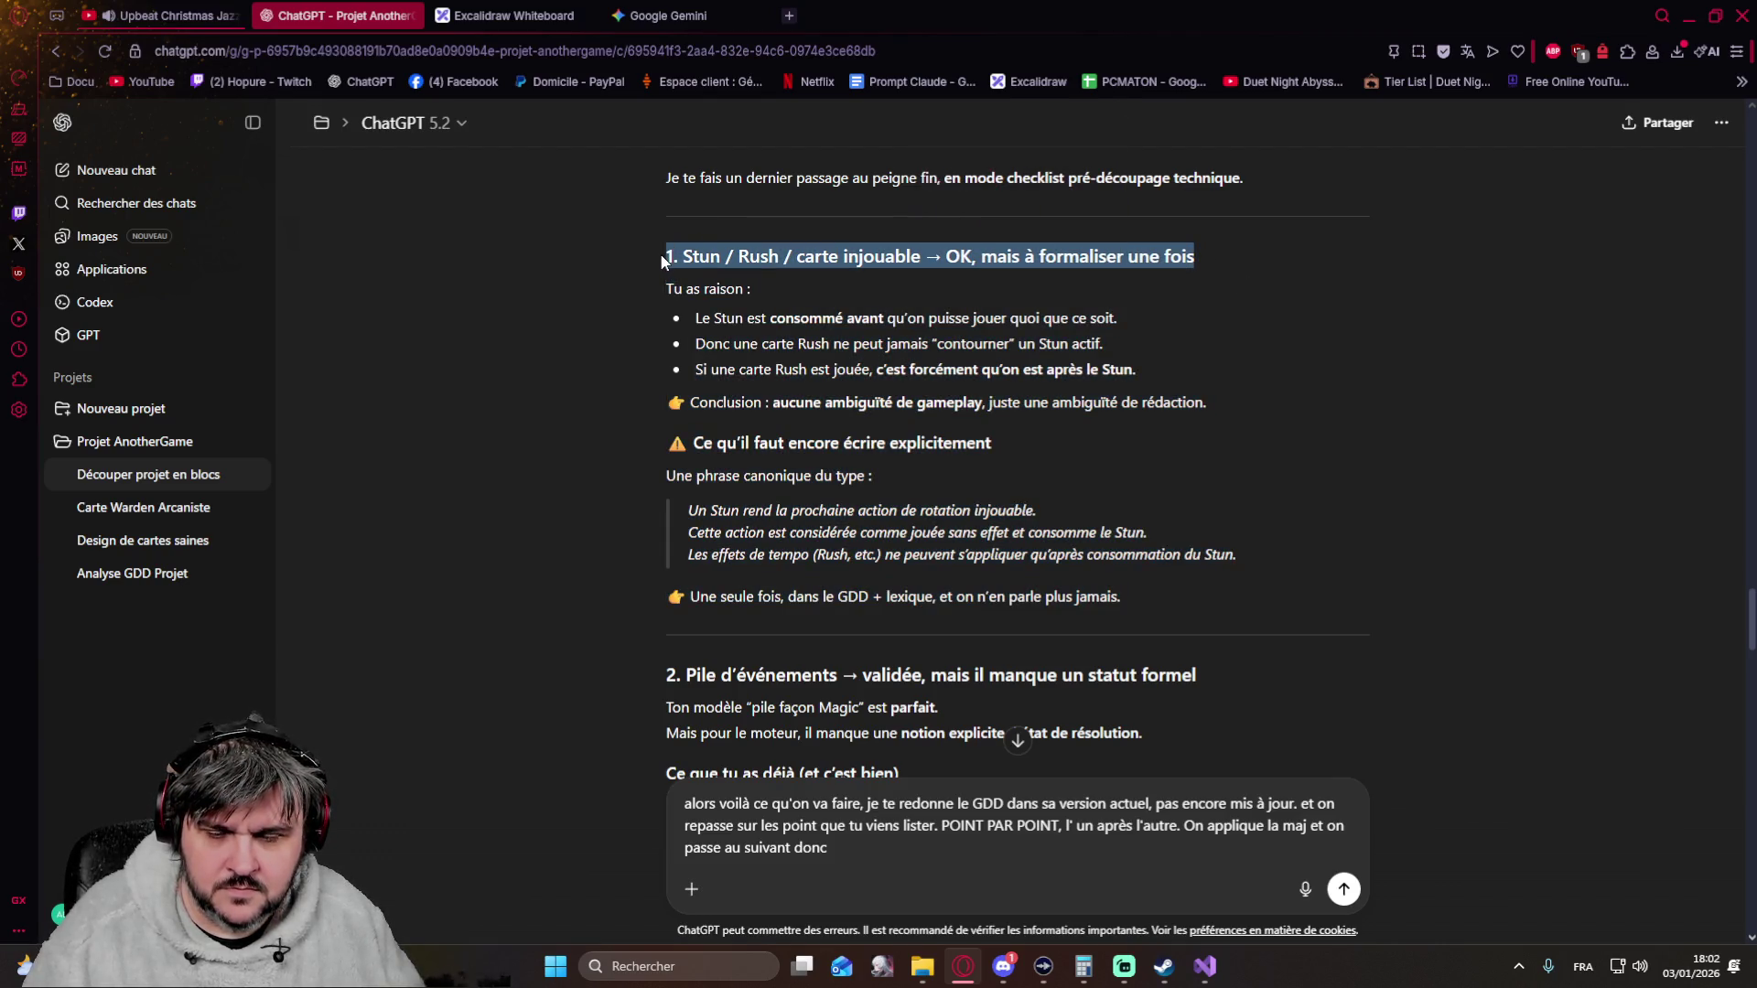
left_click(861, 854)
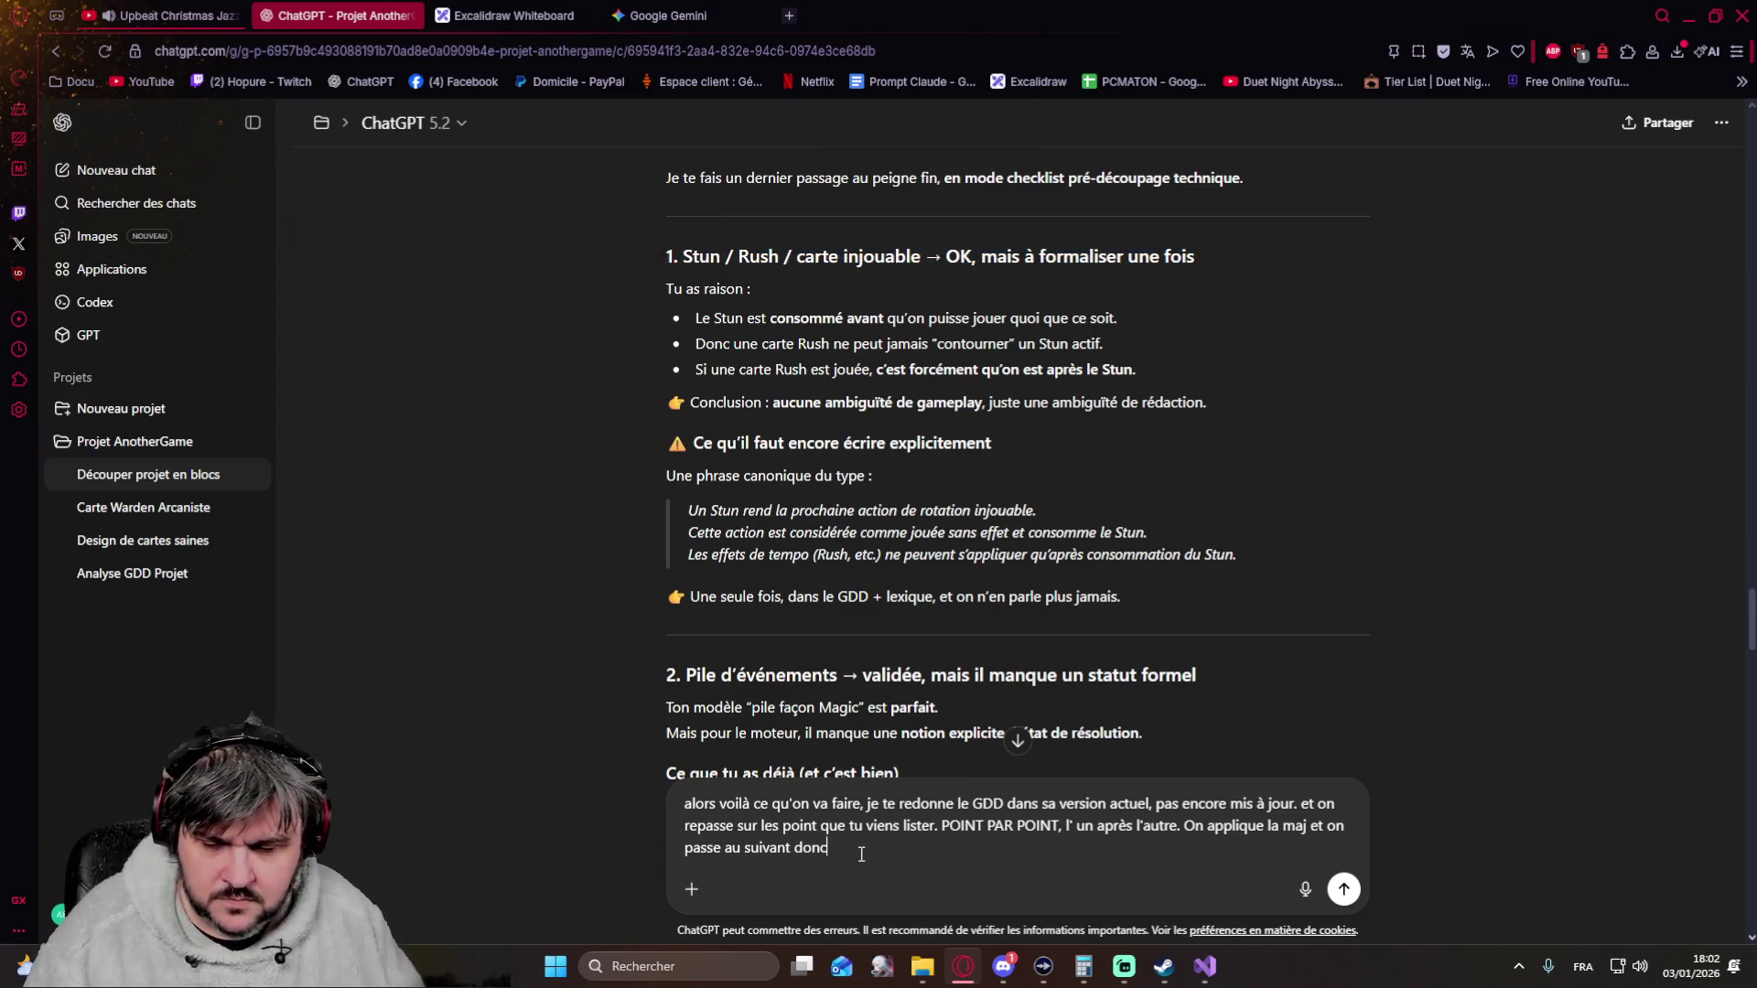
Quote the point 1 heading in the draft and ask for a proposal to validate before updating the canvas document
key("shift+Return")
key("shift+Return")
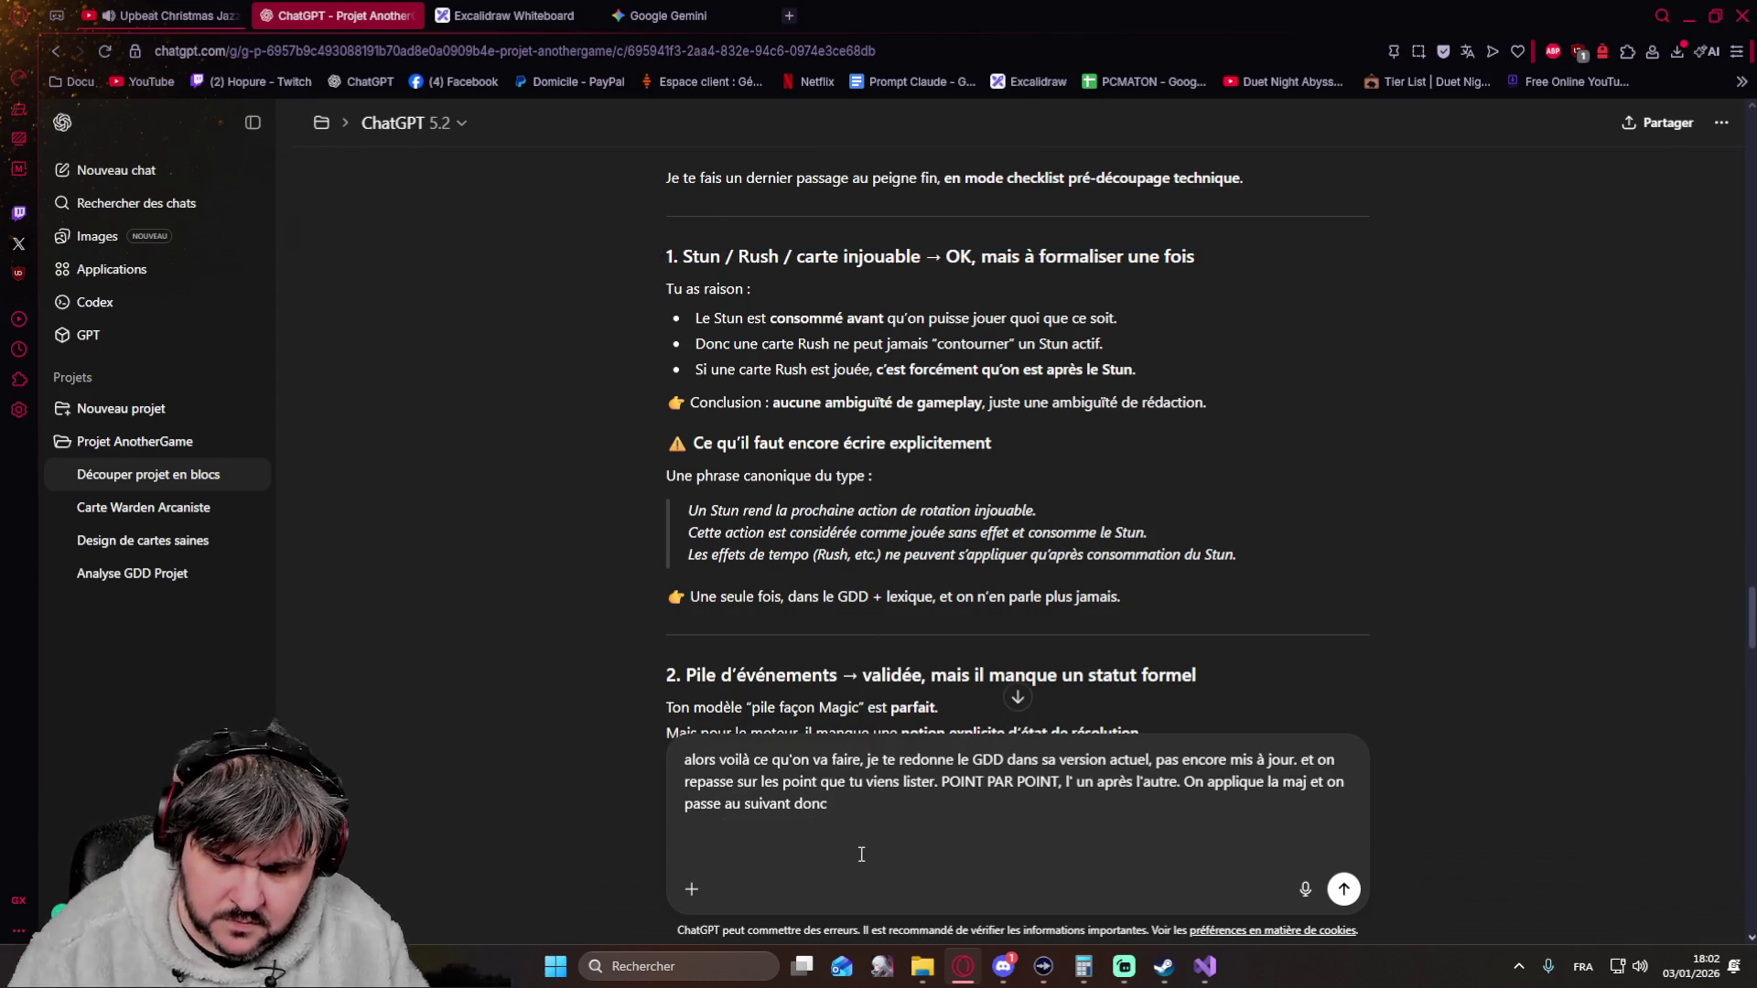
type("1. Stun / Rush / carte injouable → OK, mais à formaliser une fois")
key("shift+Return")
type("Redonne moi ta proposition, je la vz")
key("BackSpace")
type("alide ou en discuter")
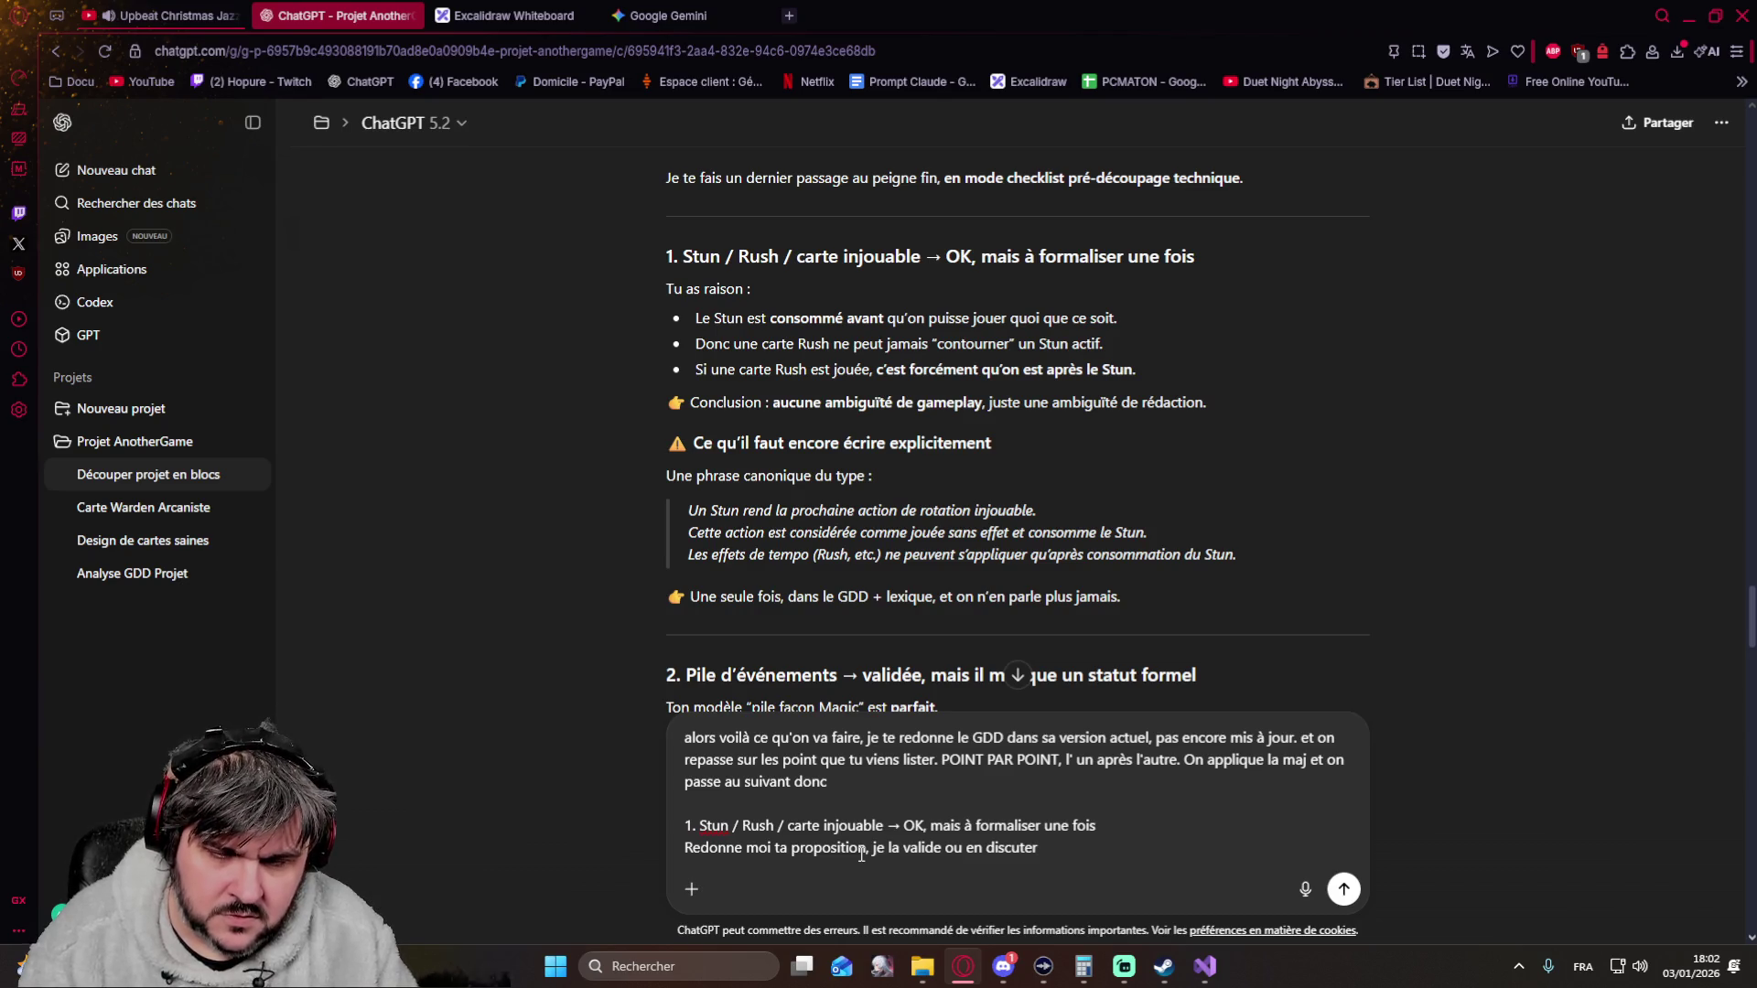
type(" ensuite tu met à jour le document en me redonnant l")
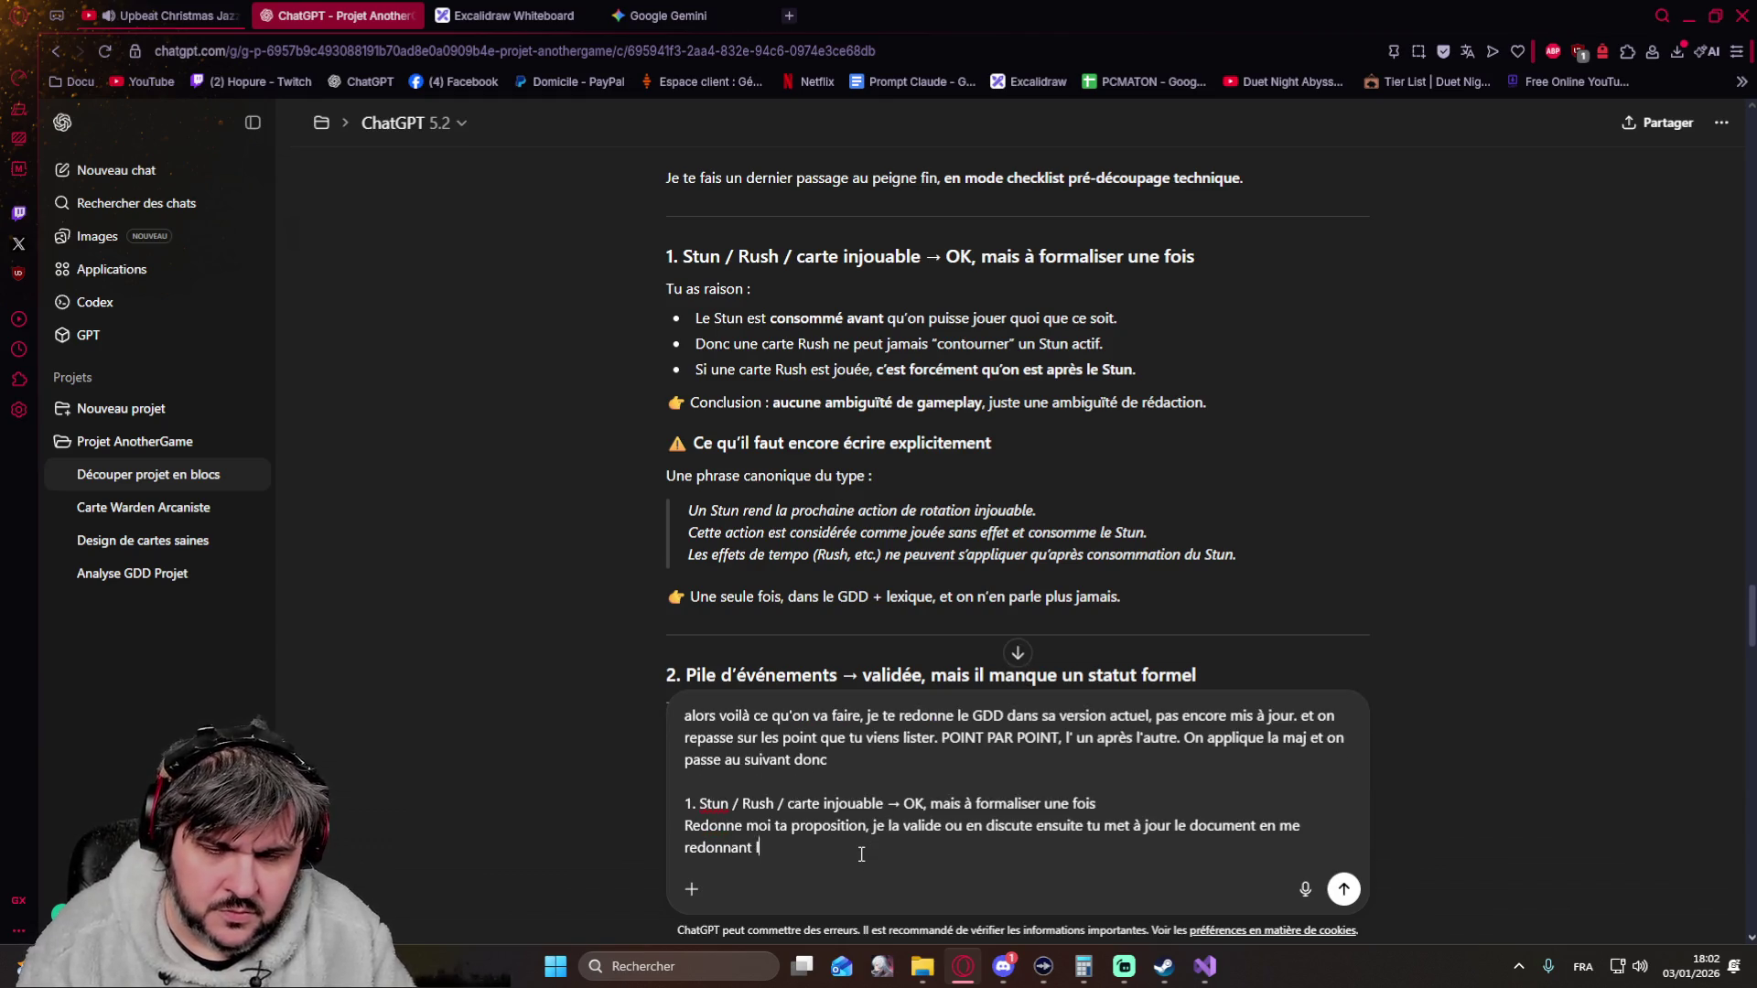
type("e canvas document")
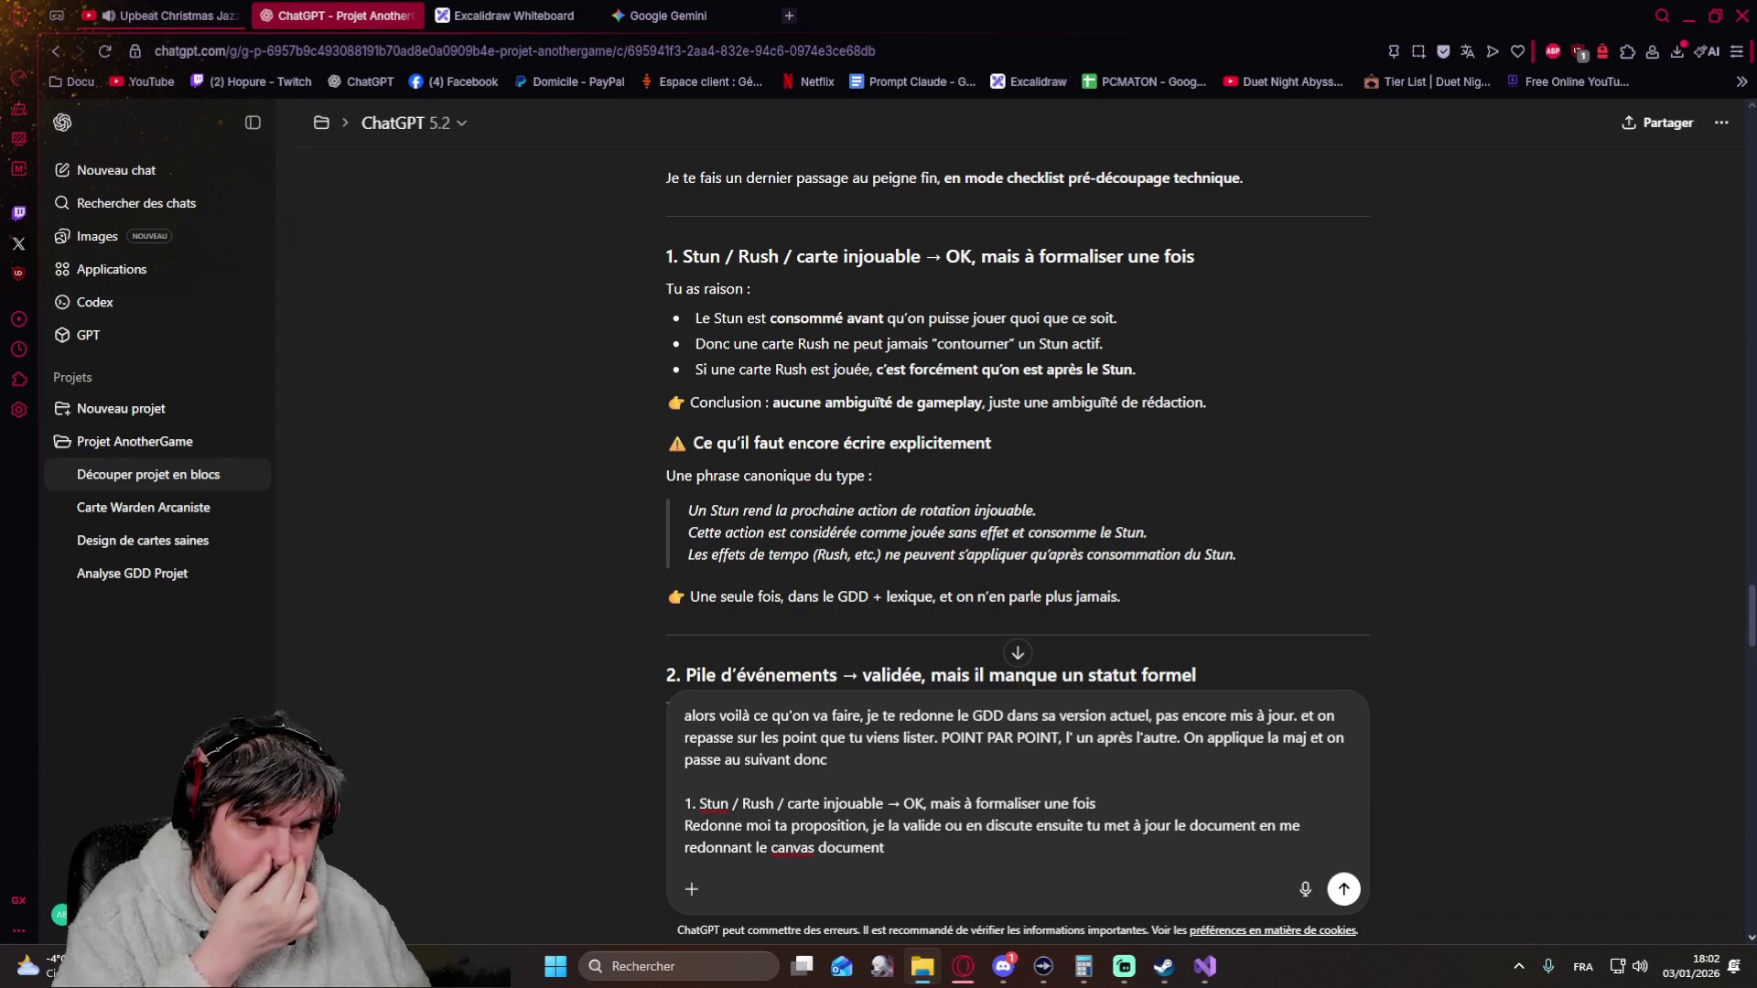
Send the point 1 request with the gdd_another_game_structure file attached
left_click_drag(1278, 489, 1219, 636)
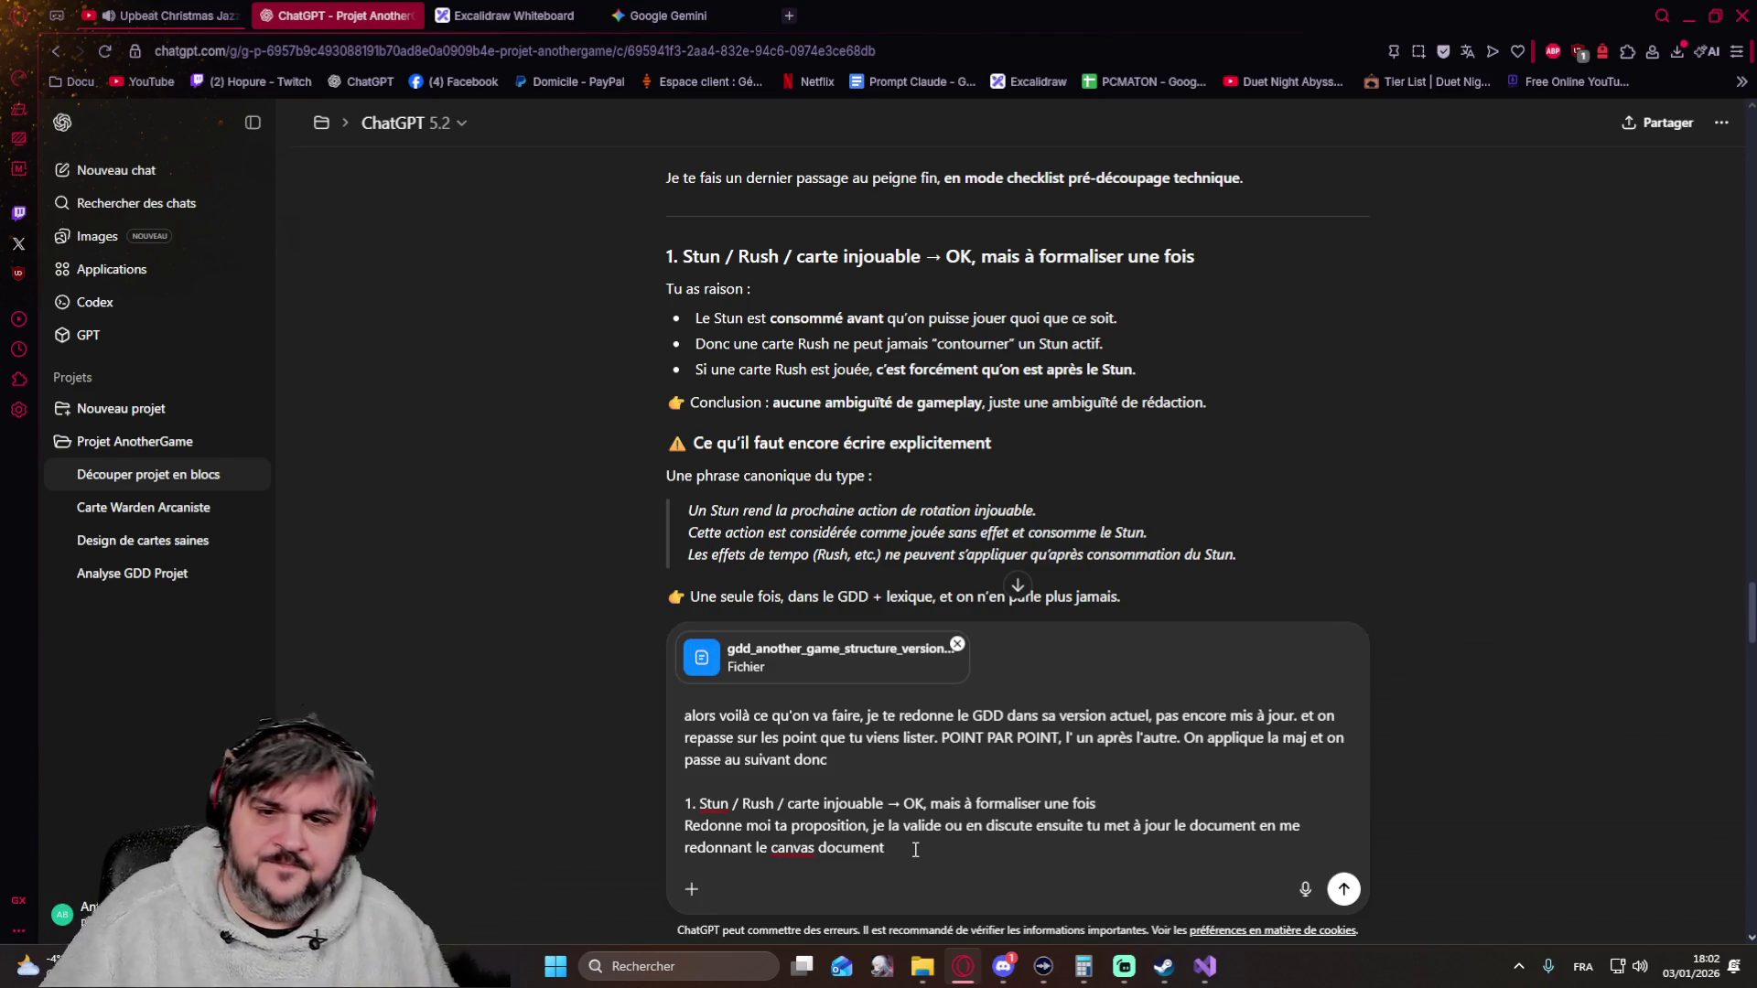
scroll(548, 379, "down", 3)
scroll(607, 386, "down", 3)
scroll(608, 385, "down", 3)
scroll(608, 386, "down", 3)
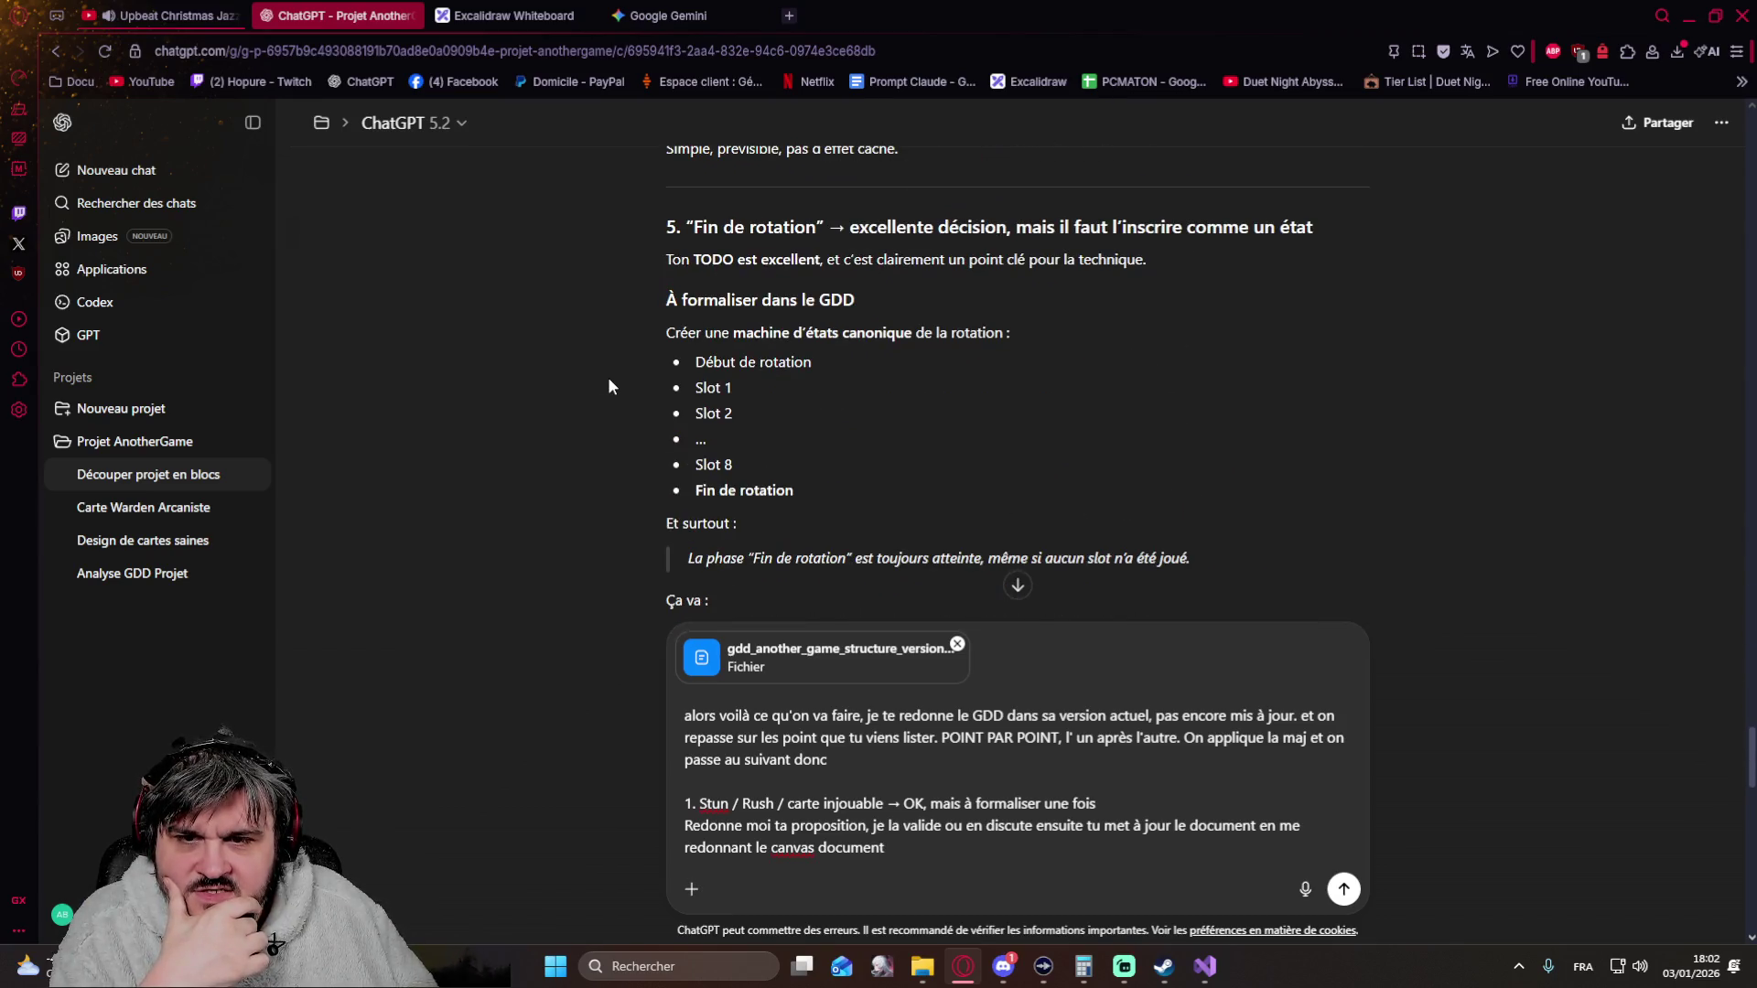
scroll(610, 386, "down", 3)
scroll(609, 385, "down", 3)
scroll(609, 386, "down", 3)
scroll(609, 386, "down", 3)
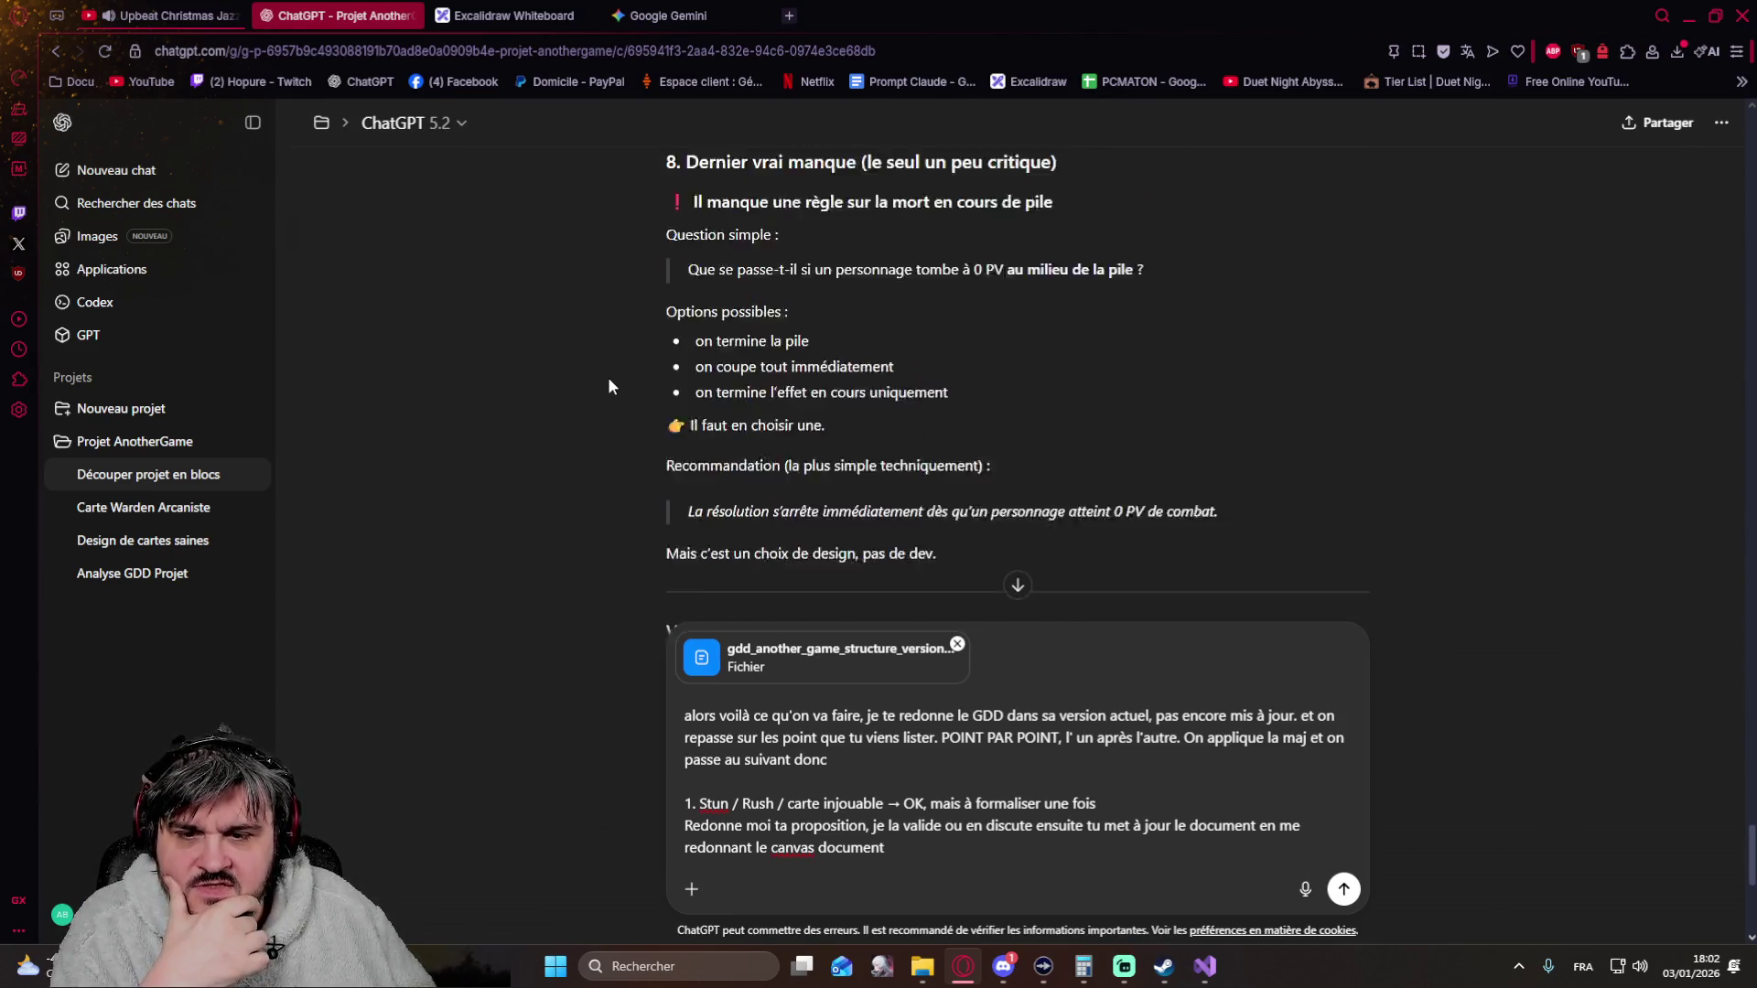
scroll(609, 386, "down", 2)
scroll(609, 378, "down", 3)
scroll(608, 380, "down", 1)
scroll(608, 381, "up", 3)
scroll(610, 389, "down", 1)
scroll(610, 389, "down", 2)
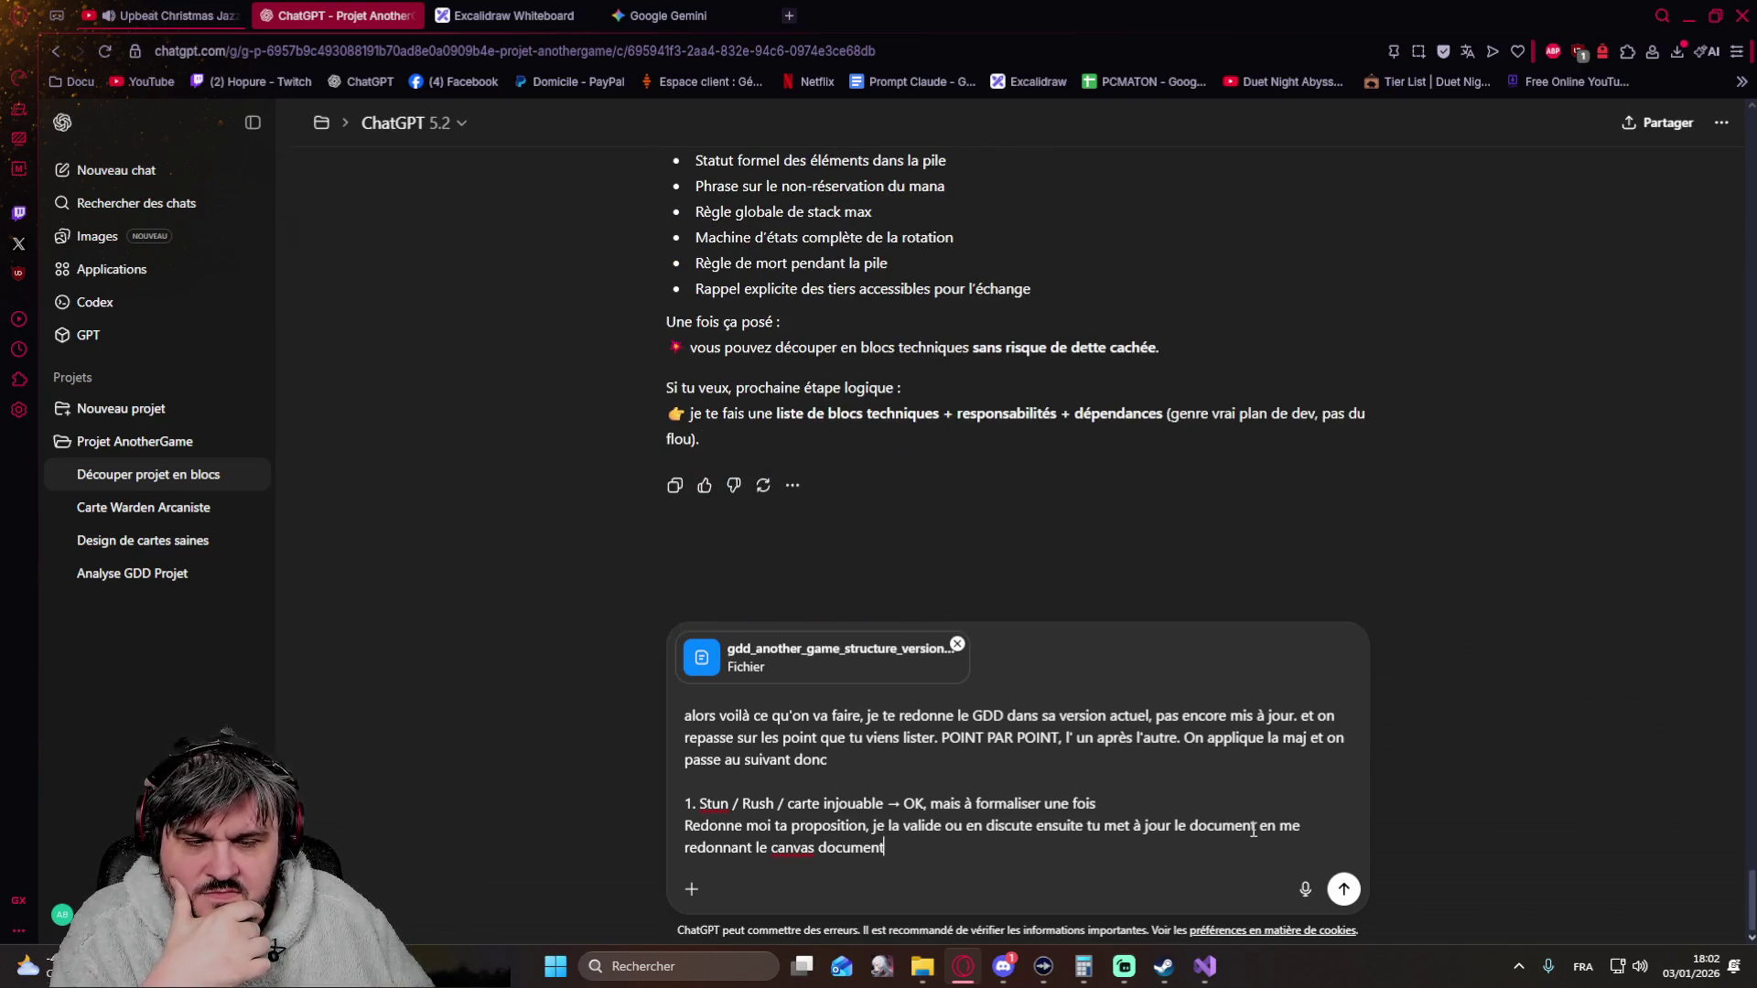
left_click(1344, 889)
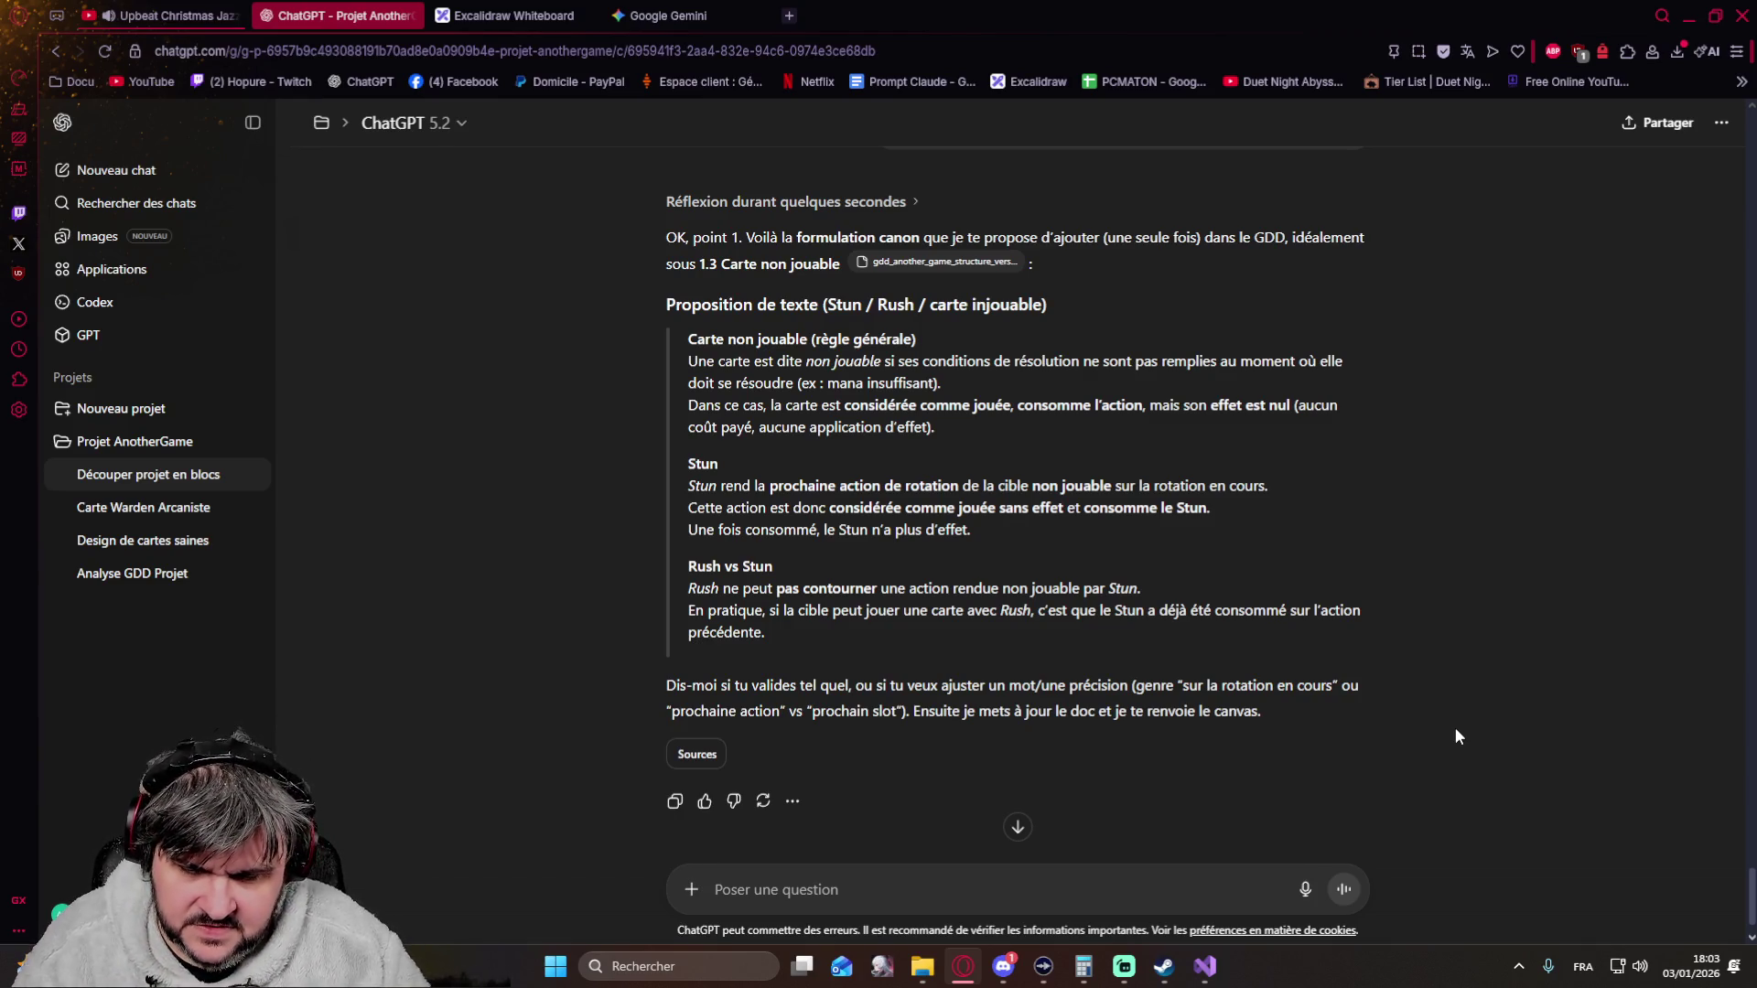
type("c'est bon pour moi")
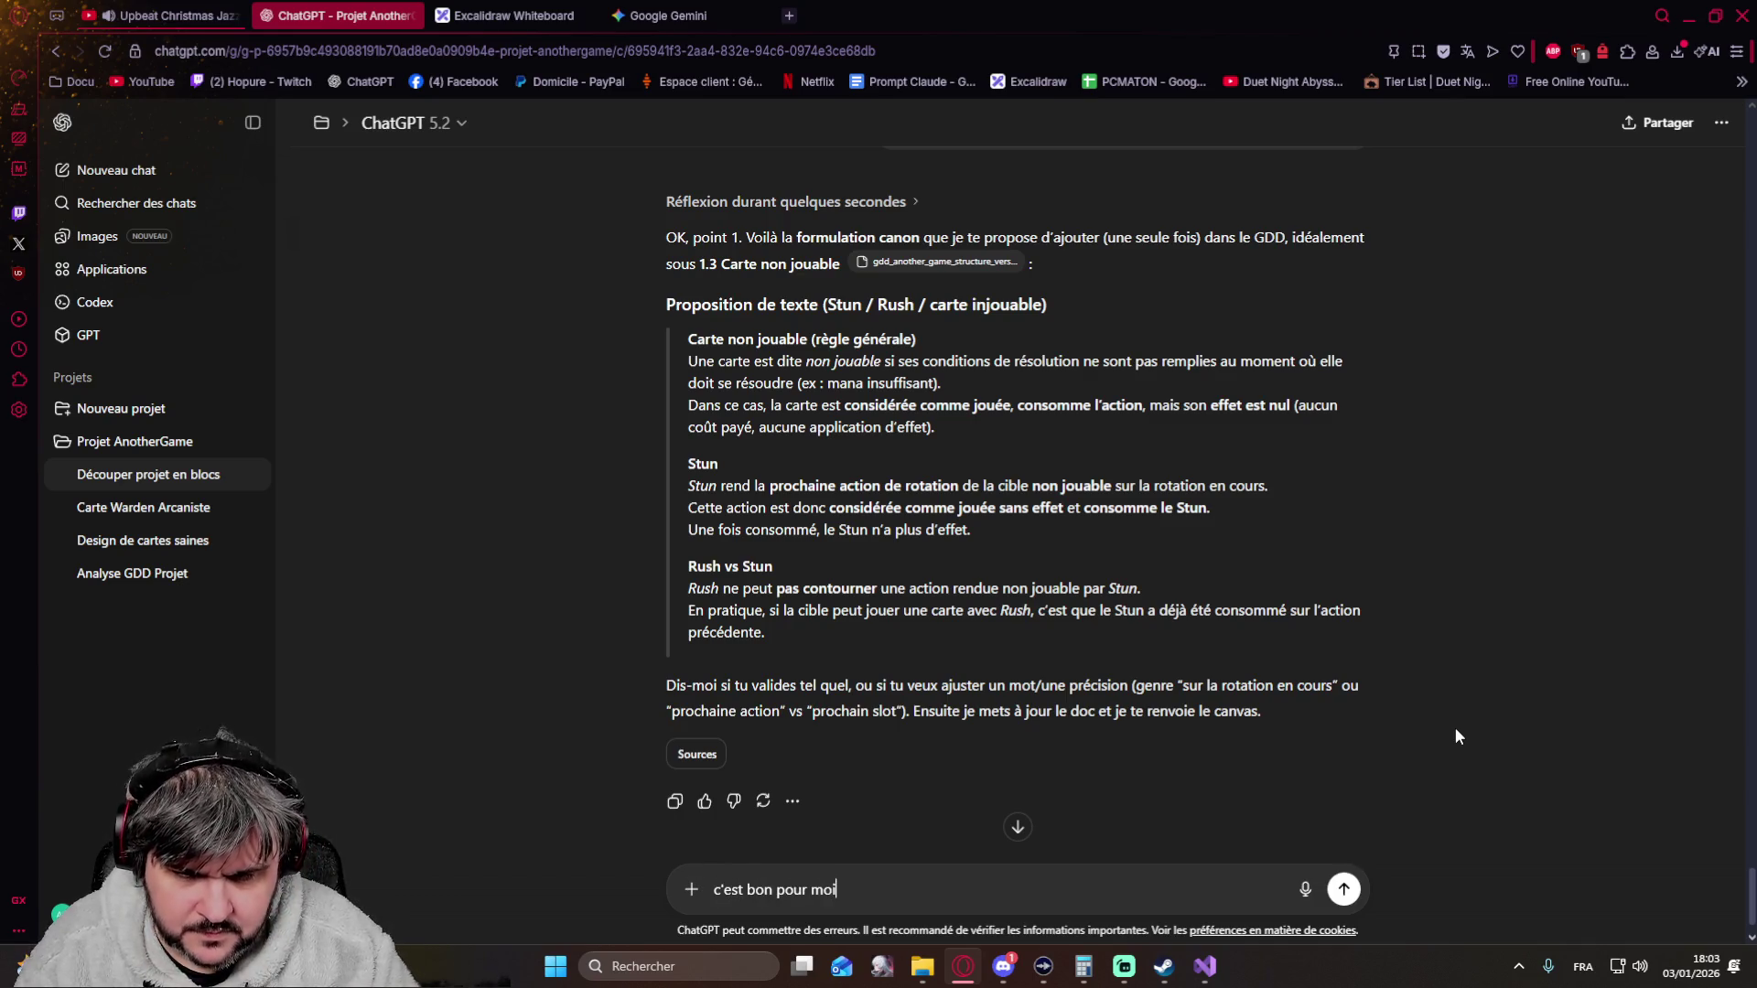
Send "c'est bon pour moi" to approve the point 1 wording
key("Return")
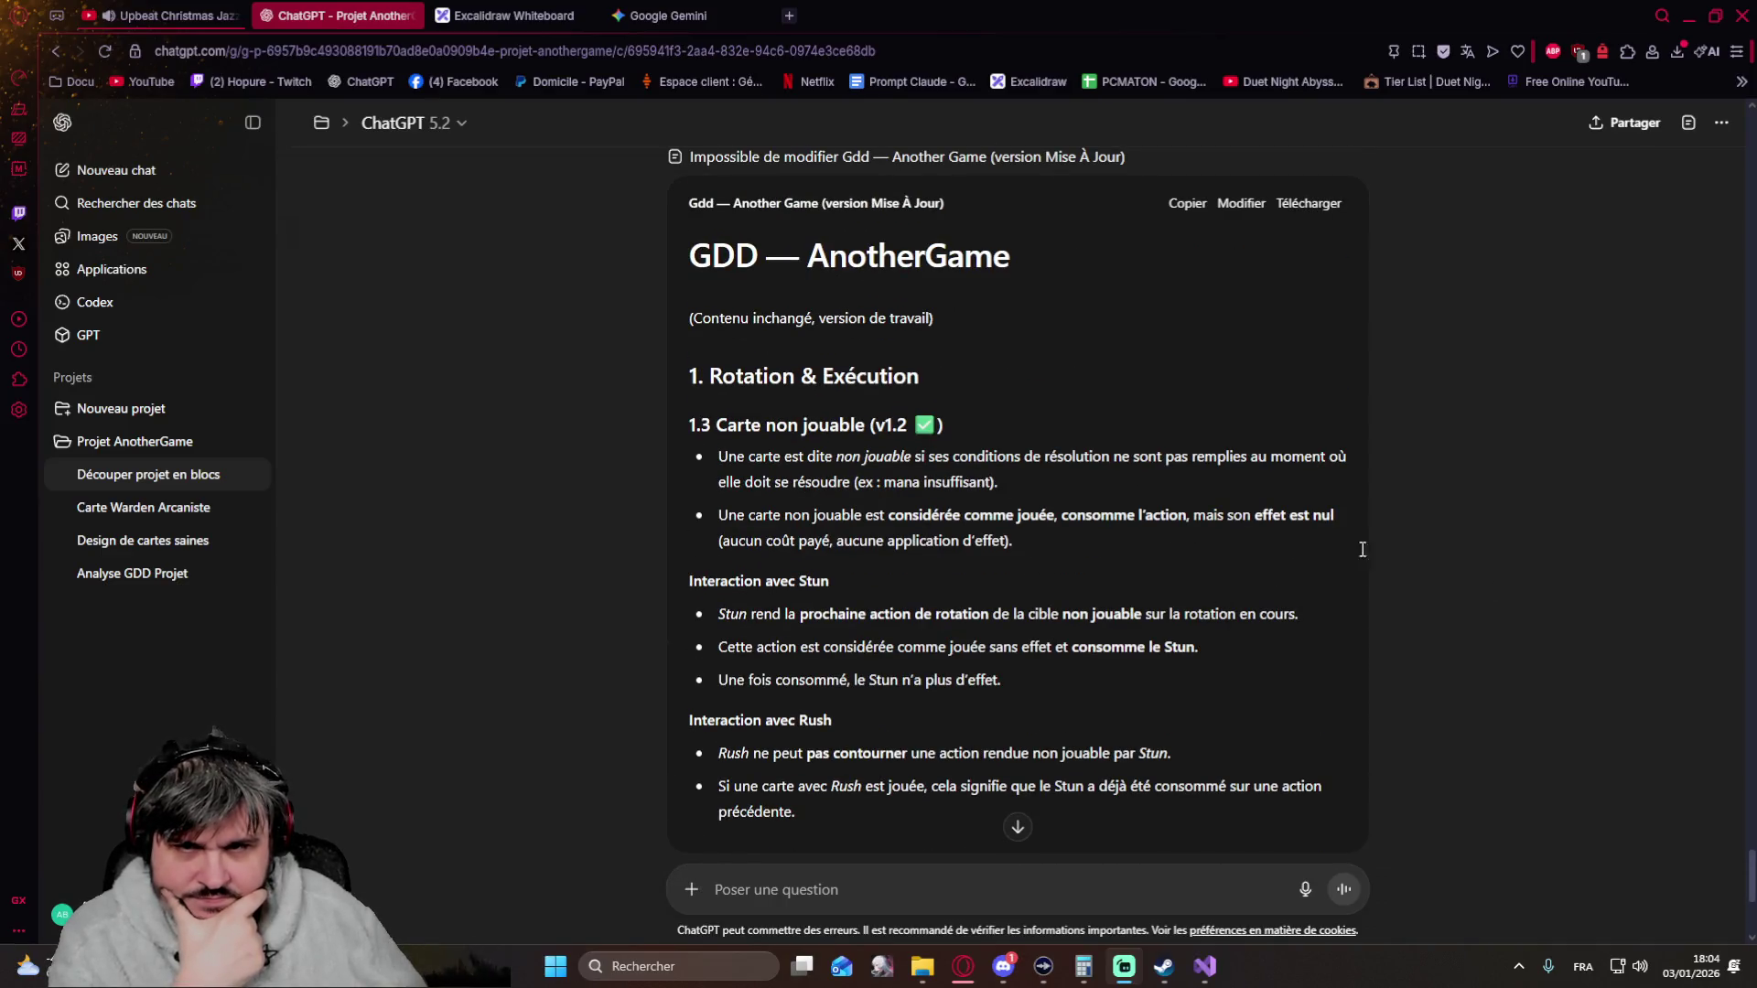
scroll(1044, 446, "up", 1)
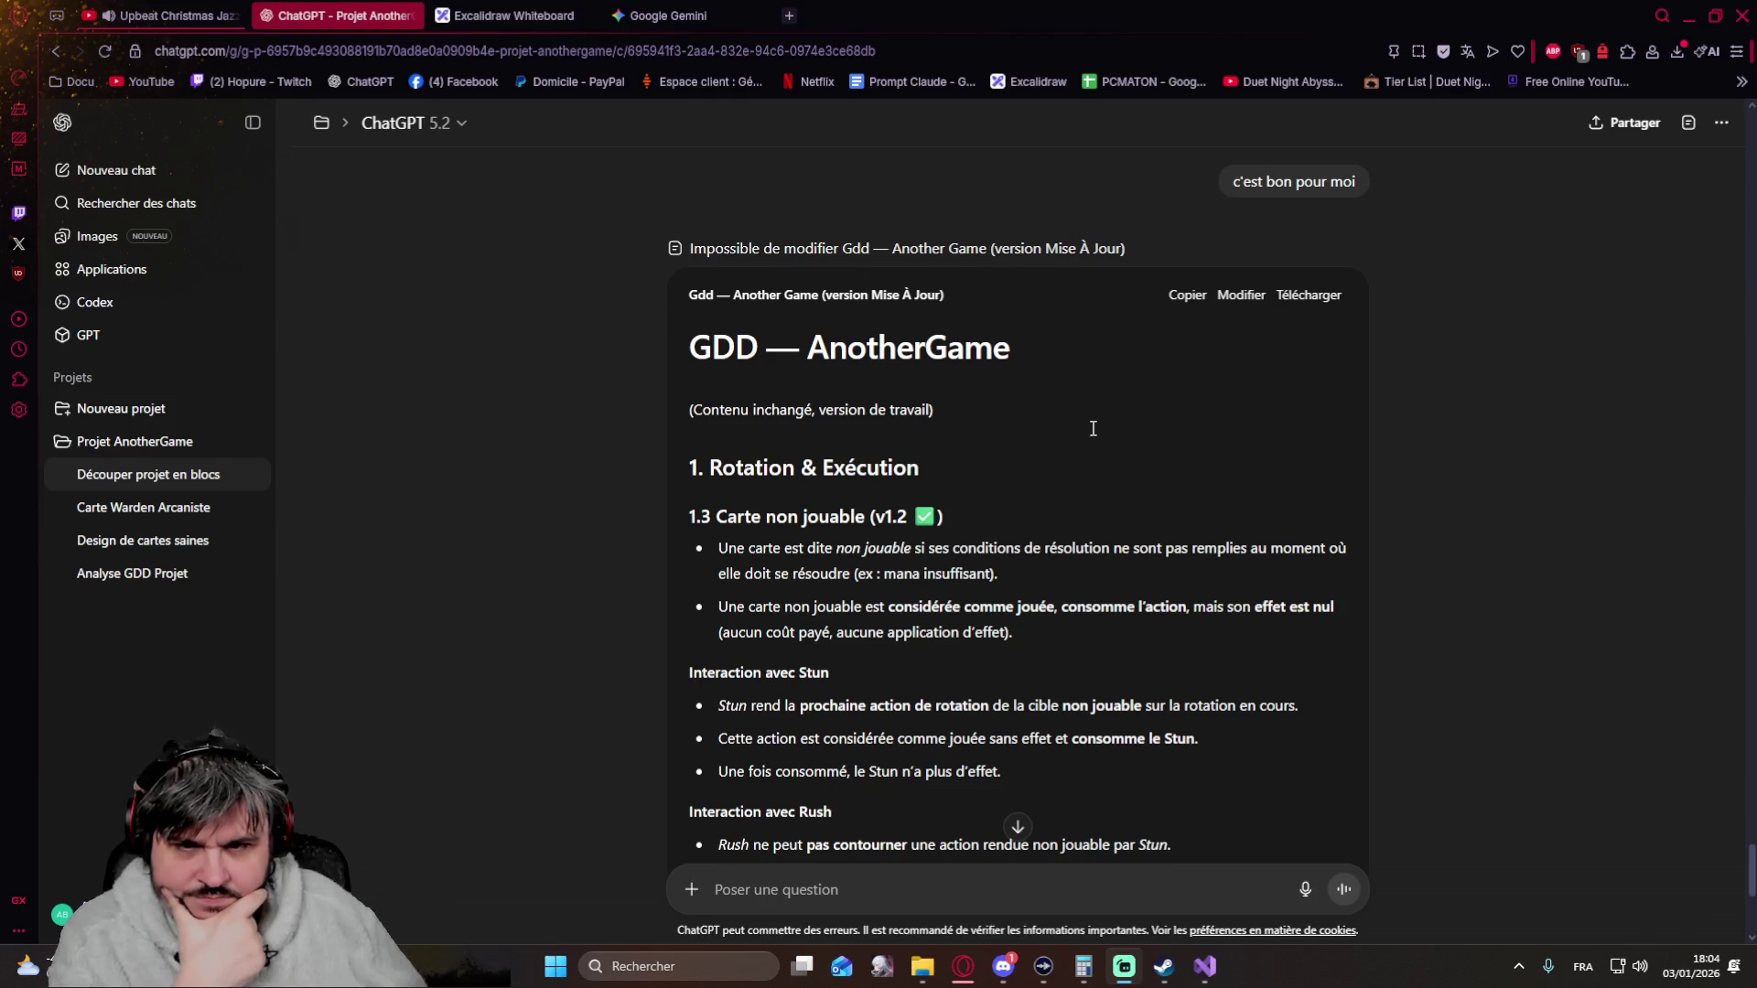
scroll(1092, 428, "down", 2)
scroll(1093, 430, "down", 2)
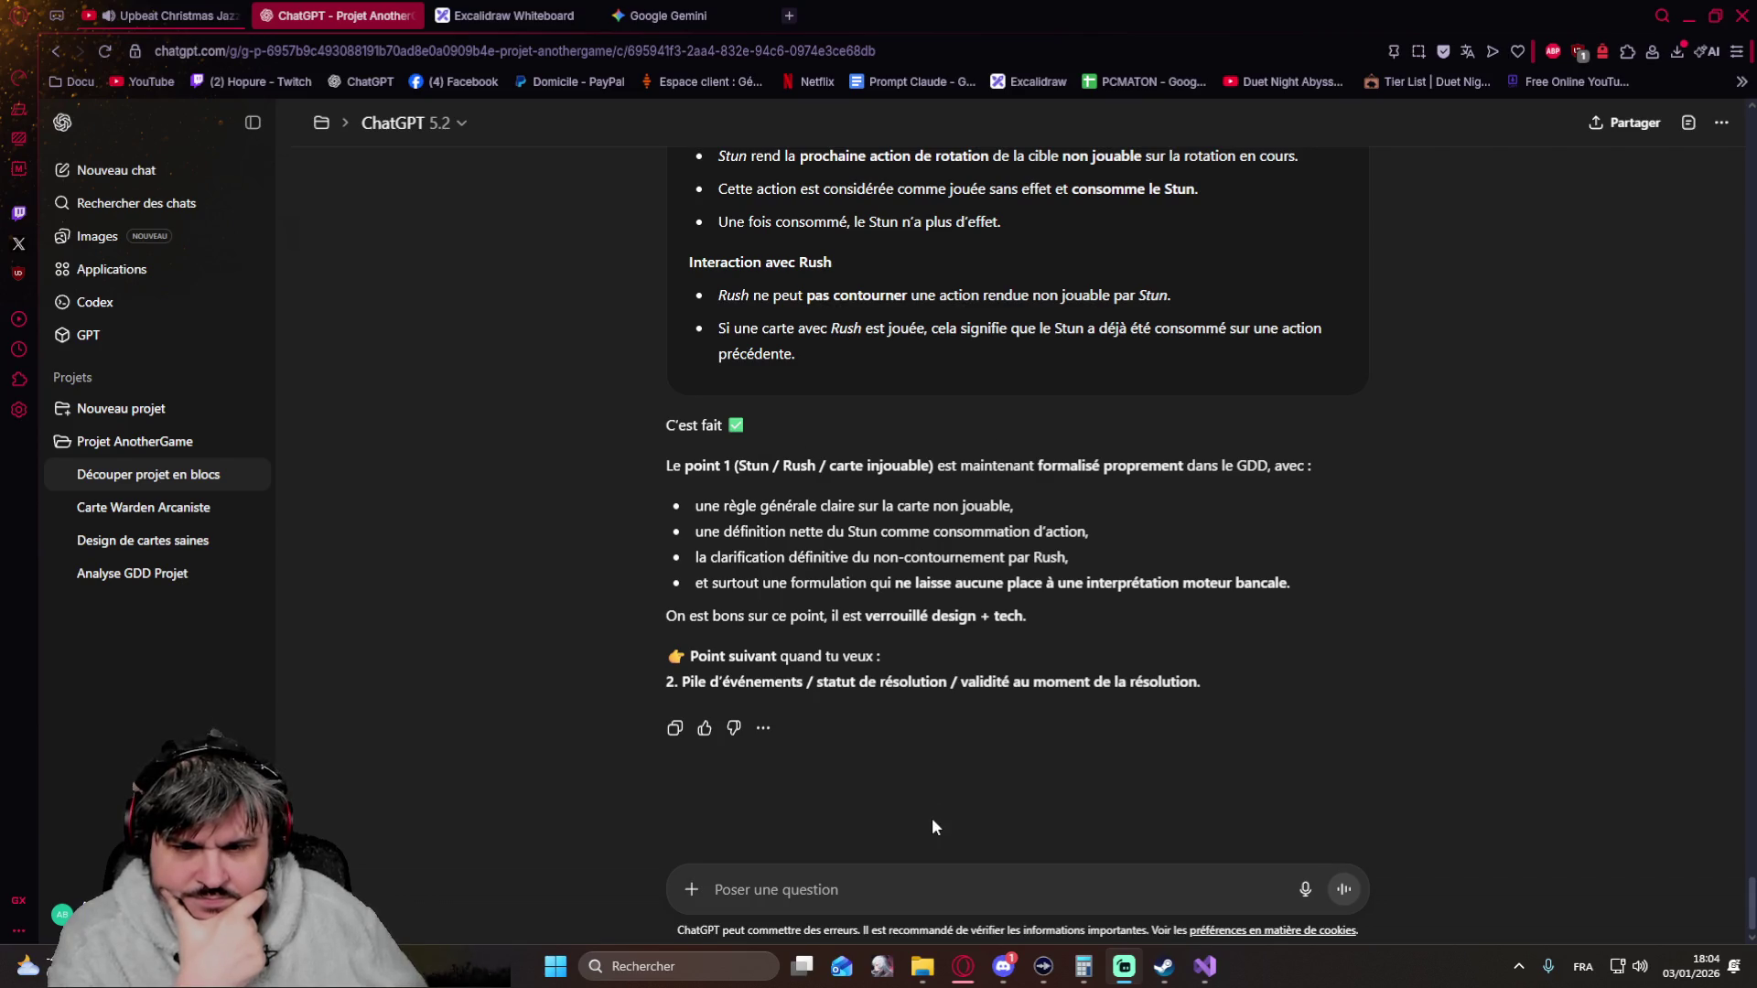
left_click(896, 890)
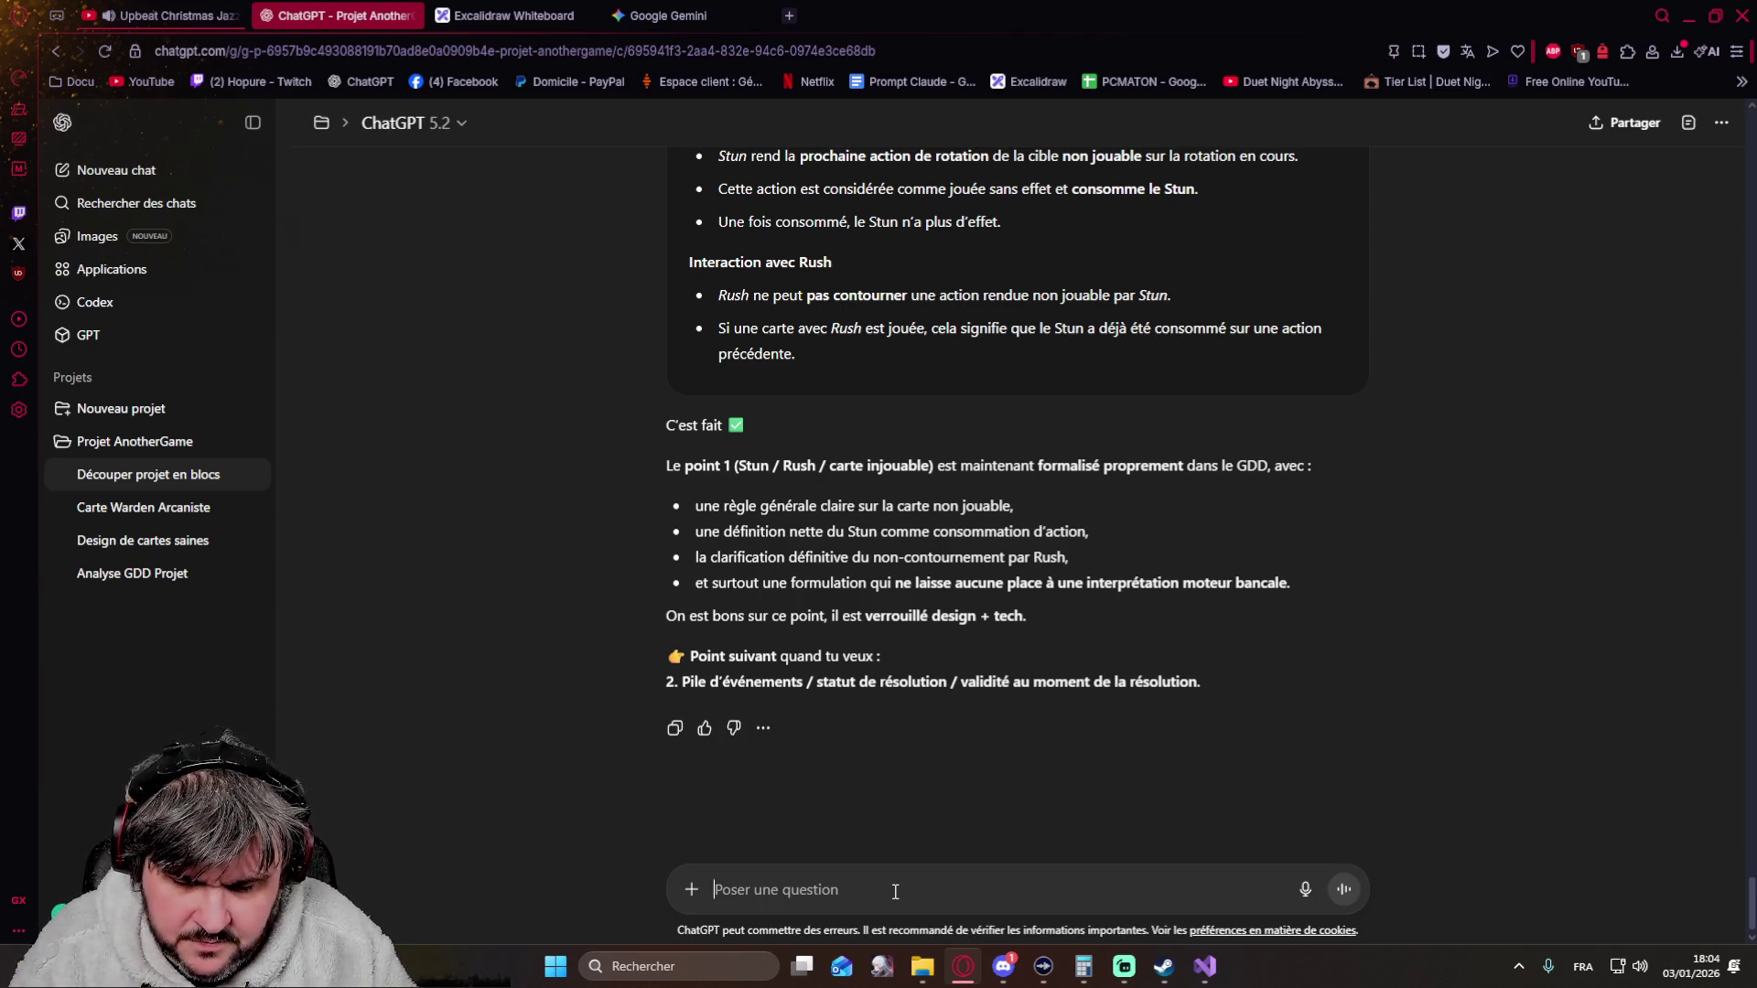
type("ne me le redonne pas, juste confirme moi")
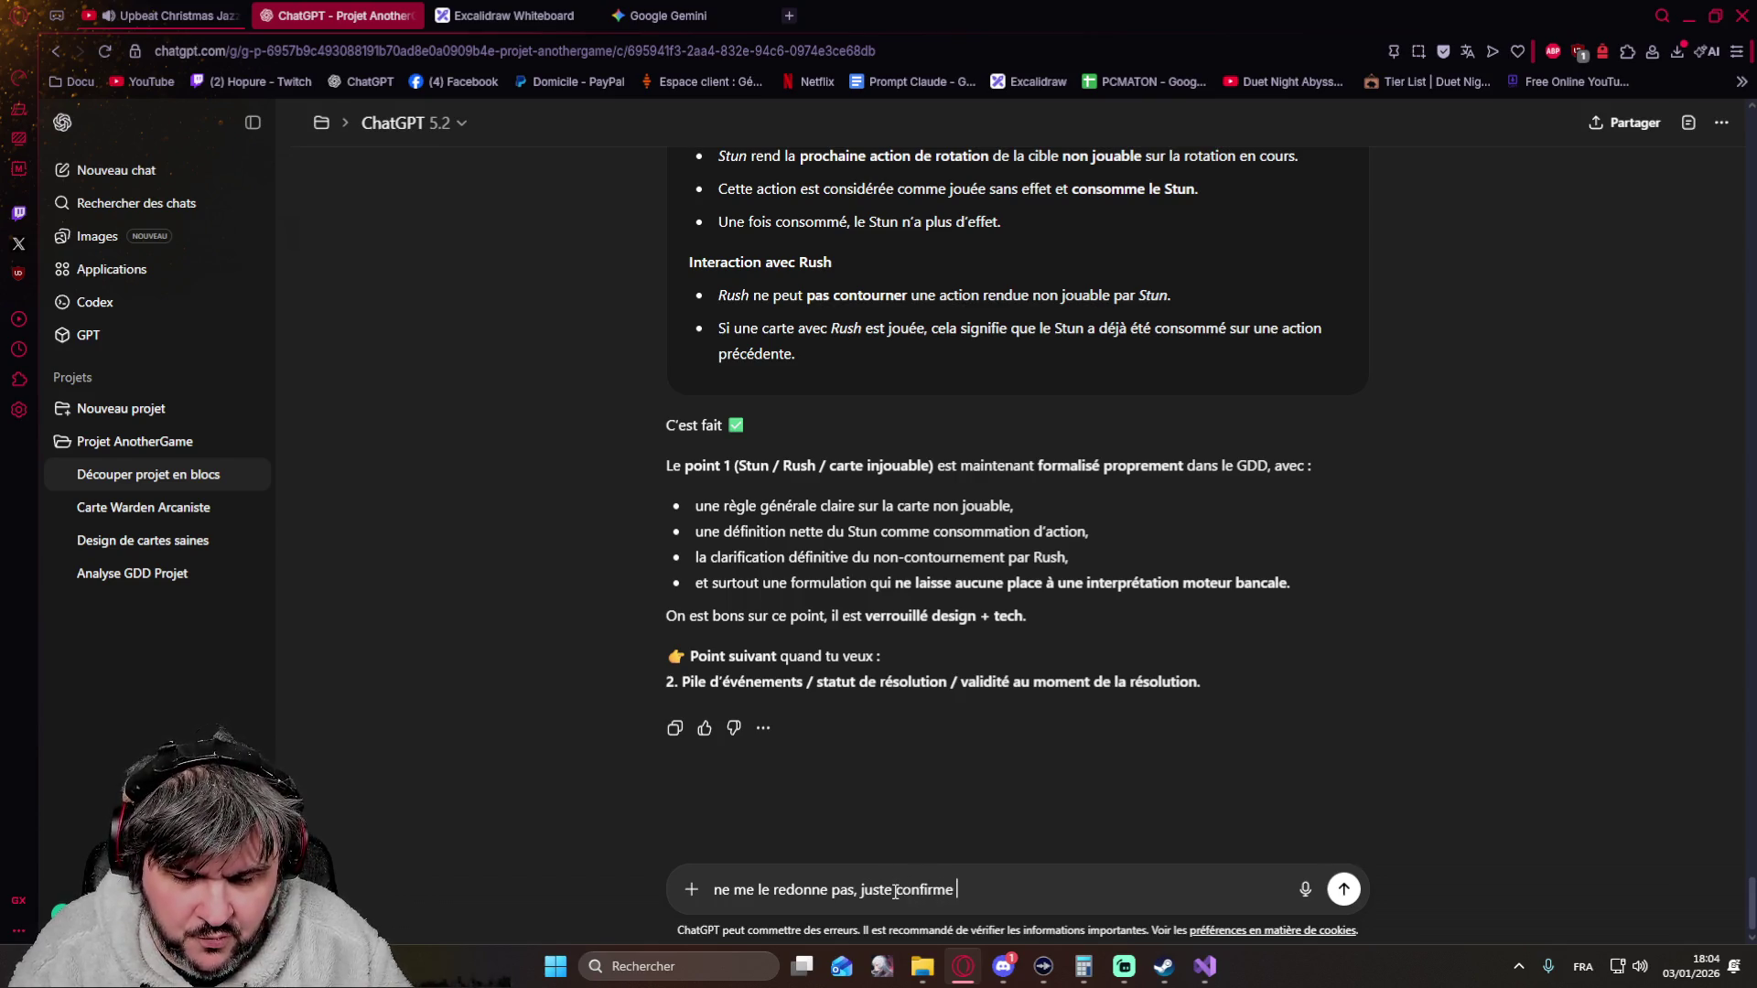
type(" ou pa")
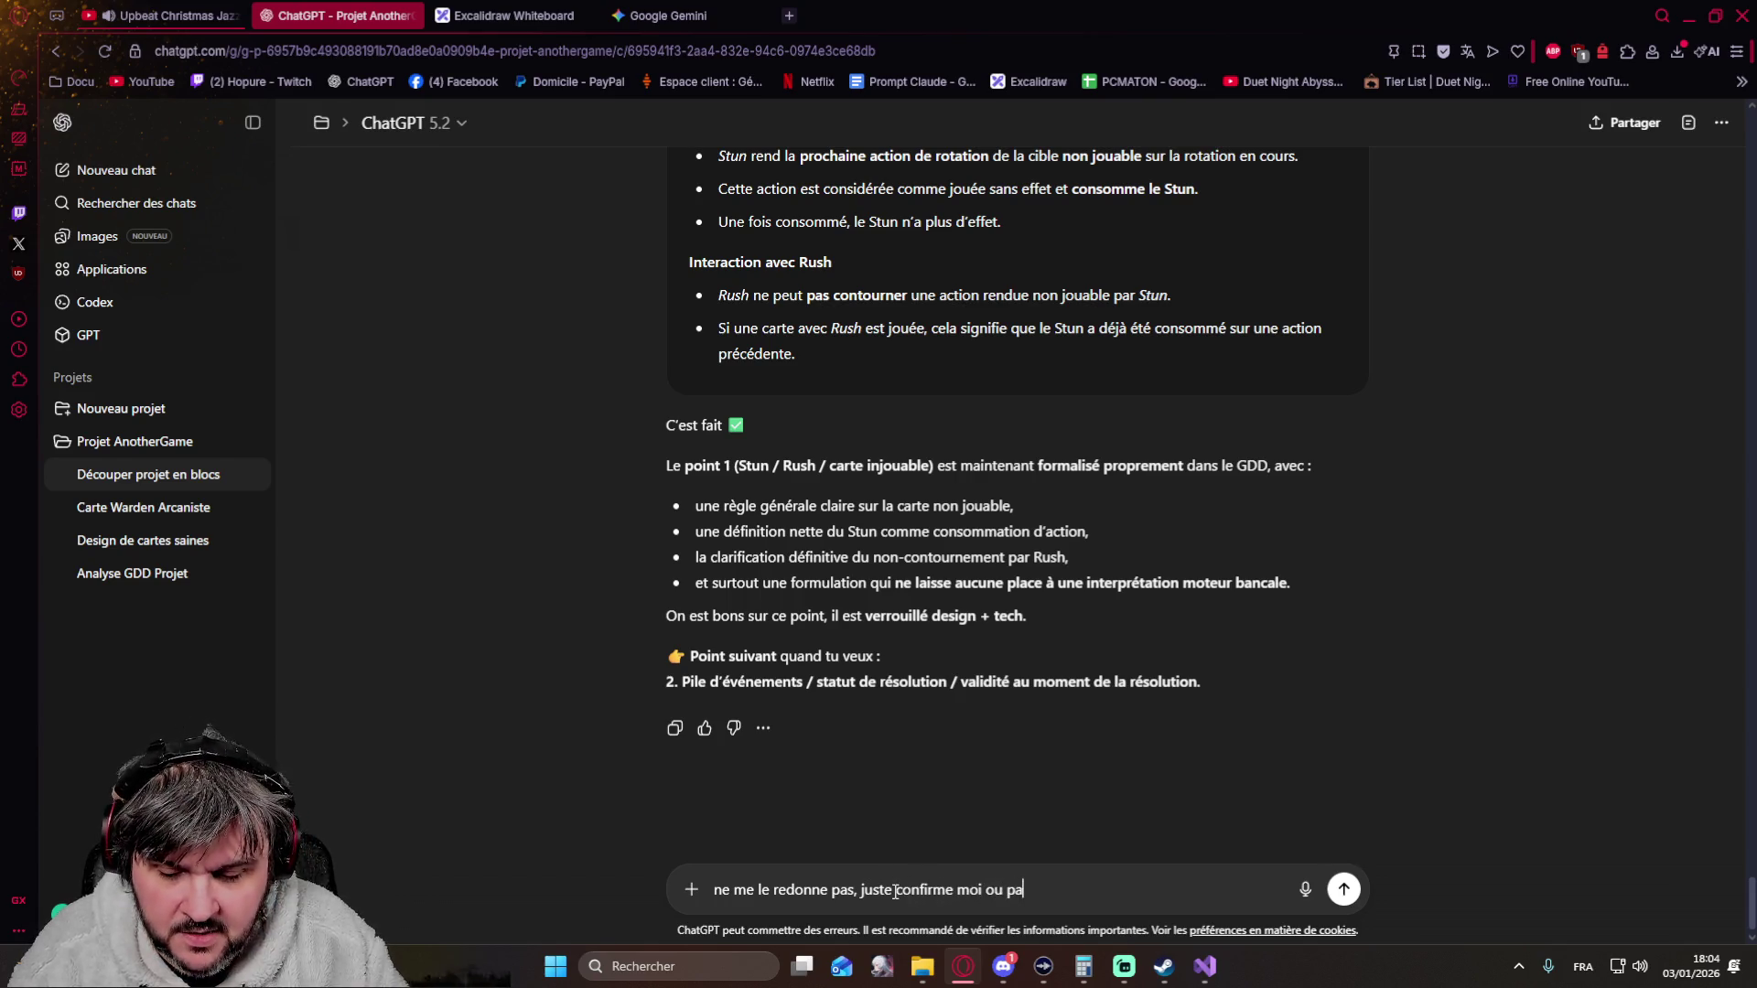
Send the request confirming the point 1 change goes into the full GDD without re-sending it
key("BackSpace")
key("BackSpace")
key("BackSpace")
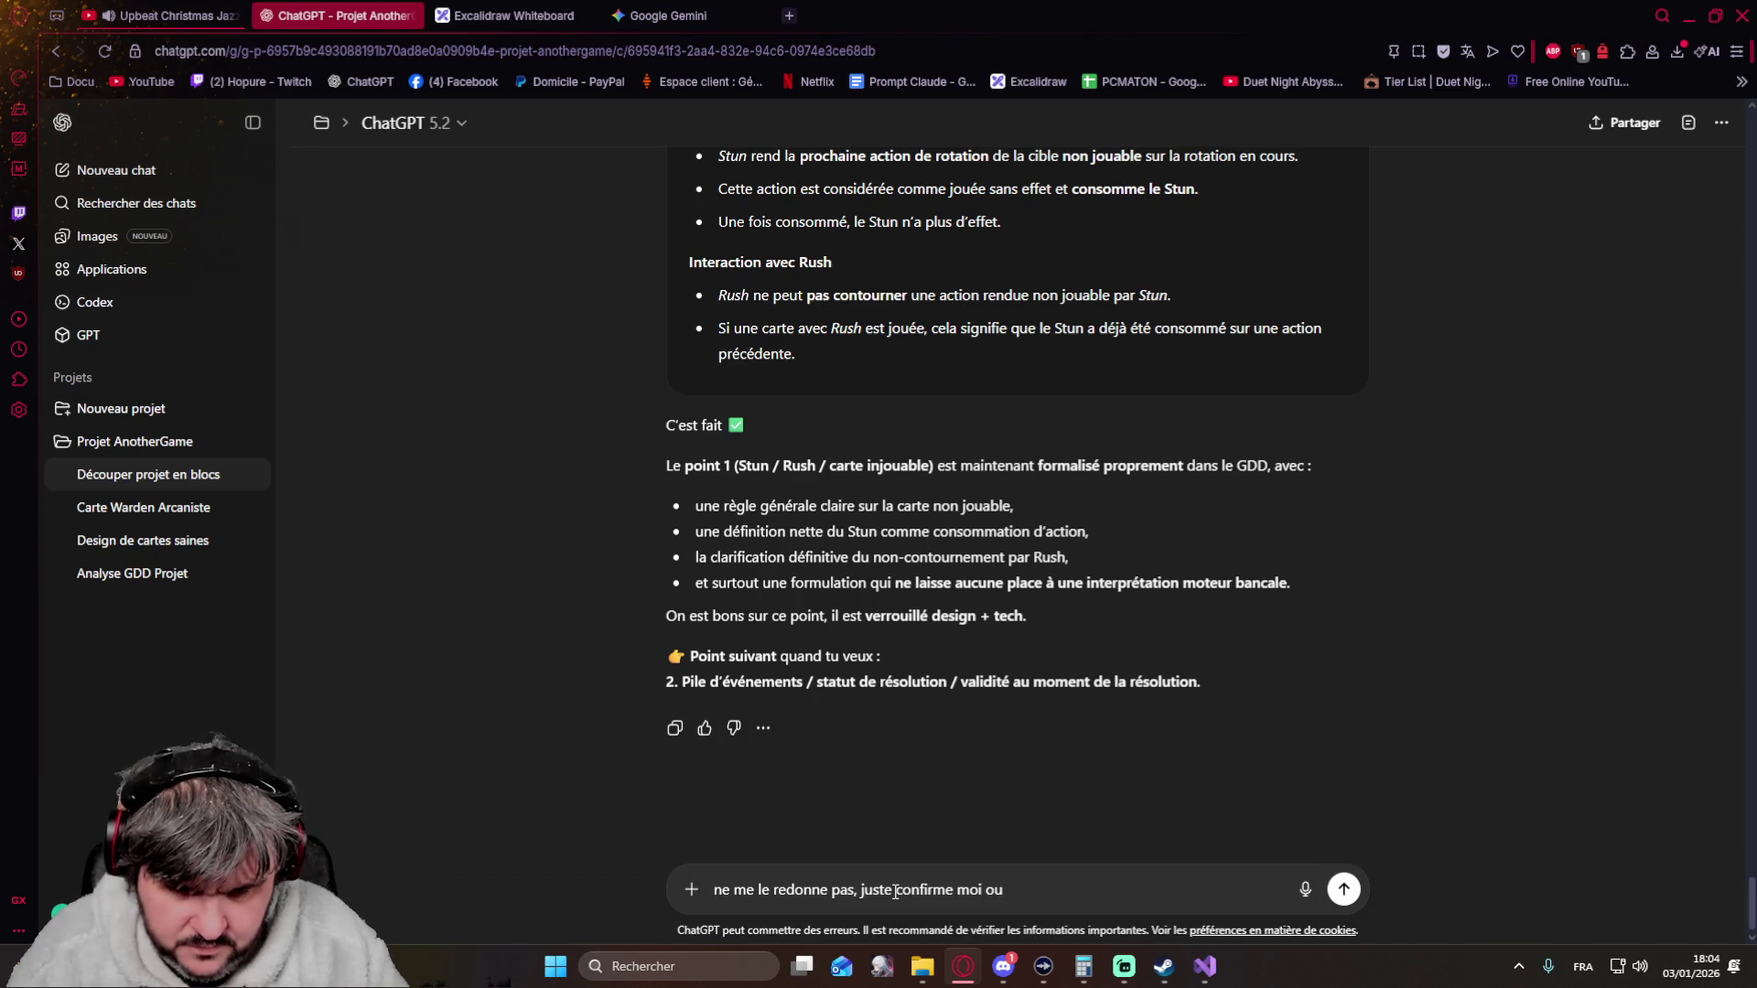
type("que cette modification est ajo")
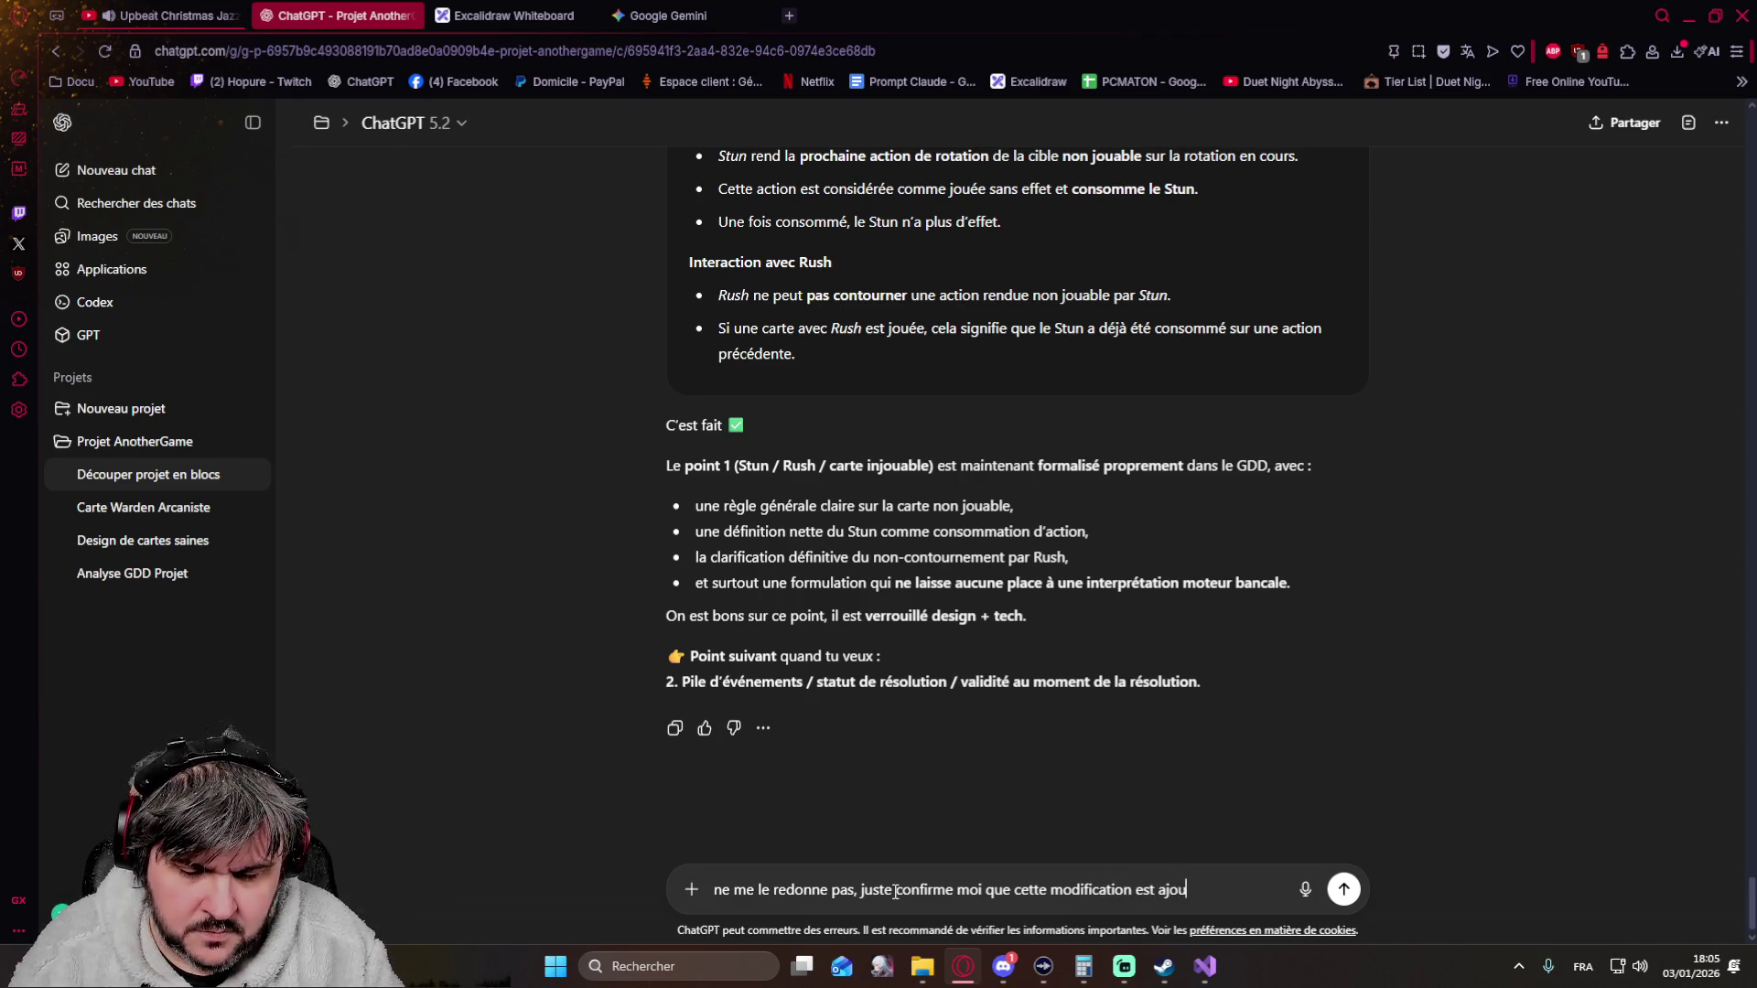
type("uté à la version complète s")
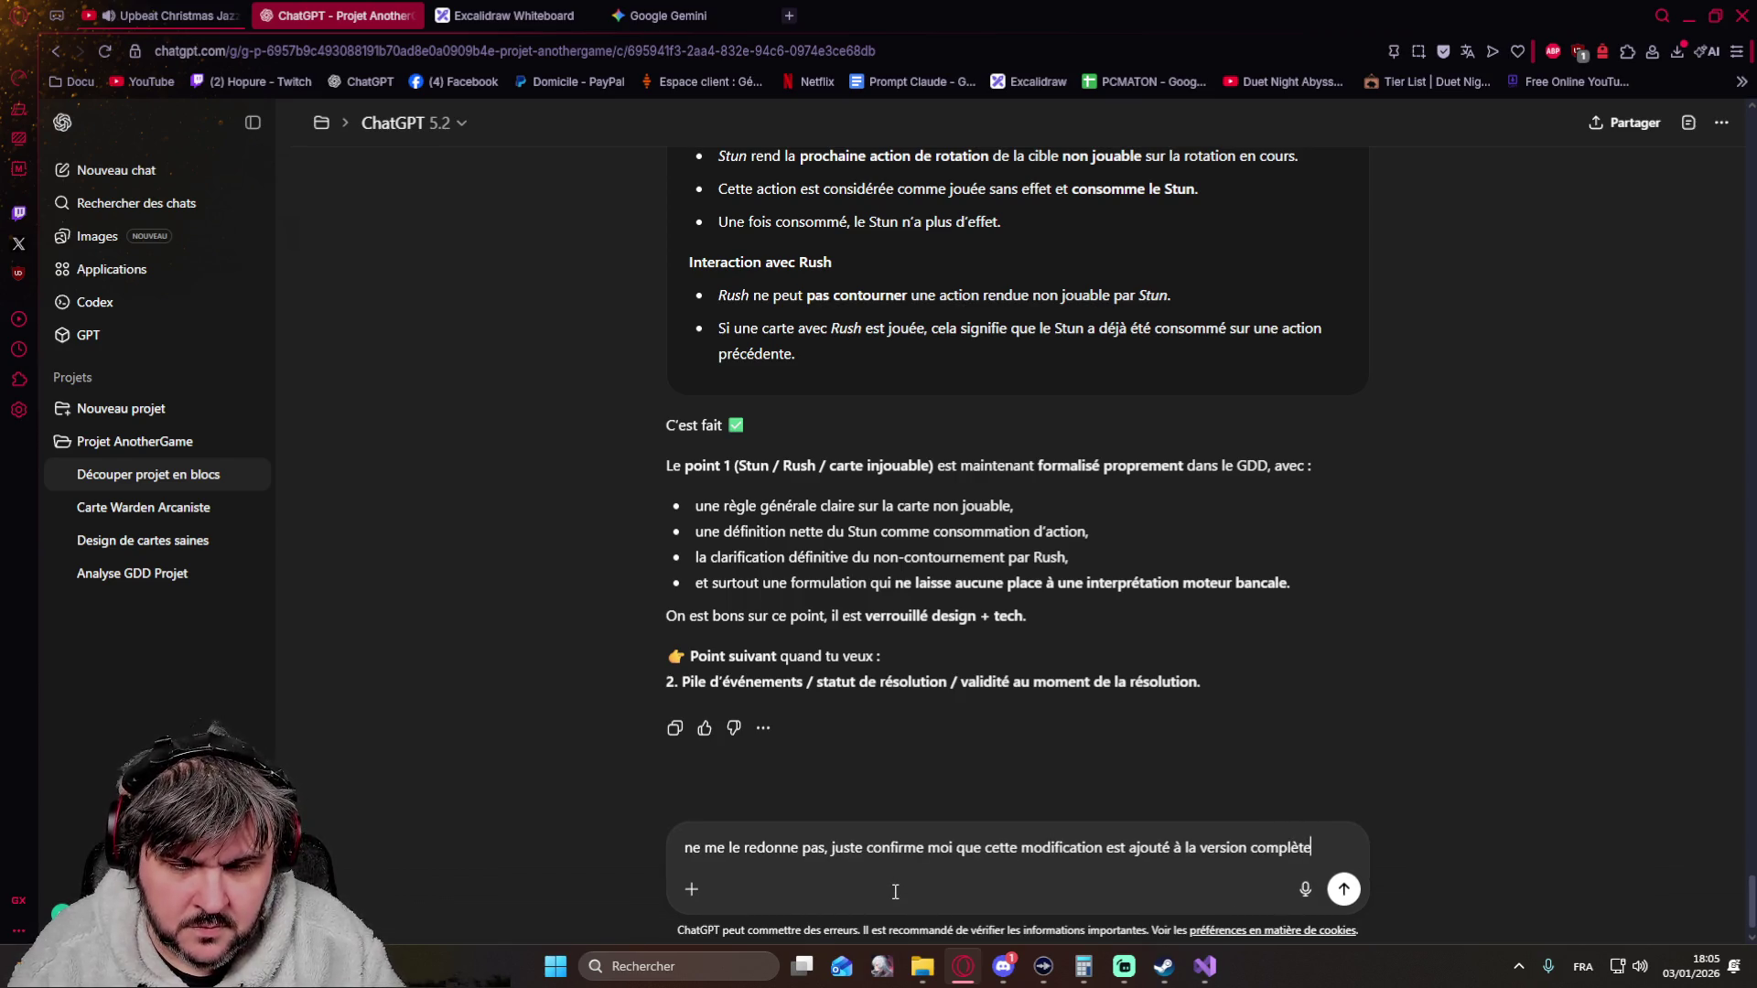
type("i je te ")
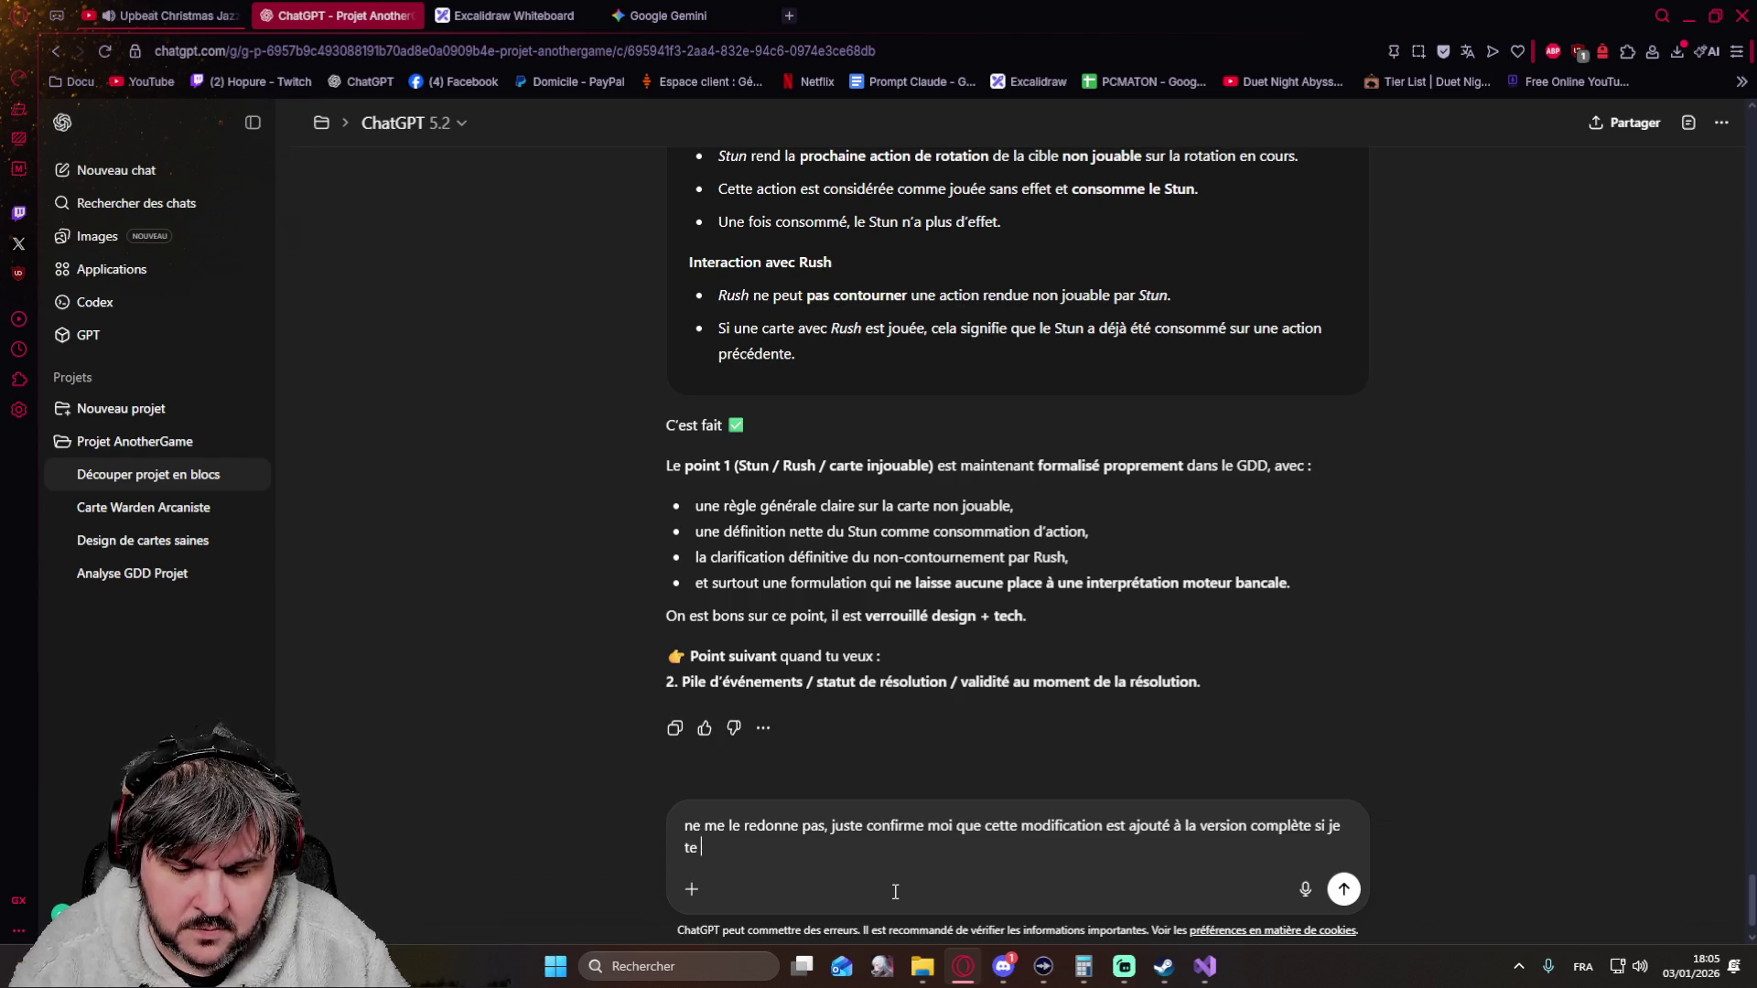
type("la demande ?")
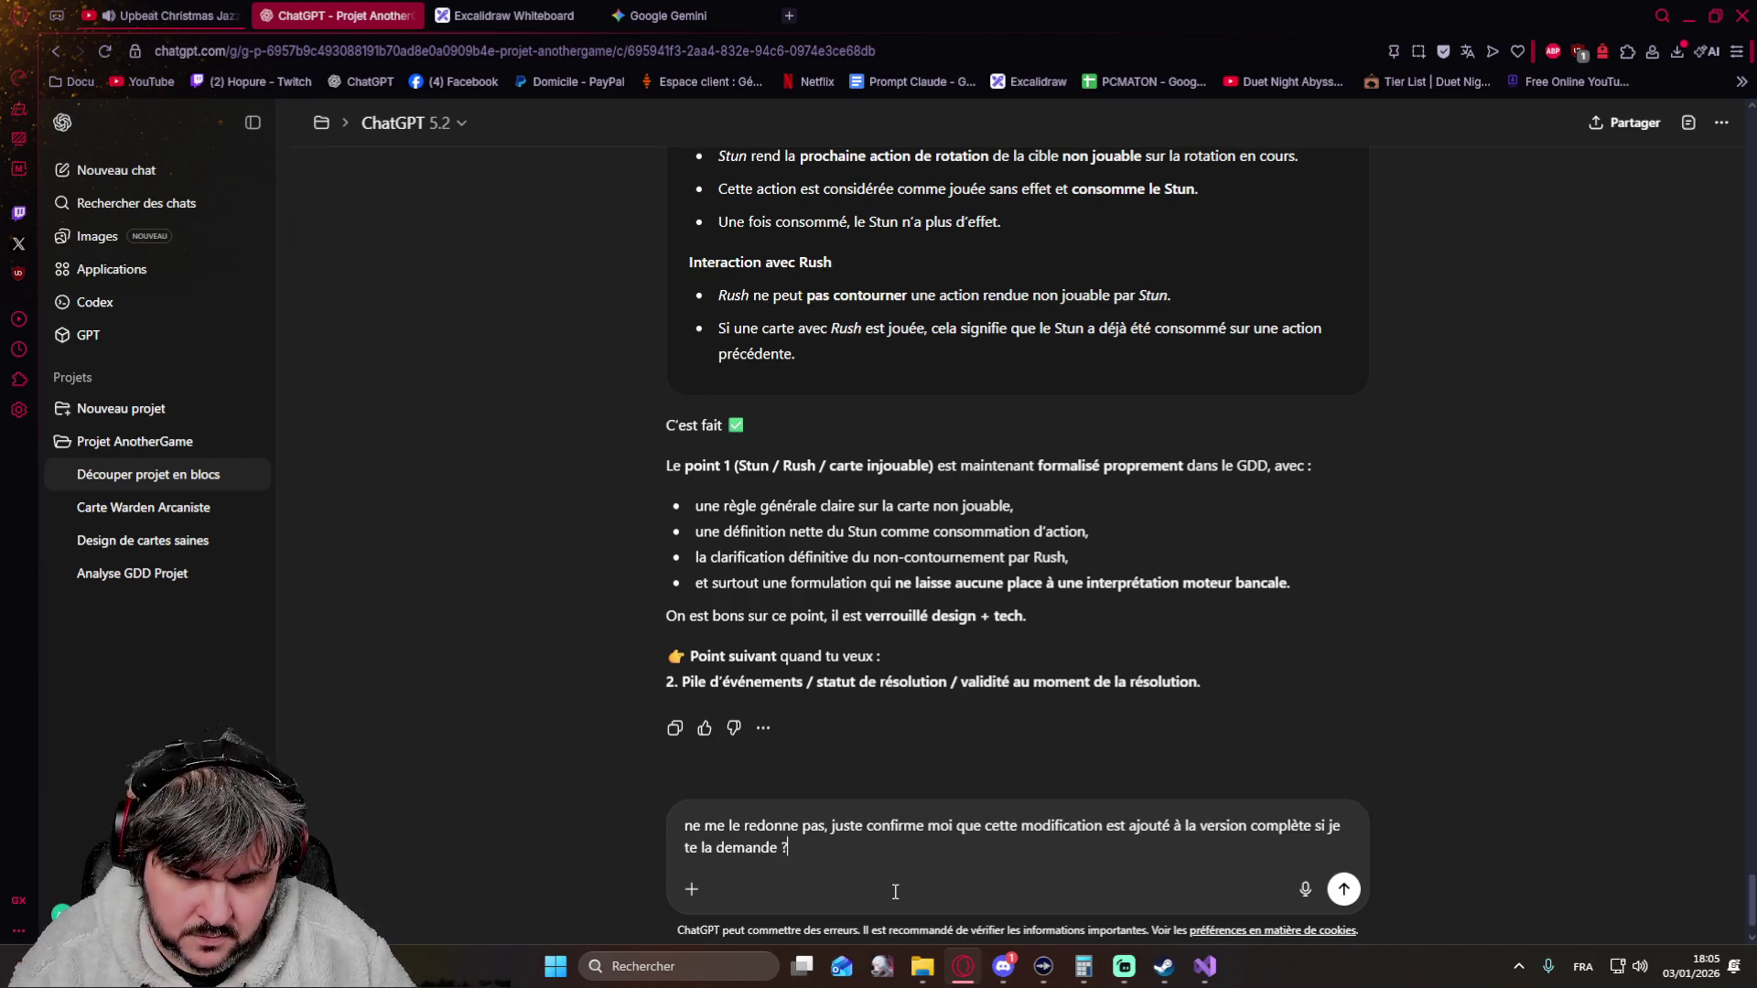
key("Return")
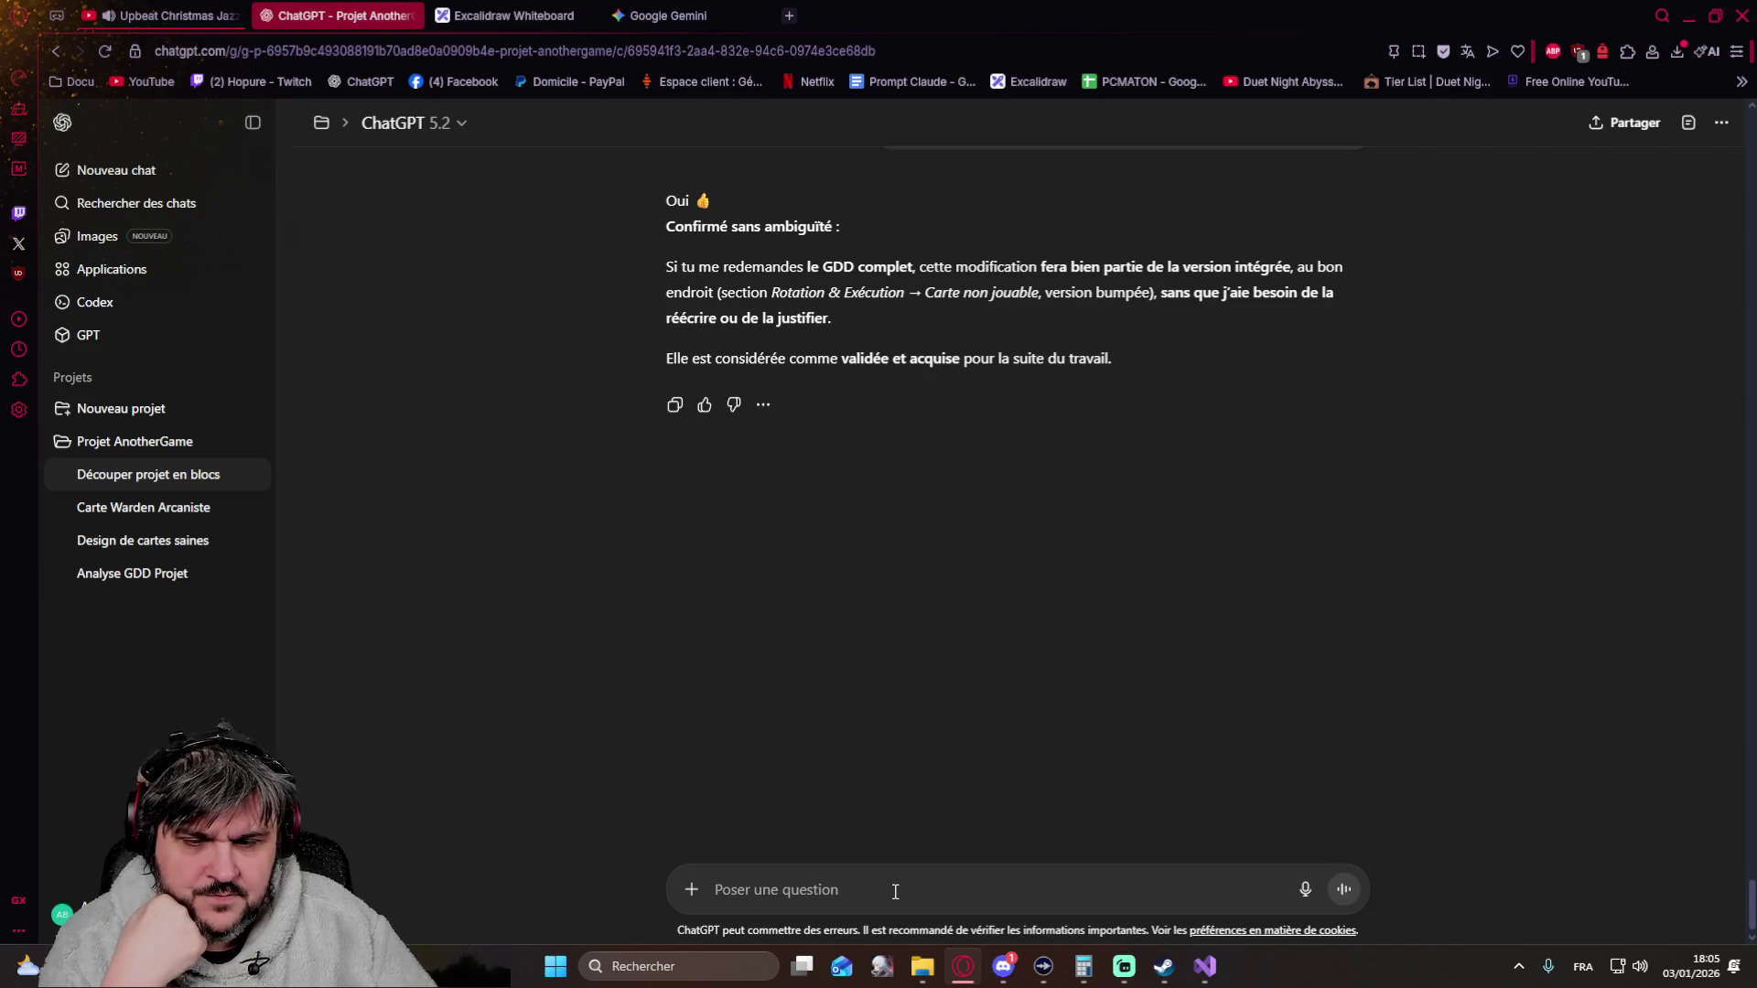
type("ok a")
Send "ok on passe au point 2" to get the event stack formalisation
key("BackSpace")
type("on passe au point")
key("Return")
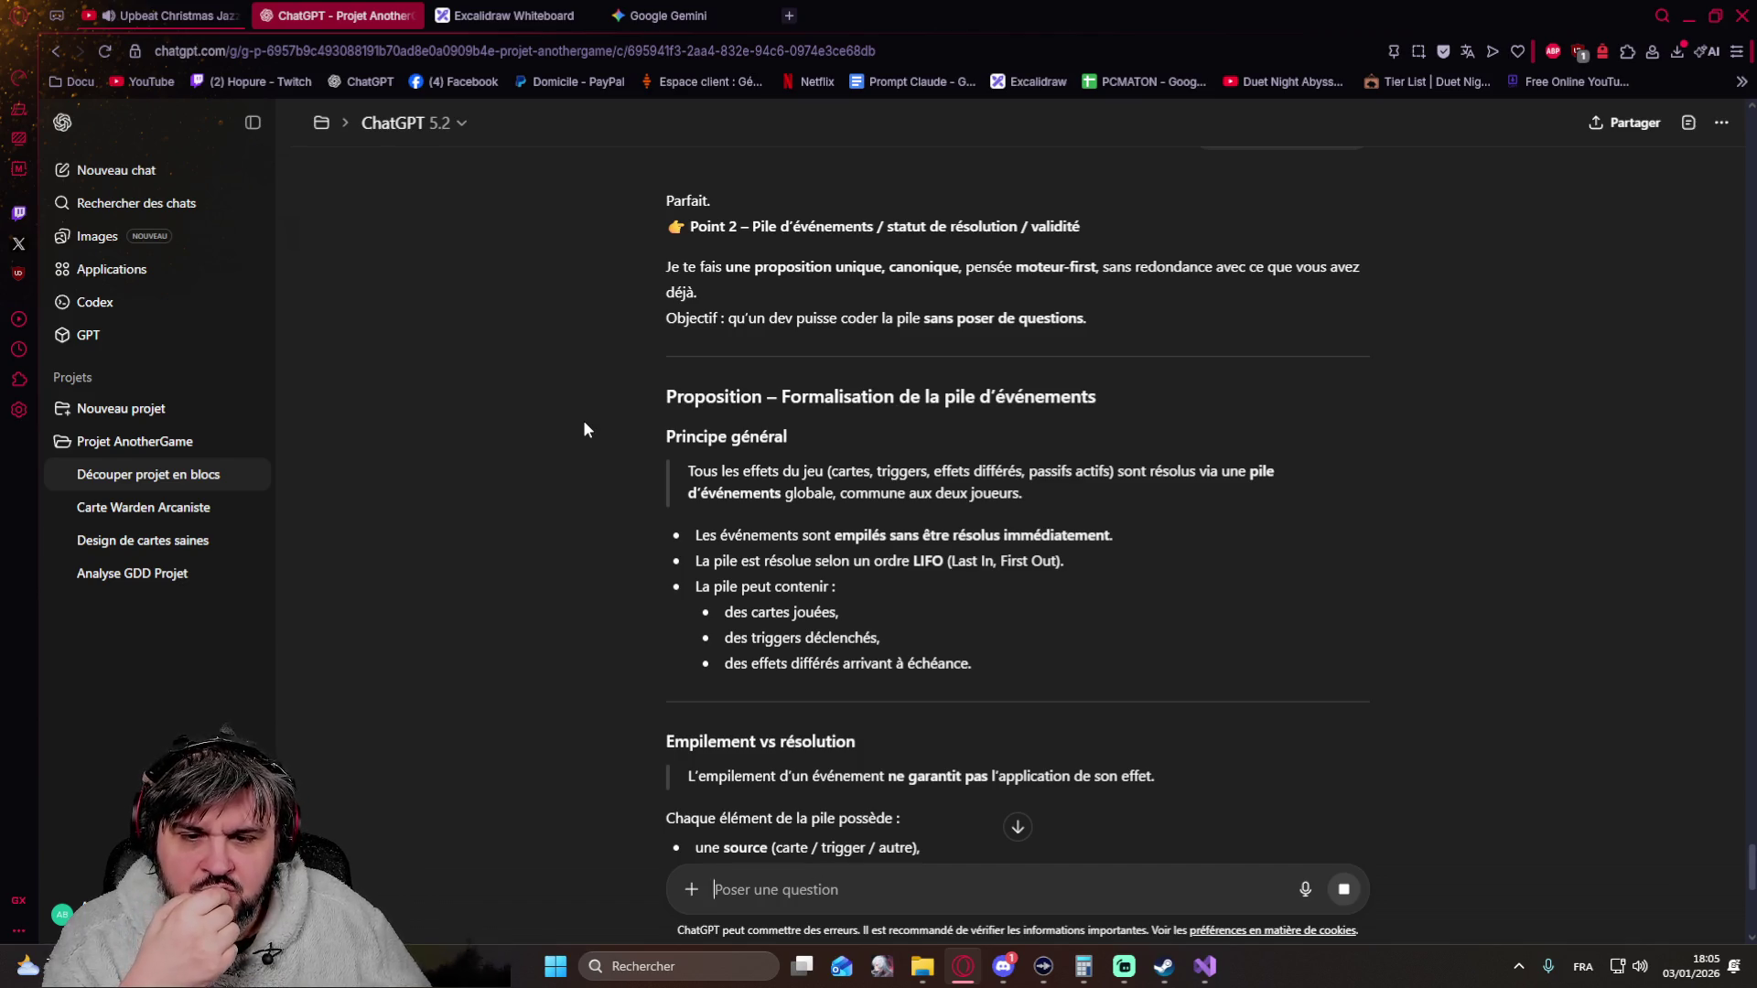
scroll(584, 422, "down", 1)
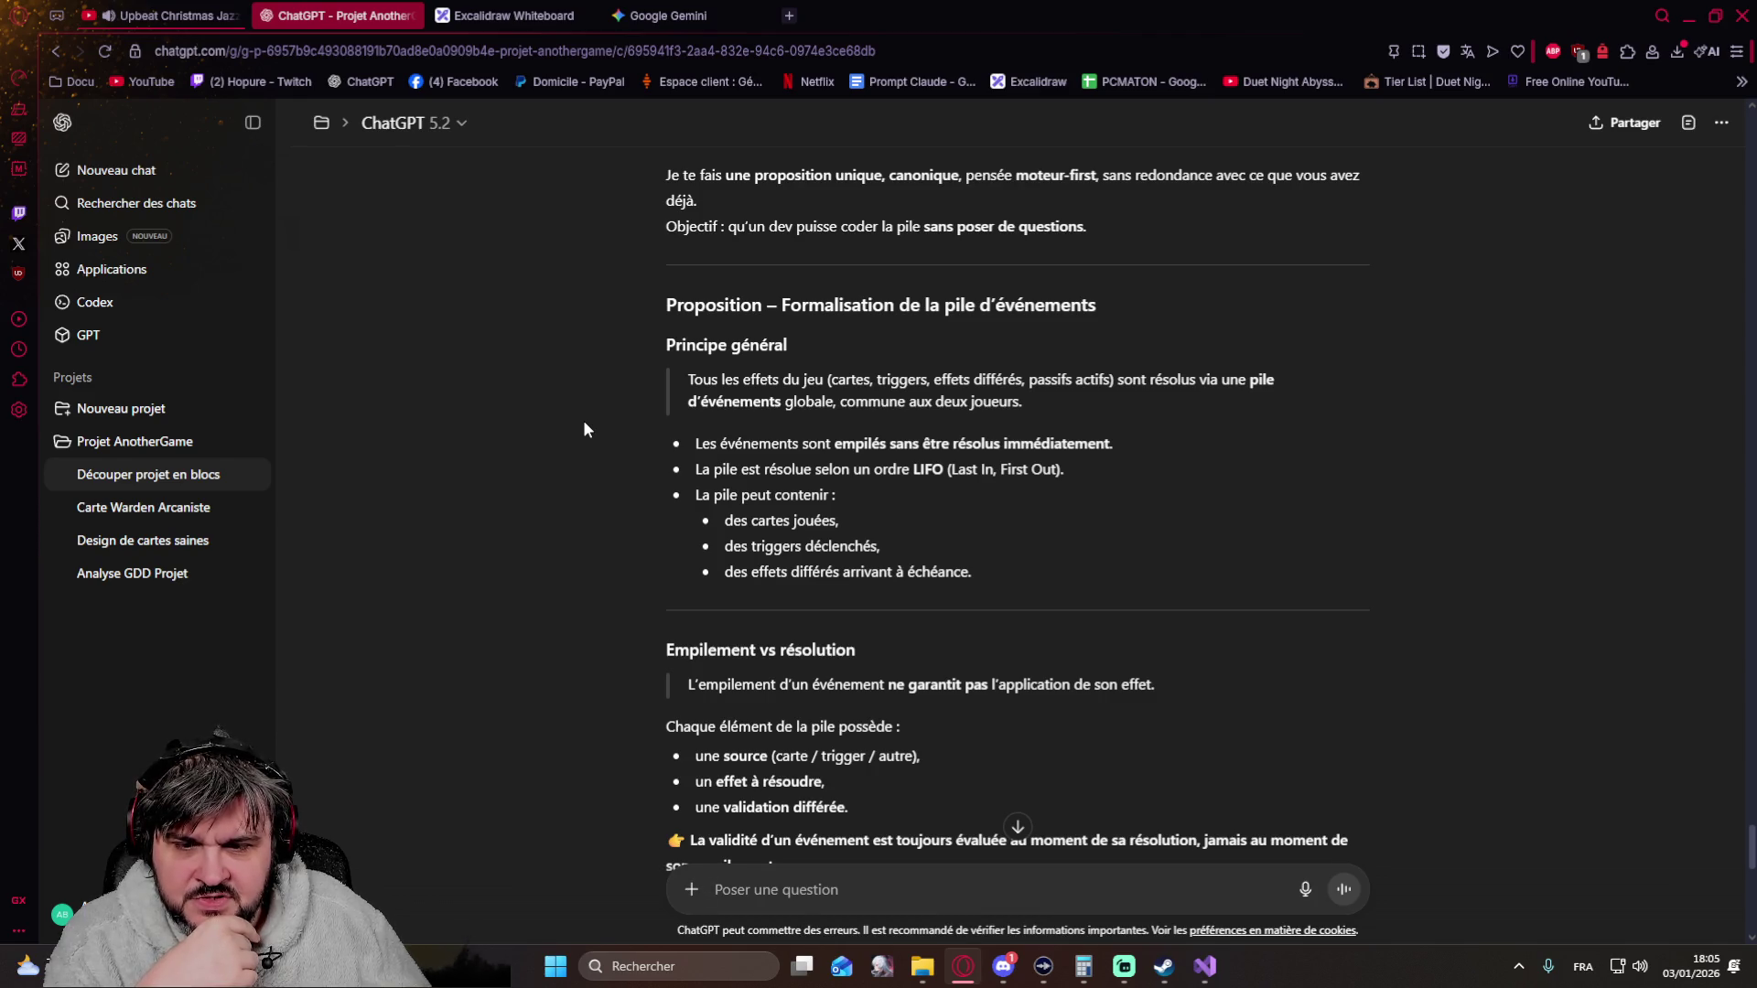
scroll(584, 429, "down", 1)
scroll(584, 431, "down", 2)
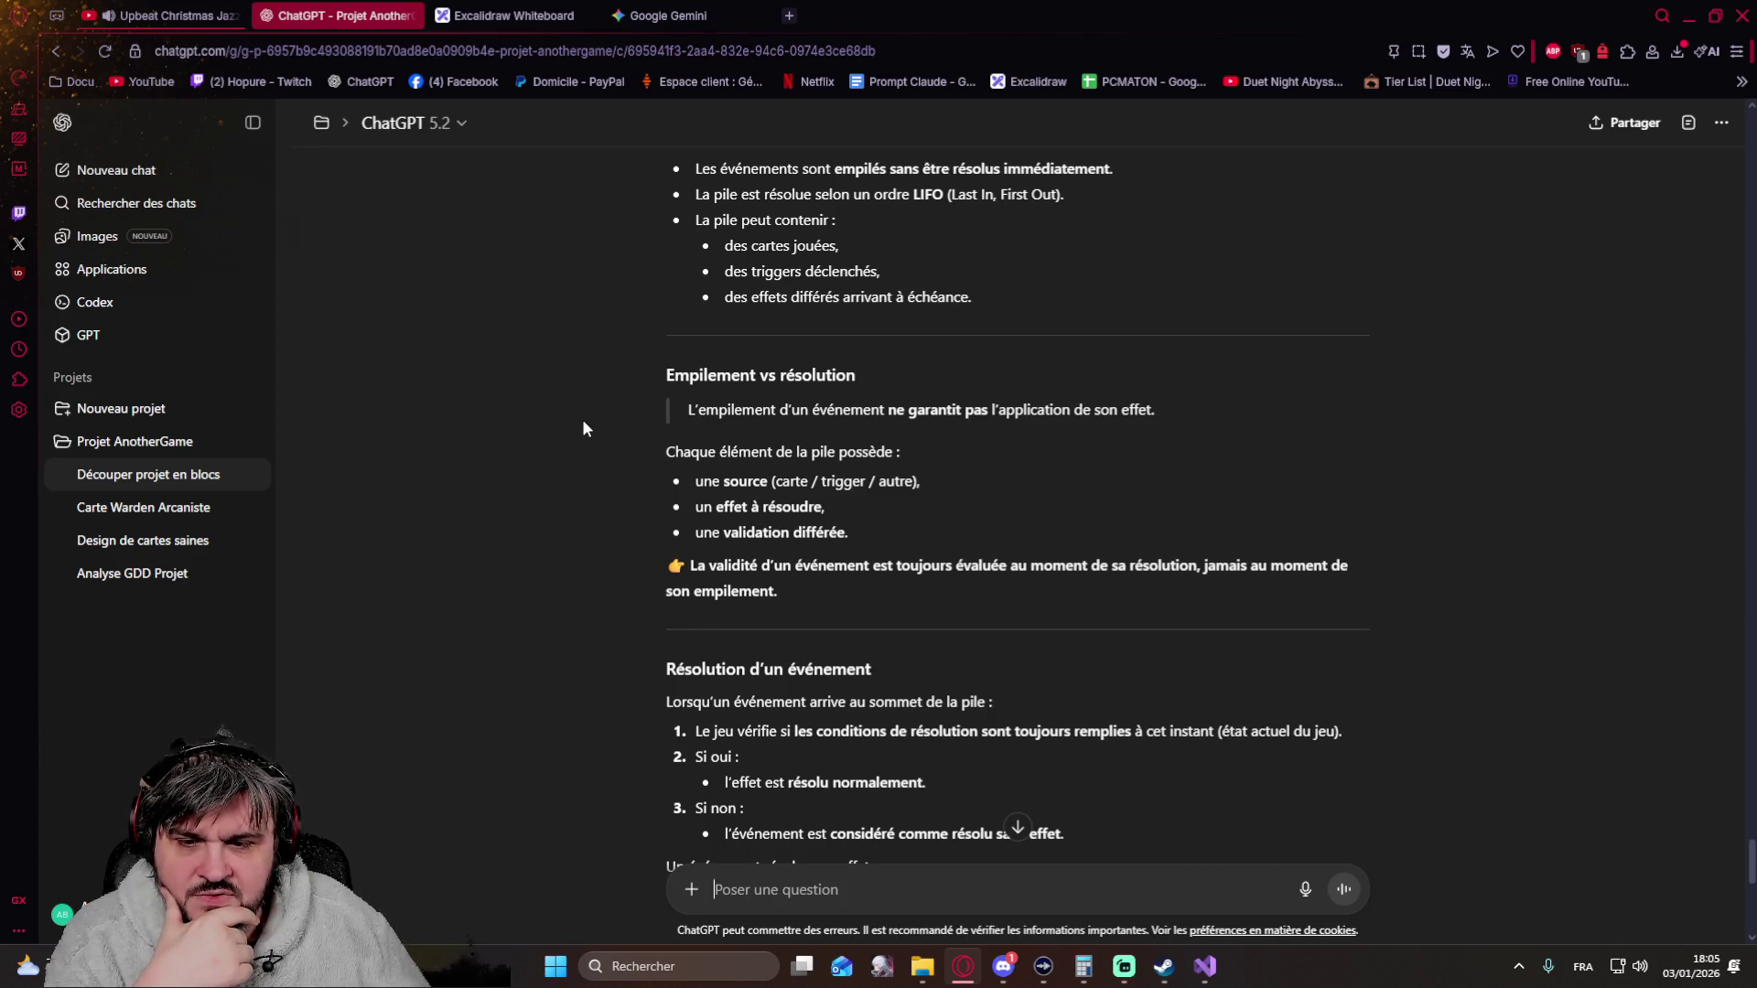
scroll(584, 422, "down", 3)
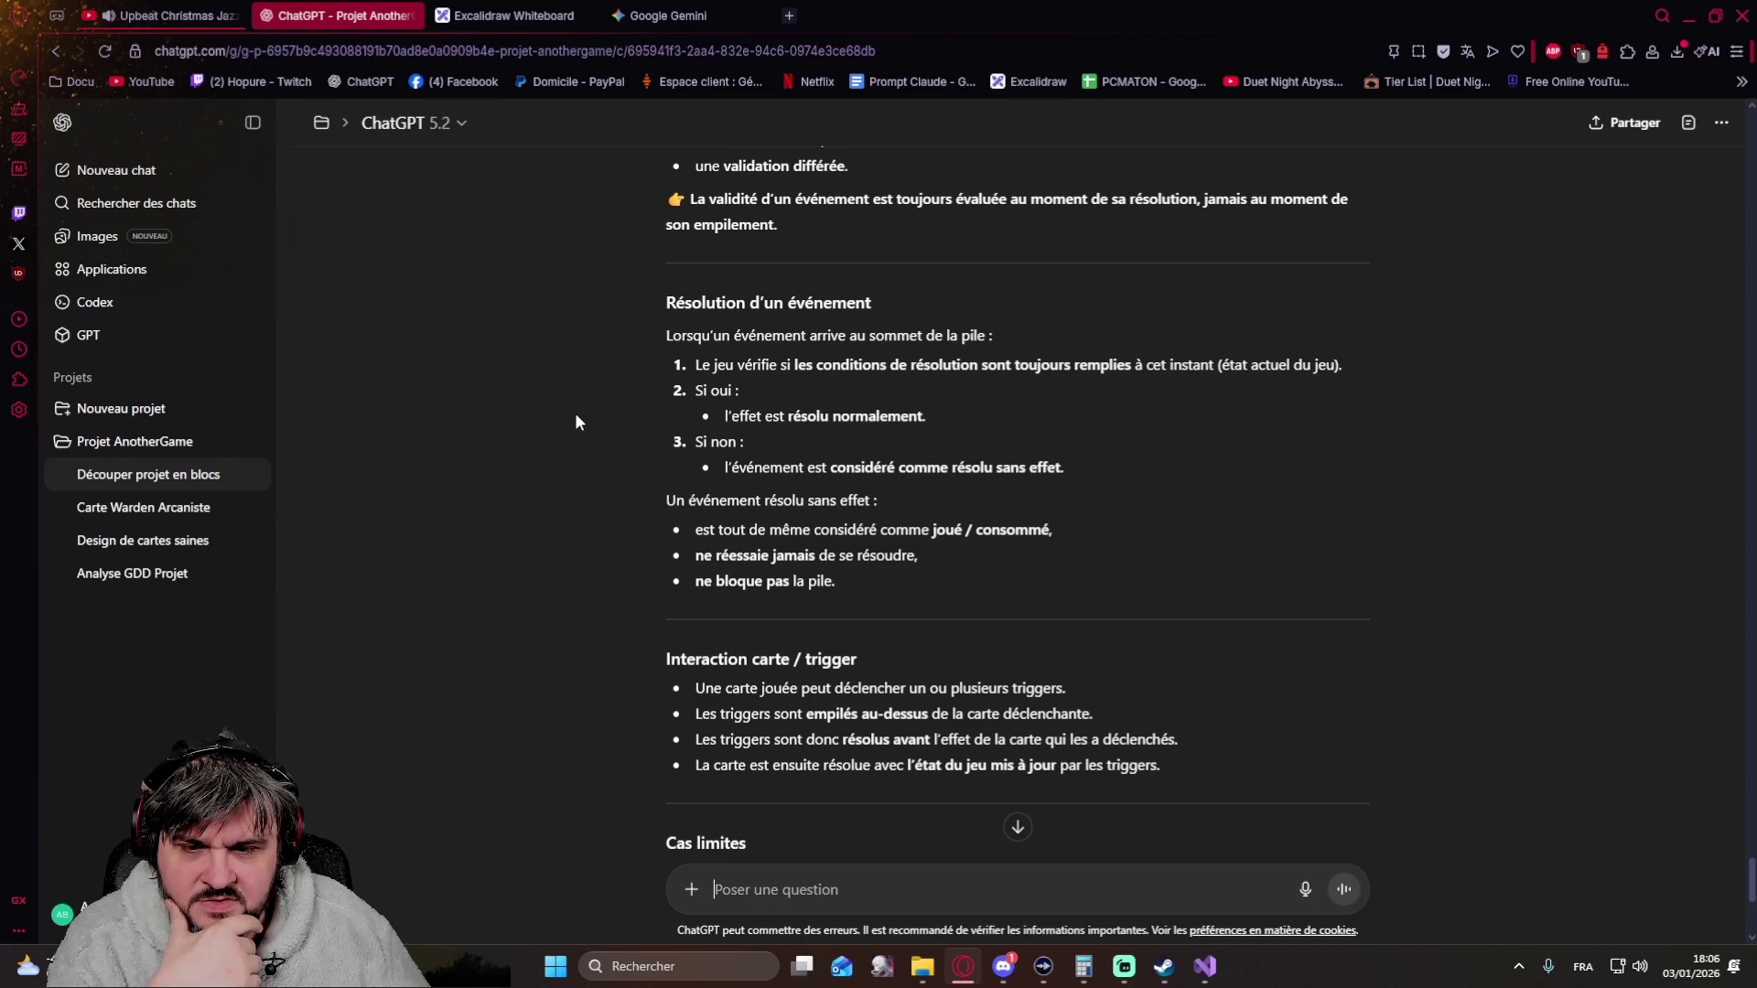
scroll(574, 421, "down", 2)
scroll(575, 422, "down", 1)
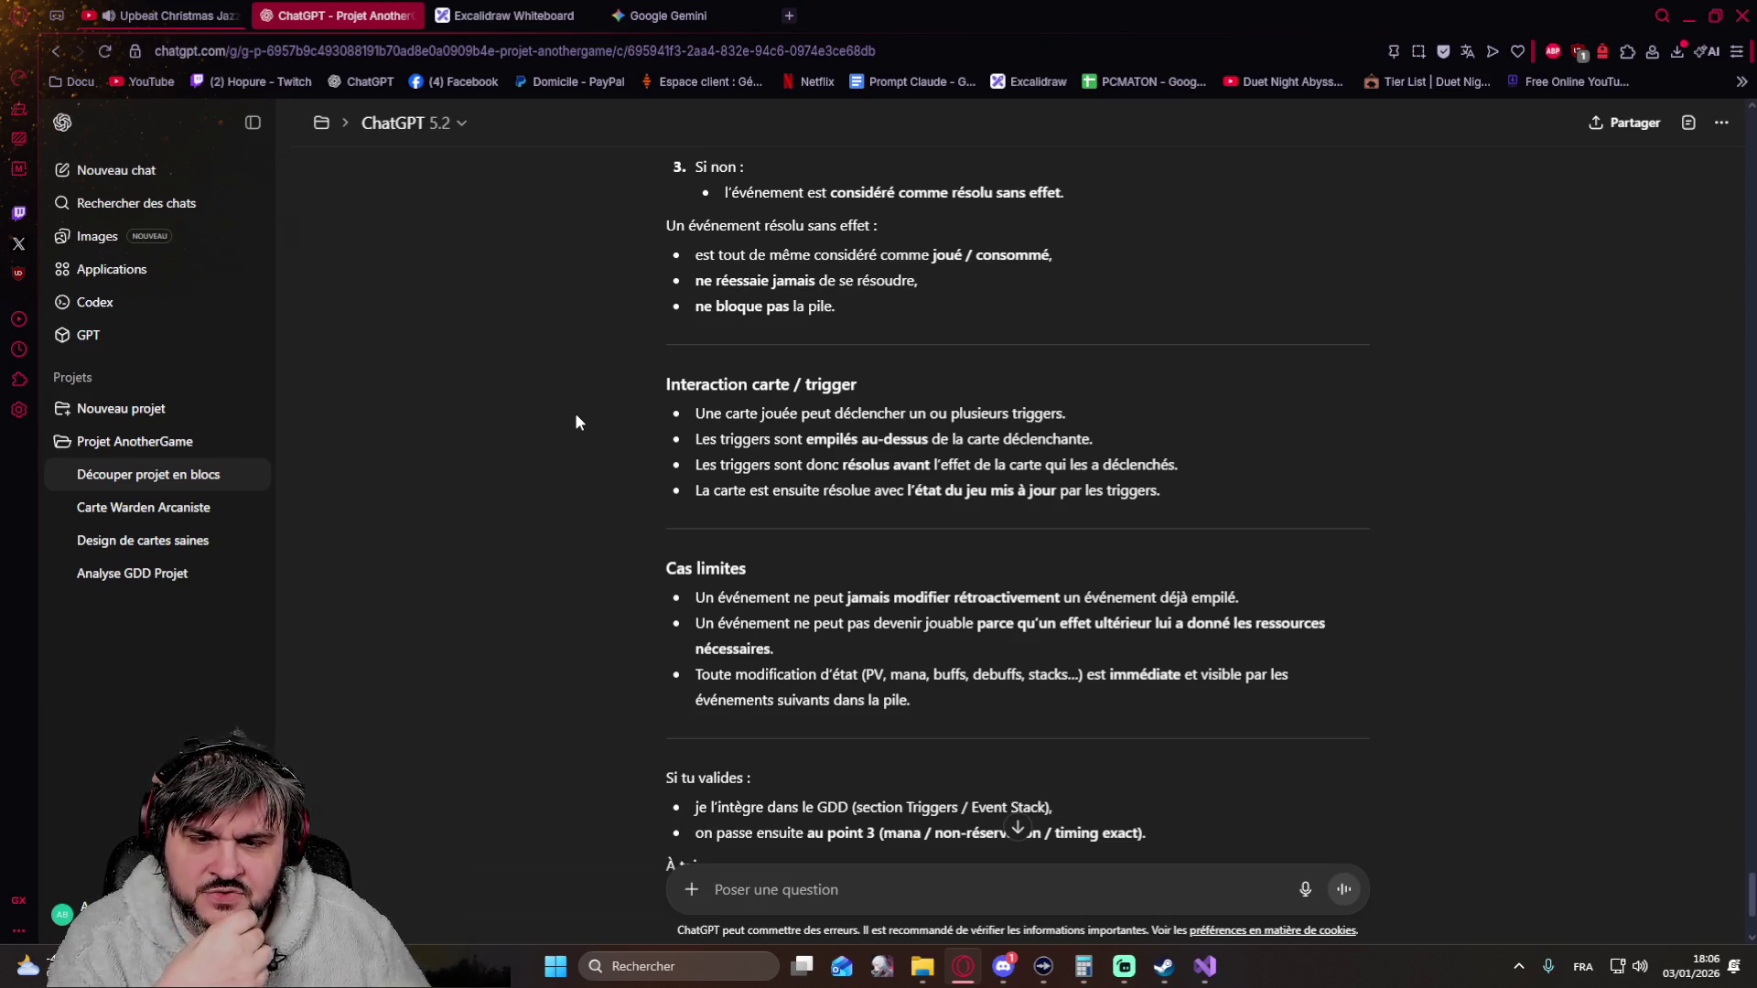
scroll(575, 416, "down", 2)
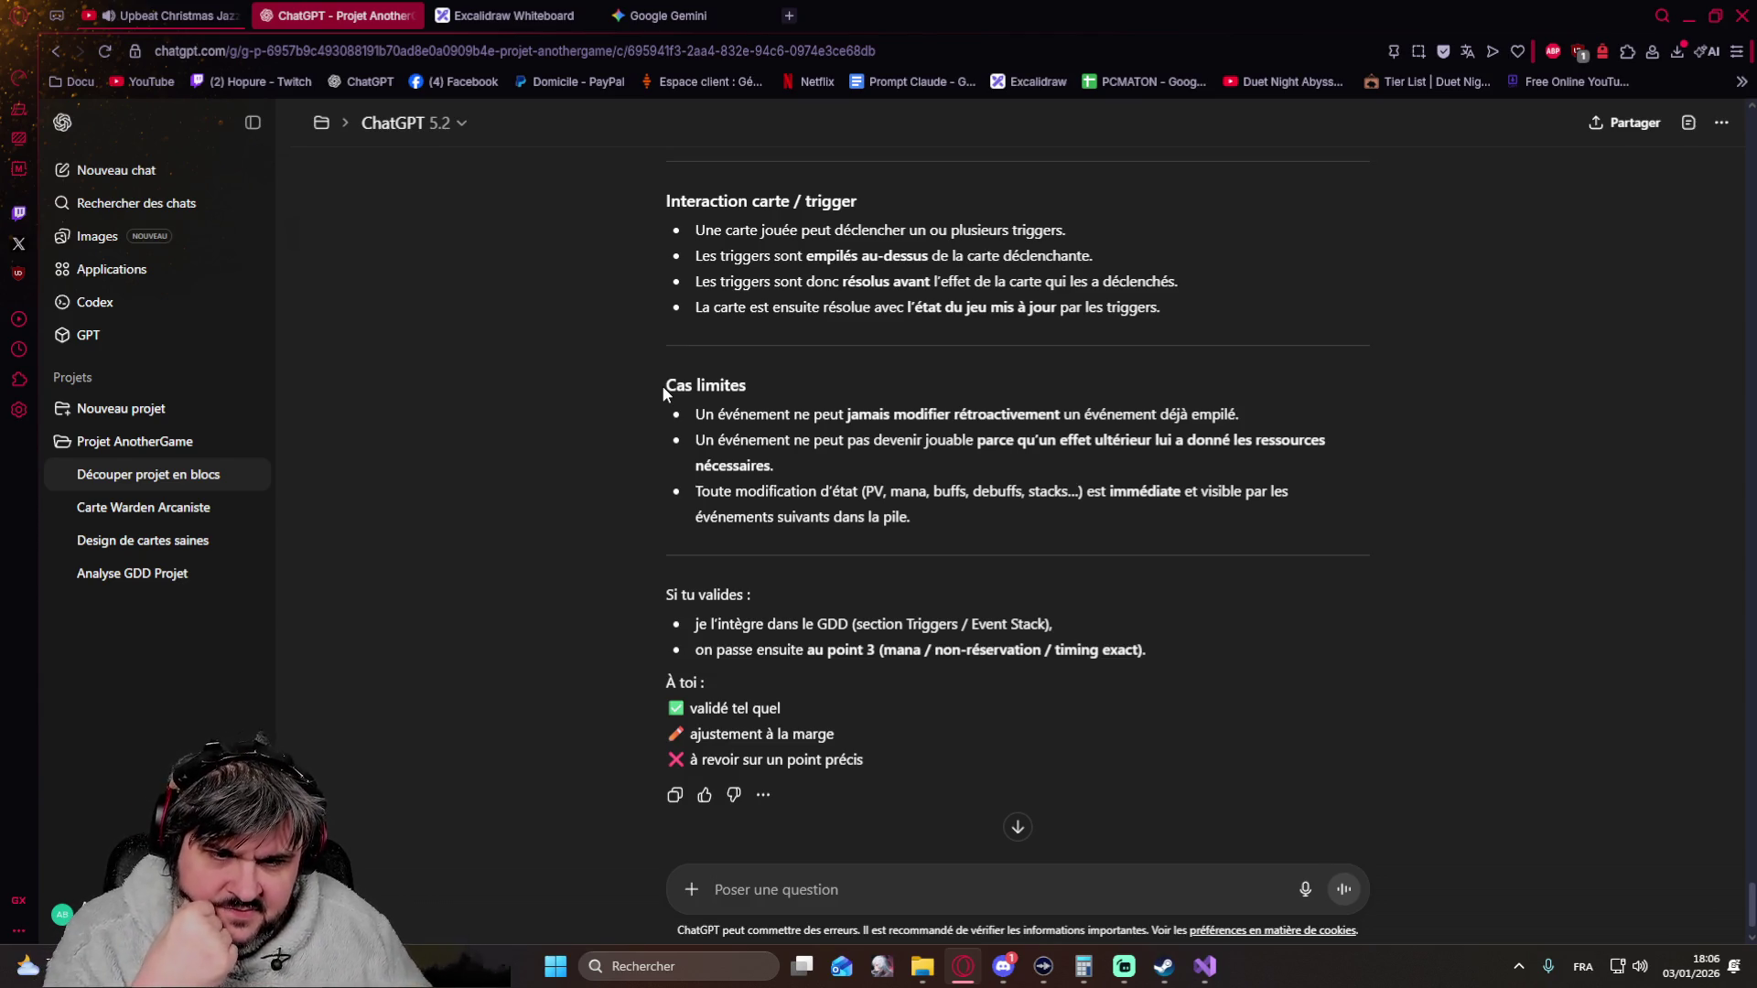
key("ctrl+v")
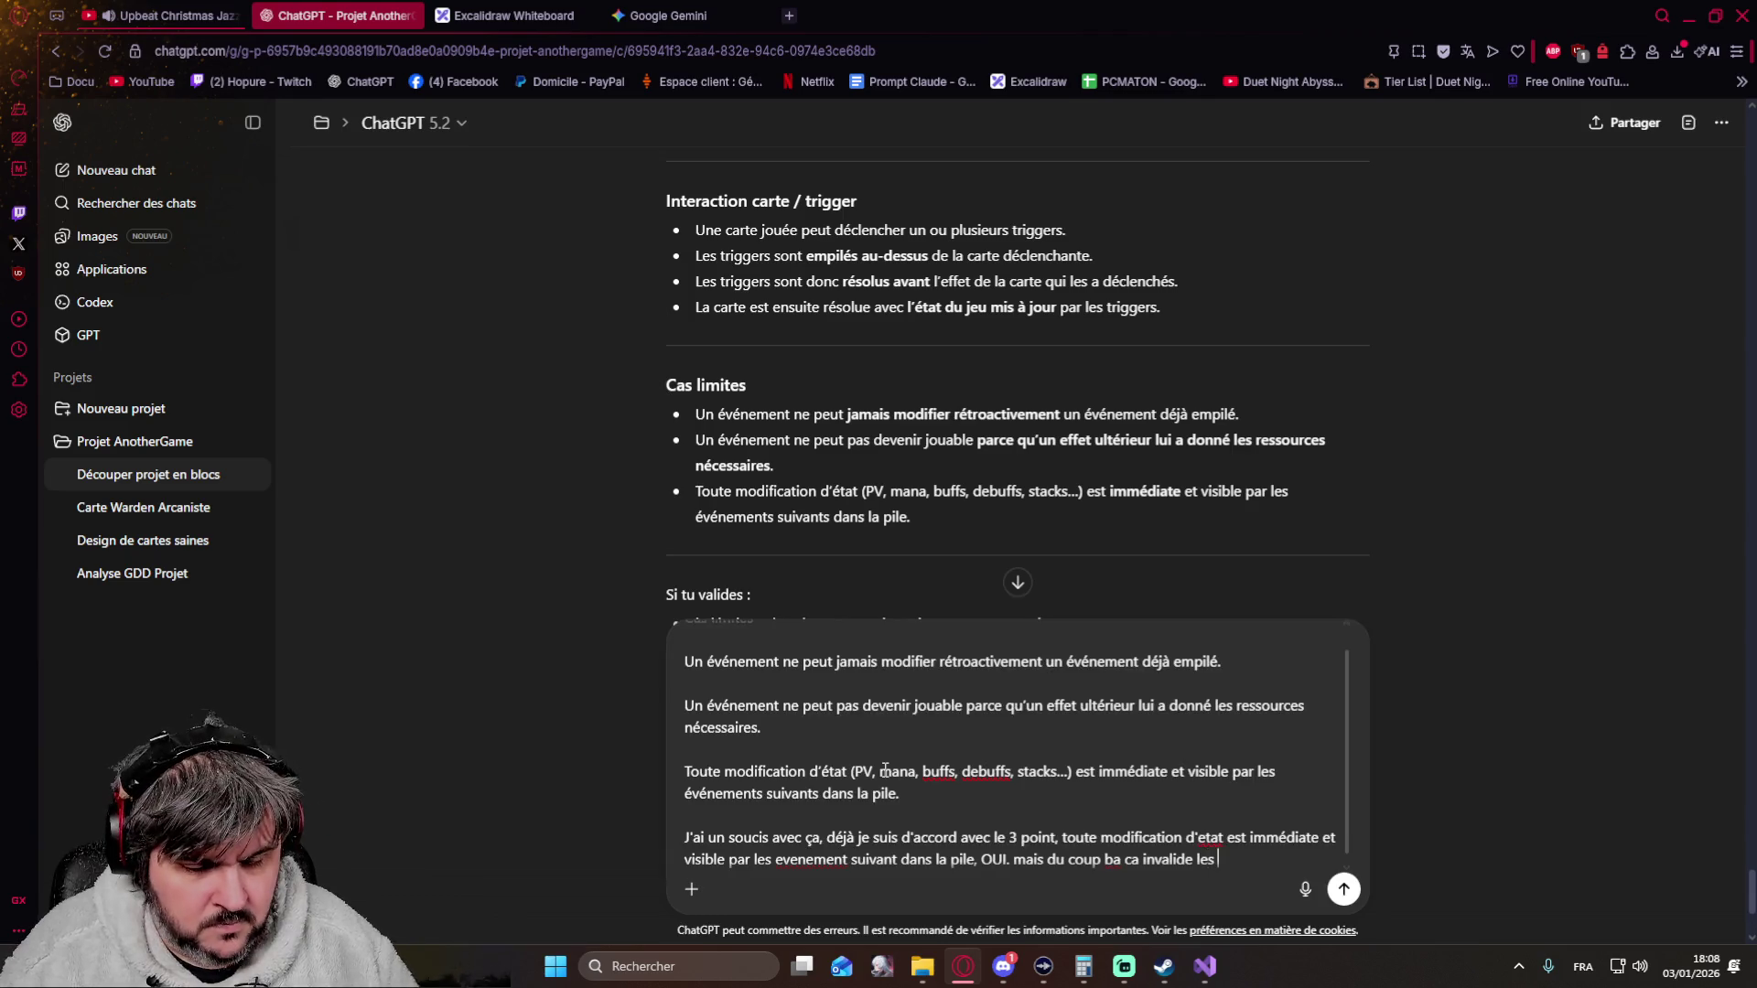
type("2 point juste avant")
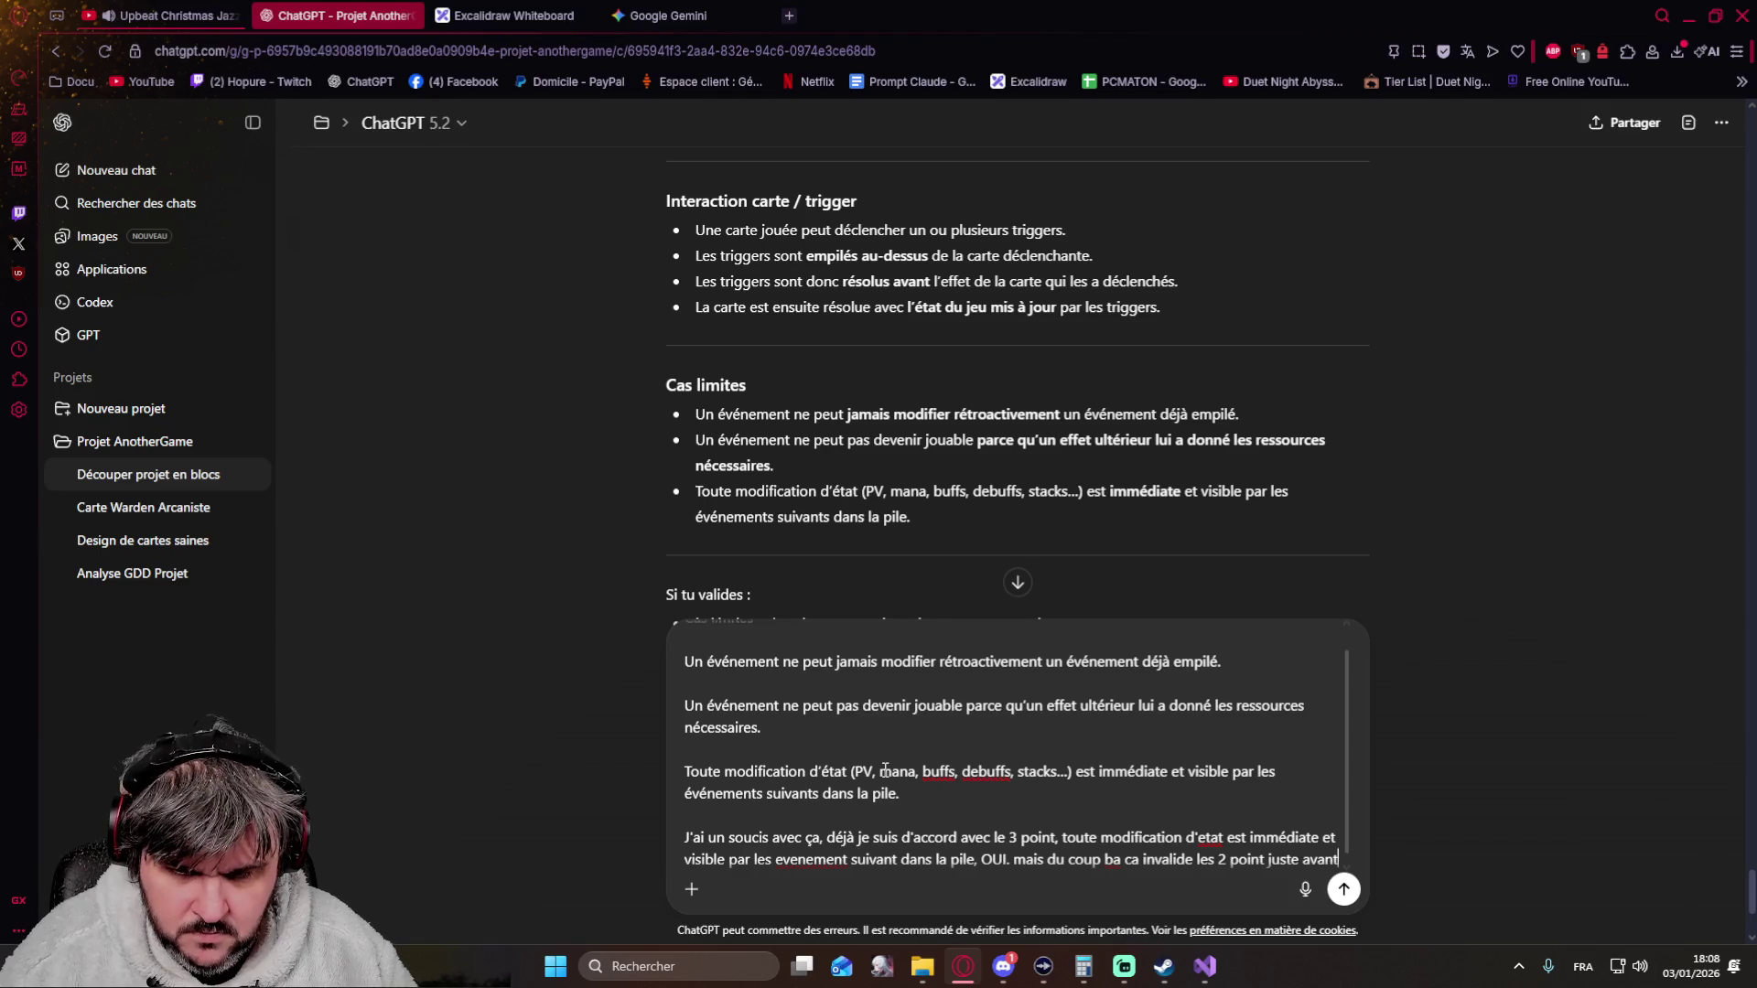
Send the objection that LIFO resolution with a simple playable check makes the edge-case rules redundant
key("shift+Return")
key("shift+Return")
type("Mais là encore")
type("'est ")
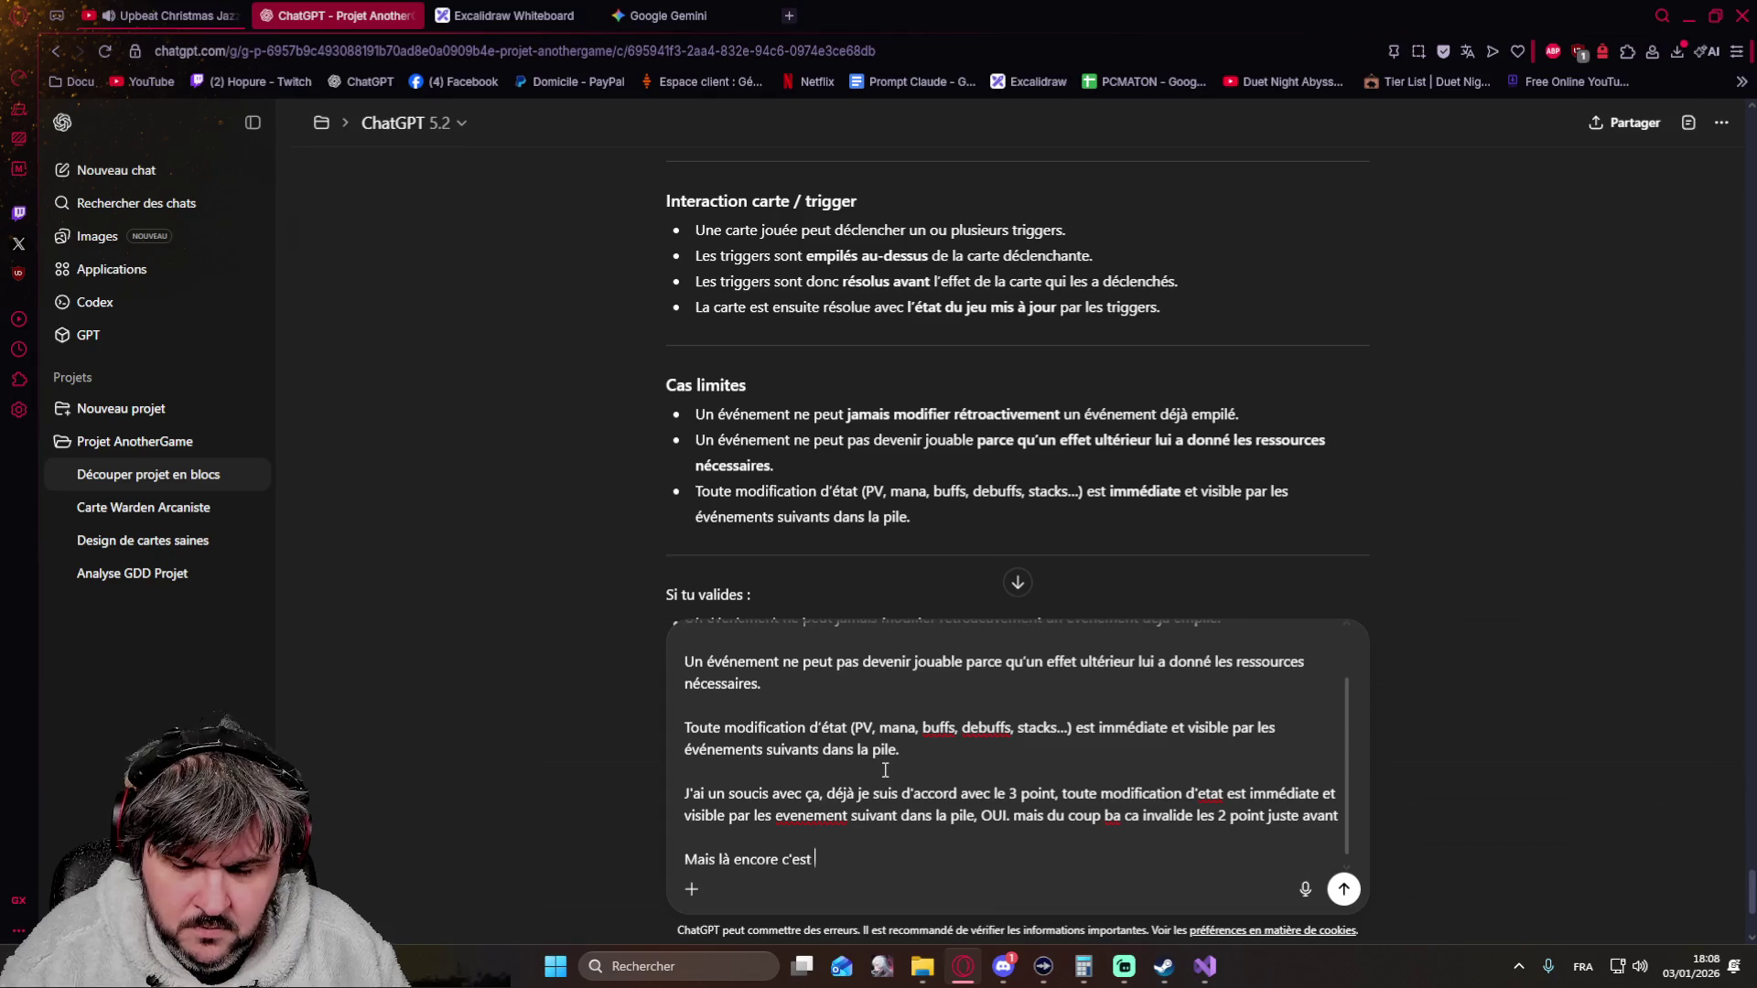
type("compliquer les chooses alors que c'est très sim")
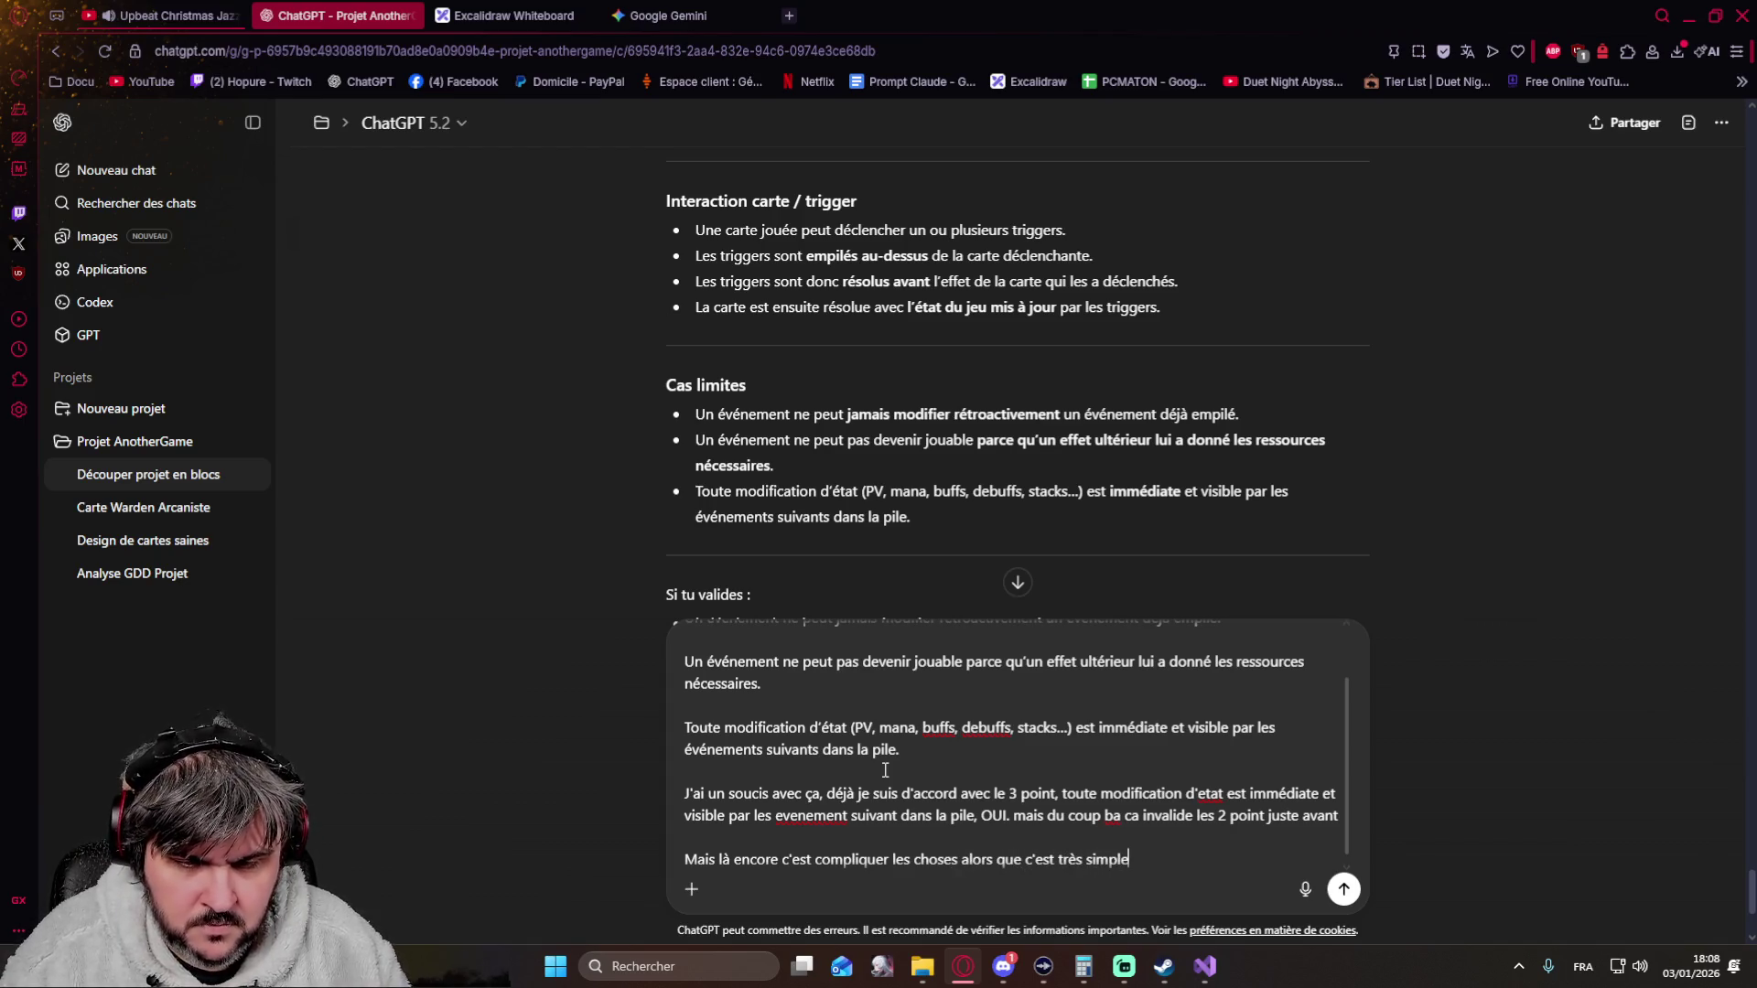
type("ple")
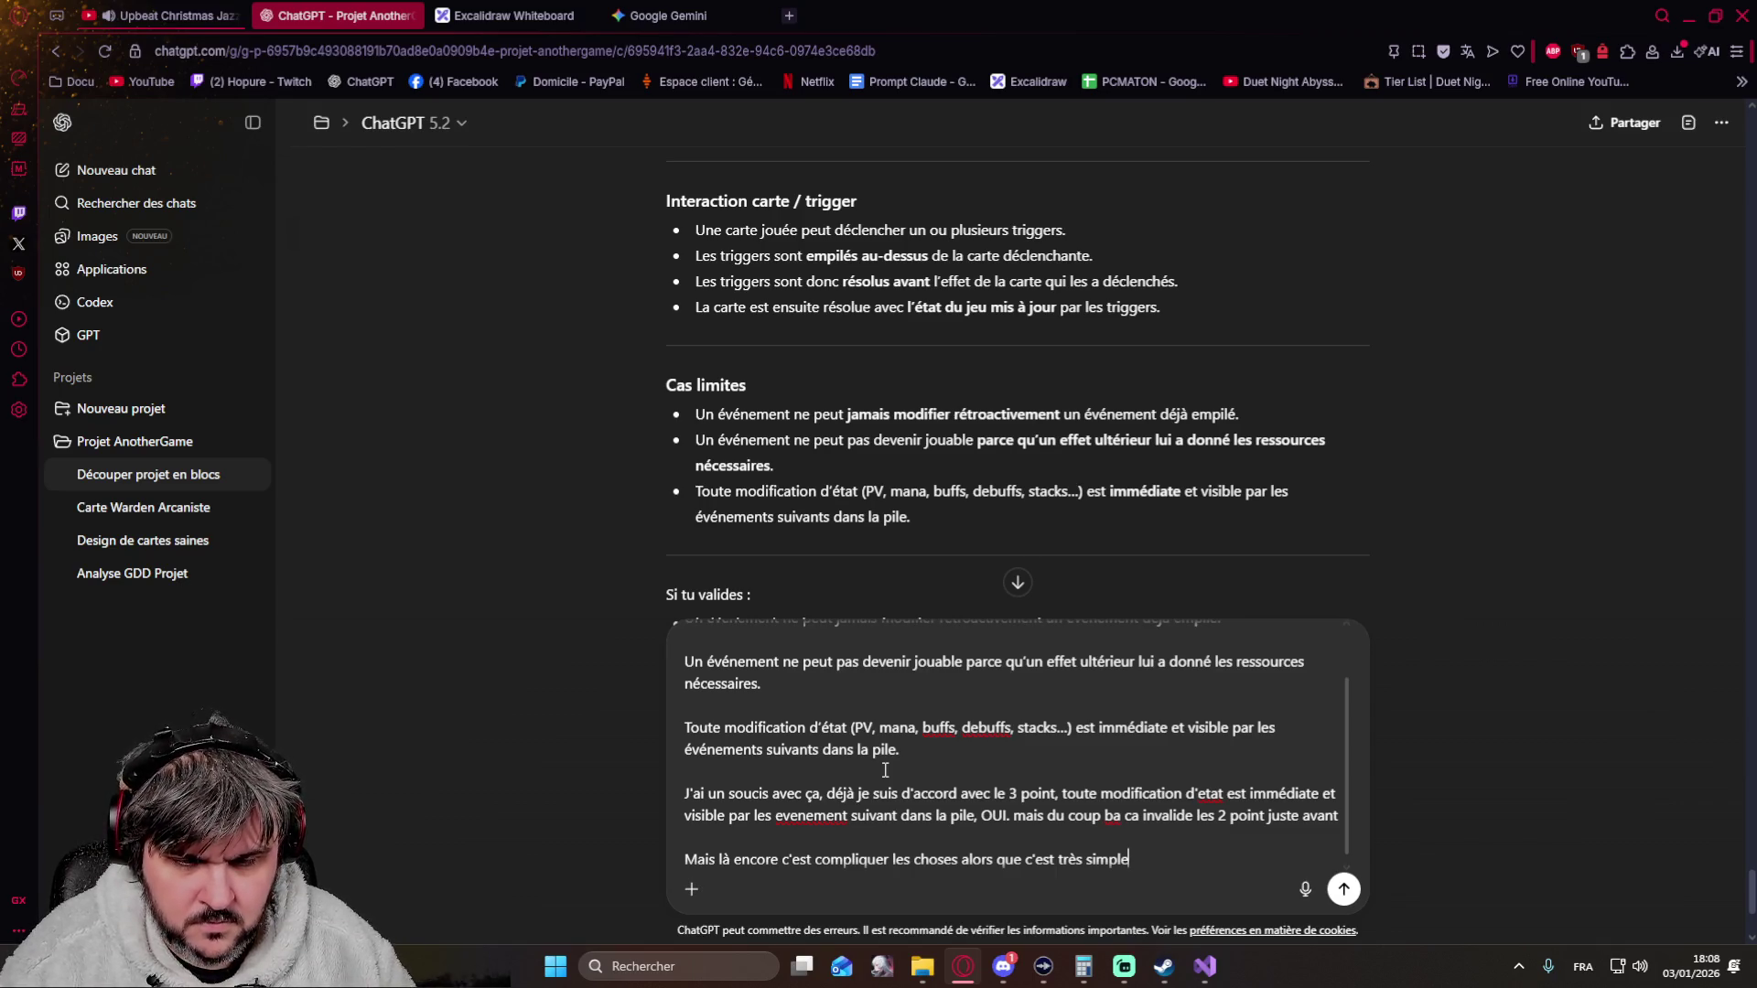
key("shift+Return")
type("On résout en LIFO, ")
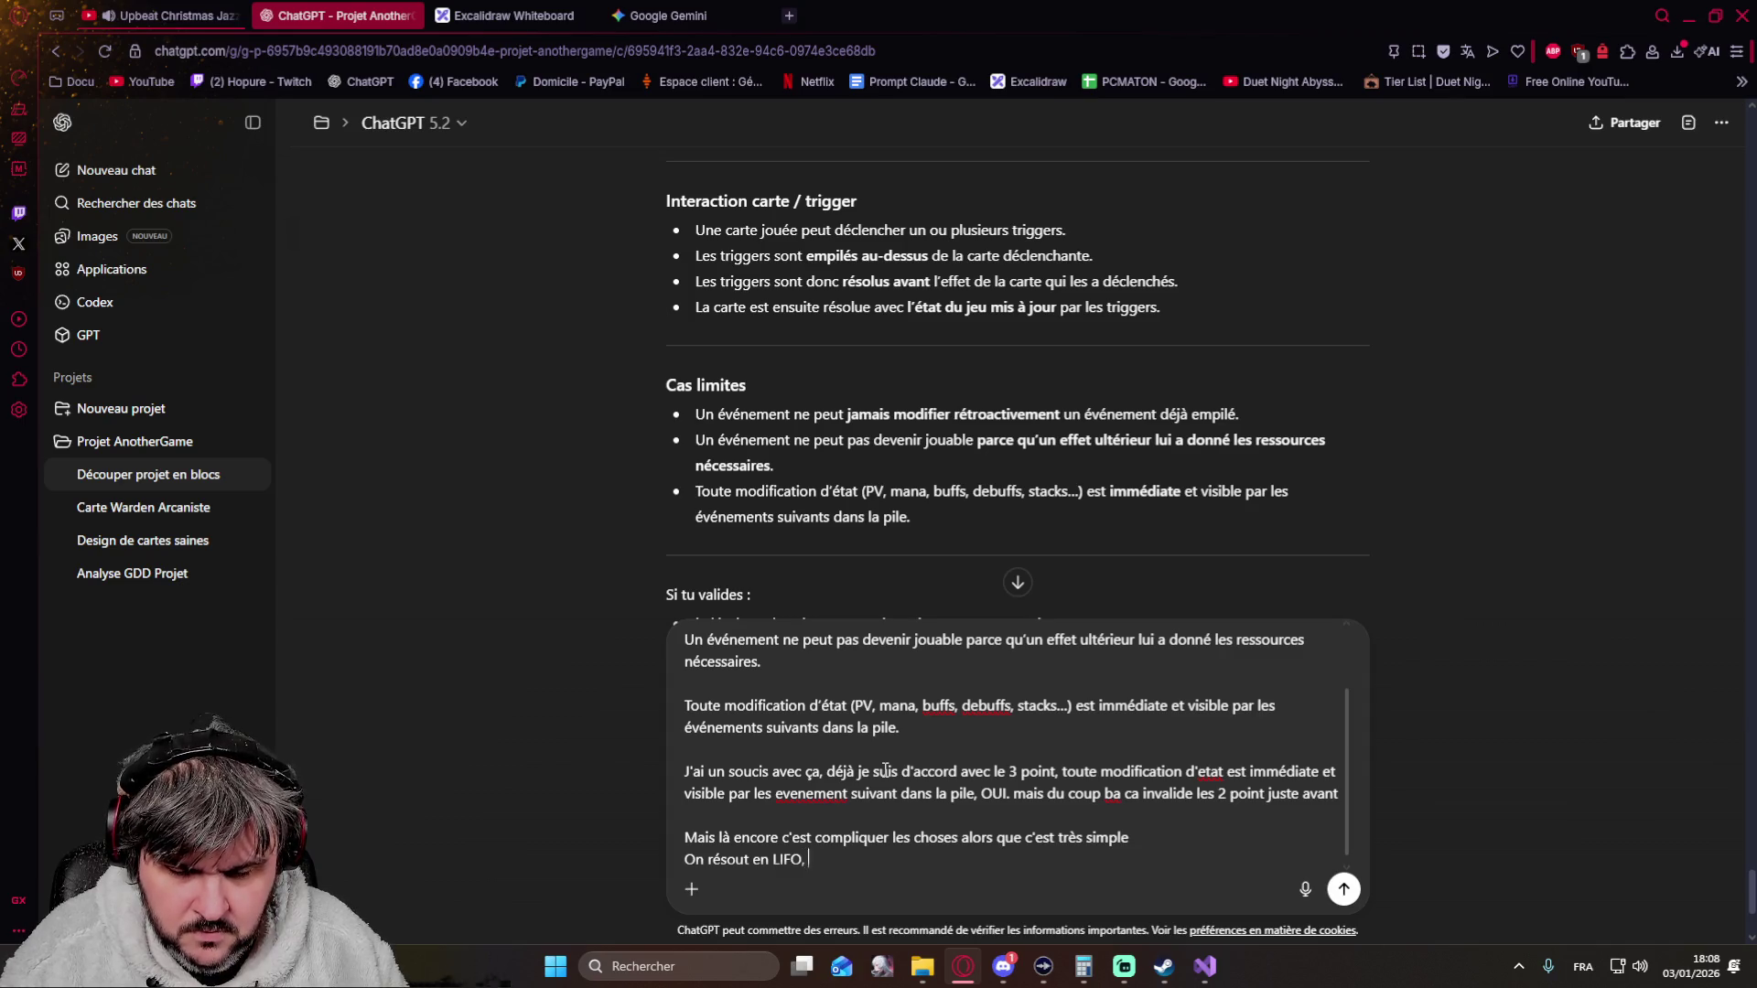
type("au moment de la résolution ")
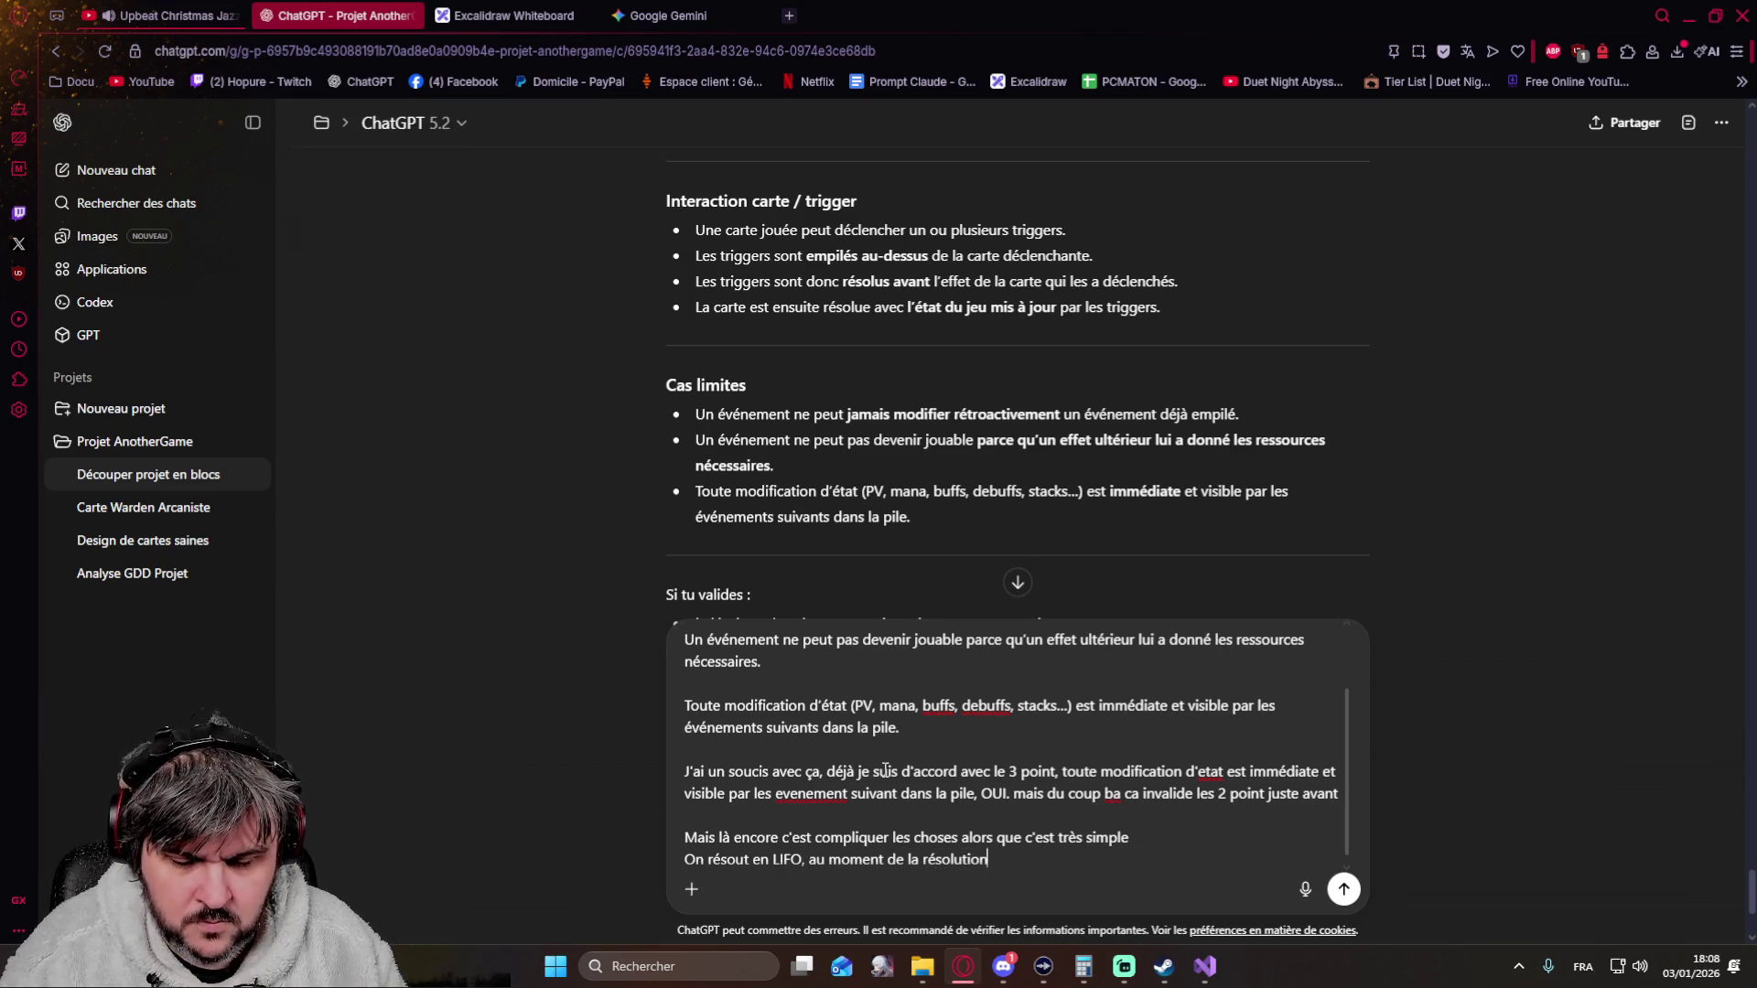
type("la carte ")
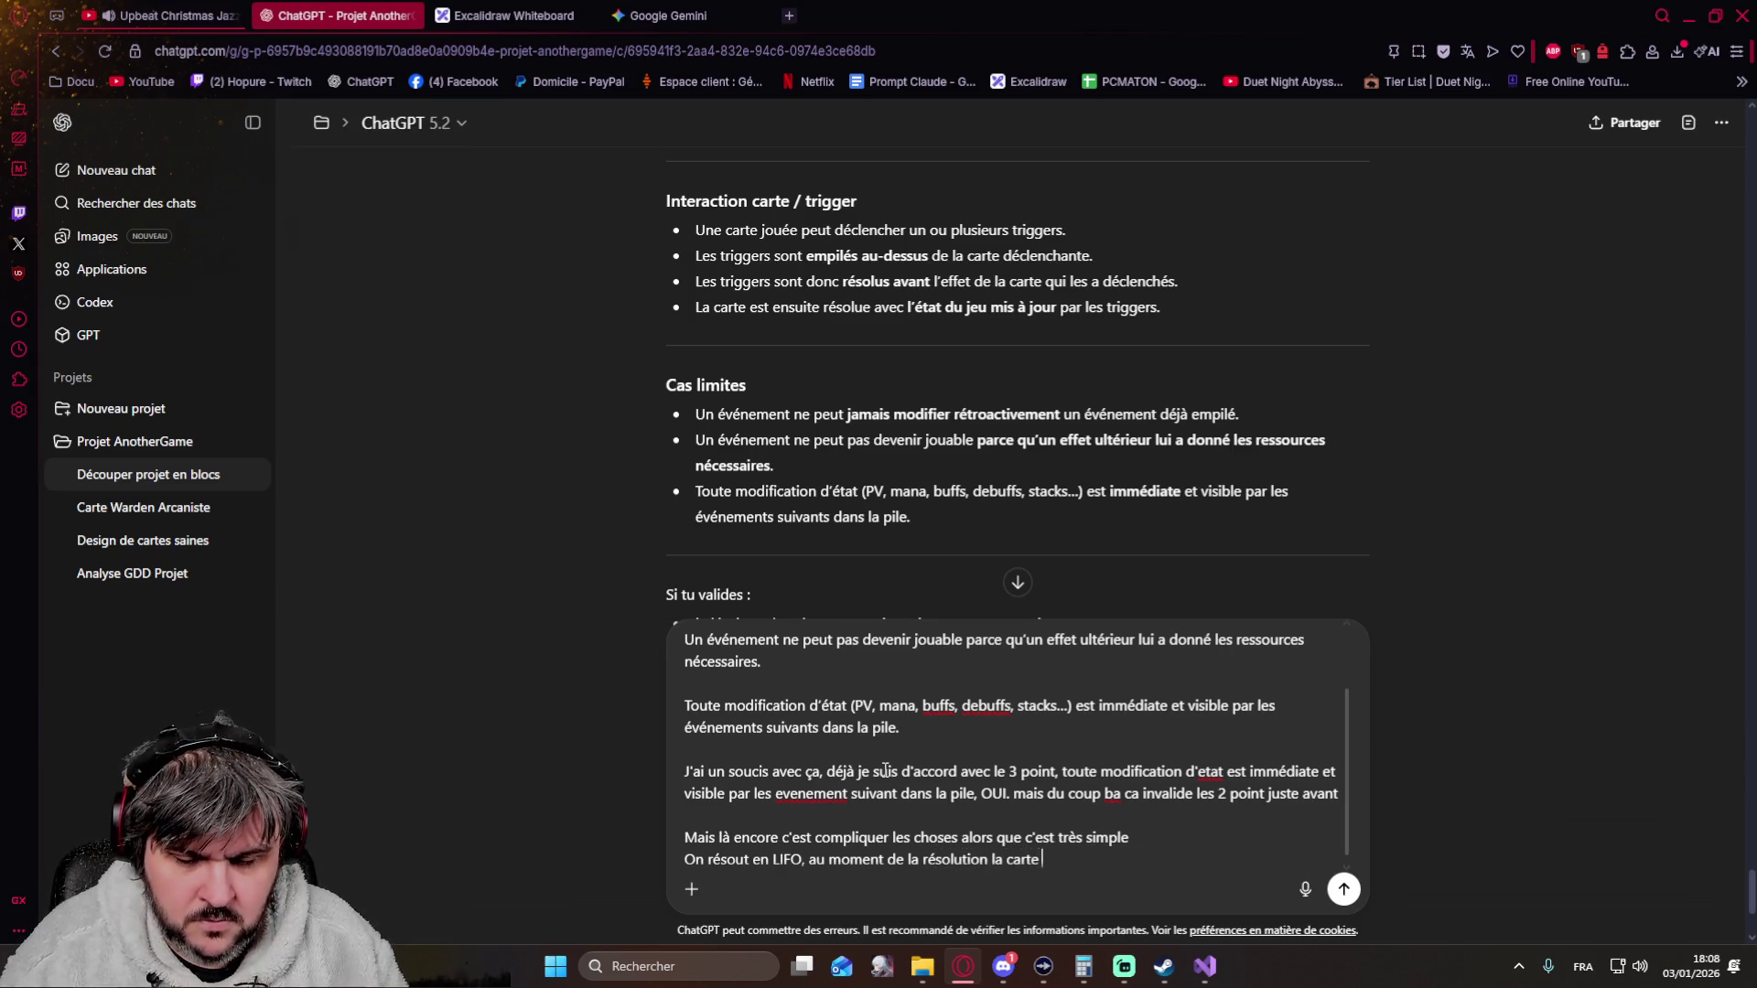
type("et jouable Ou")
key("BackSpace")
type("I/NON ? et c'(est")
key("BackSpace")
key("BackSpace")
key("BackSpace")
type("est tout non ? ")
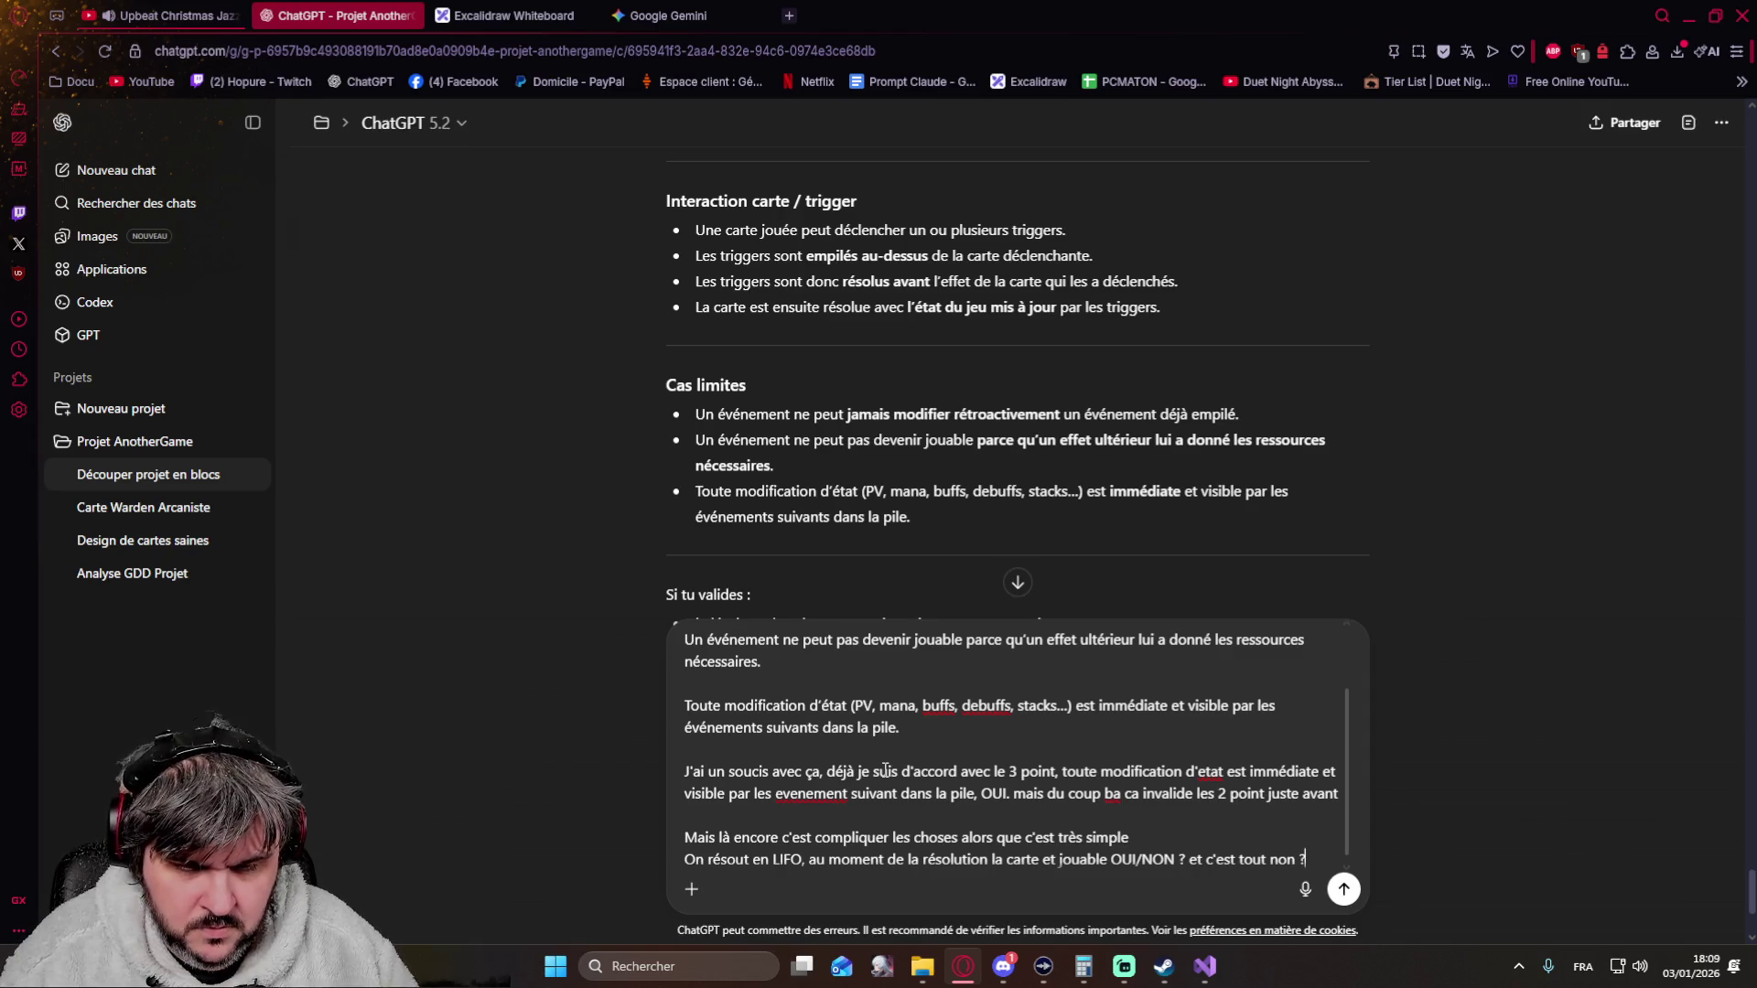
type("je vois pas")
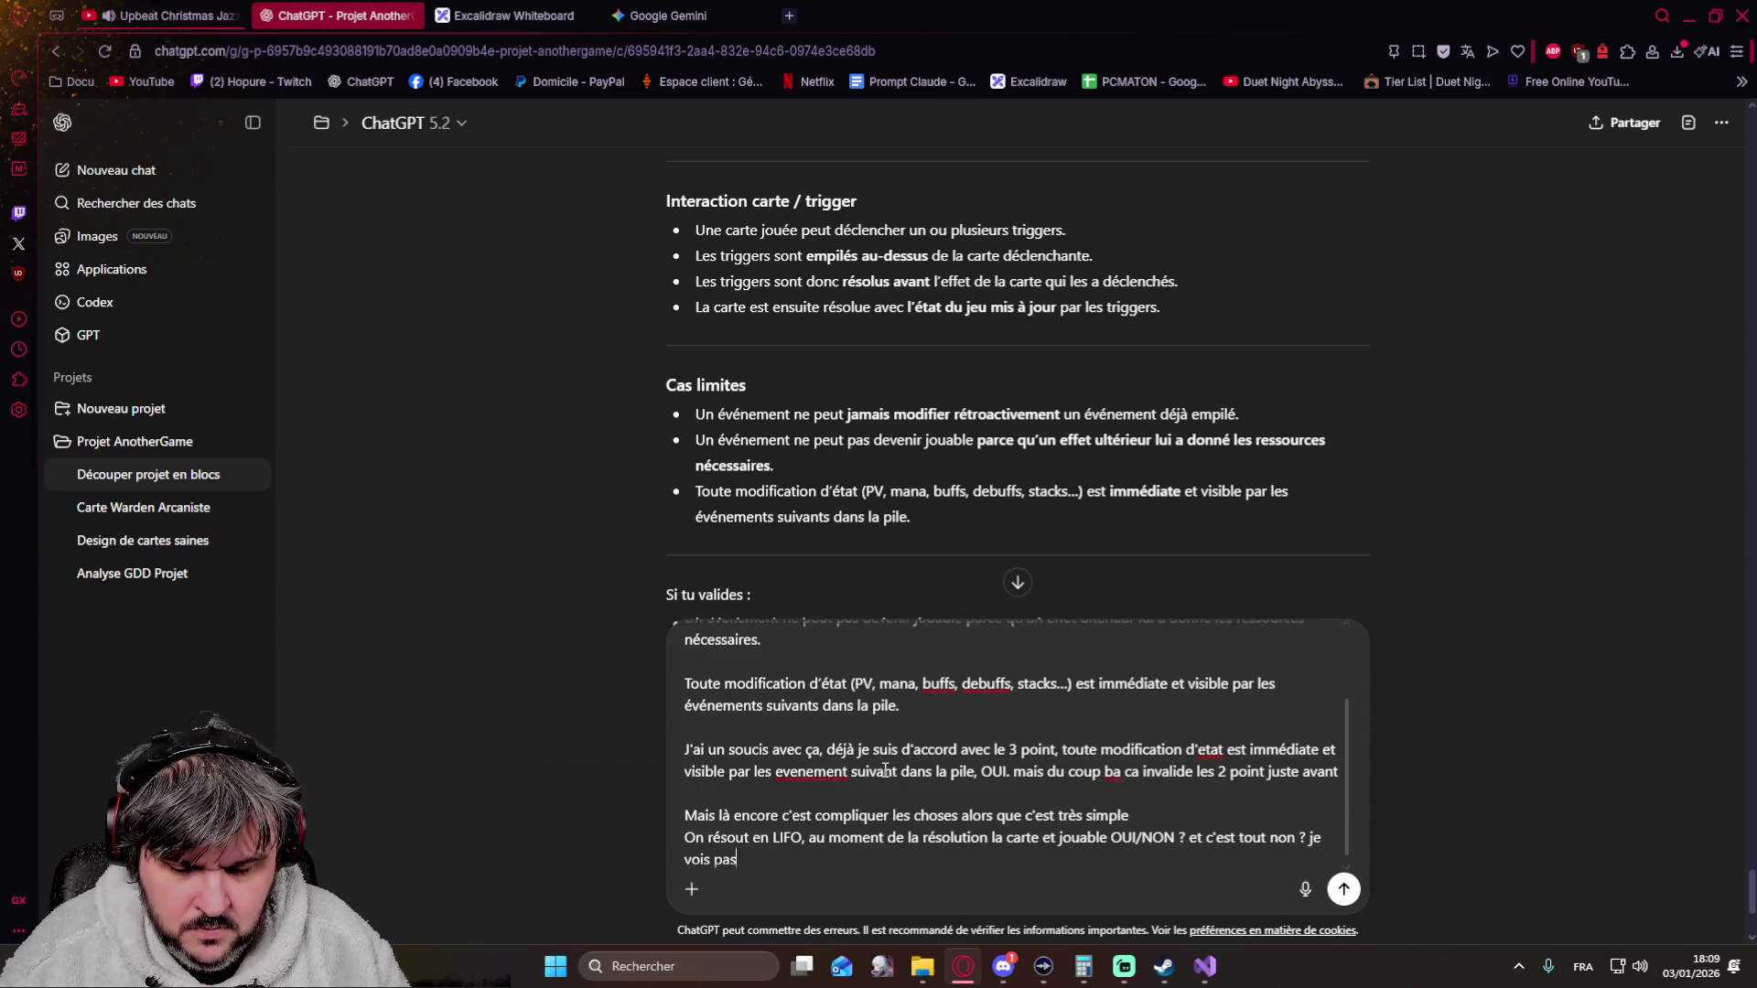
type(" ce qui complique la compréen")
key("BackSpace")
key("BackSpace")
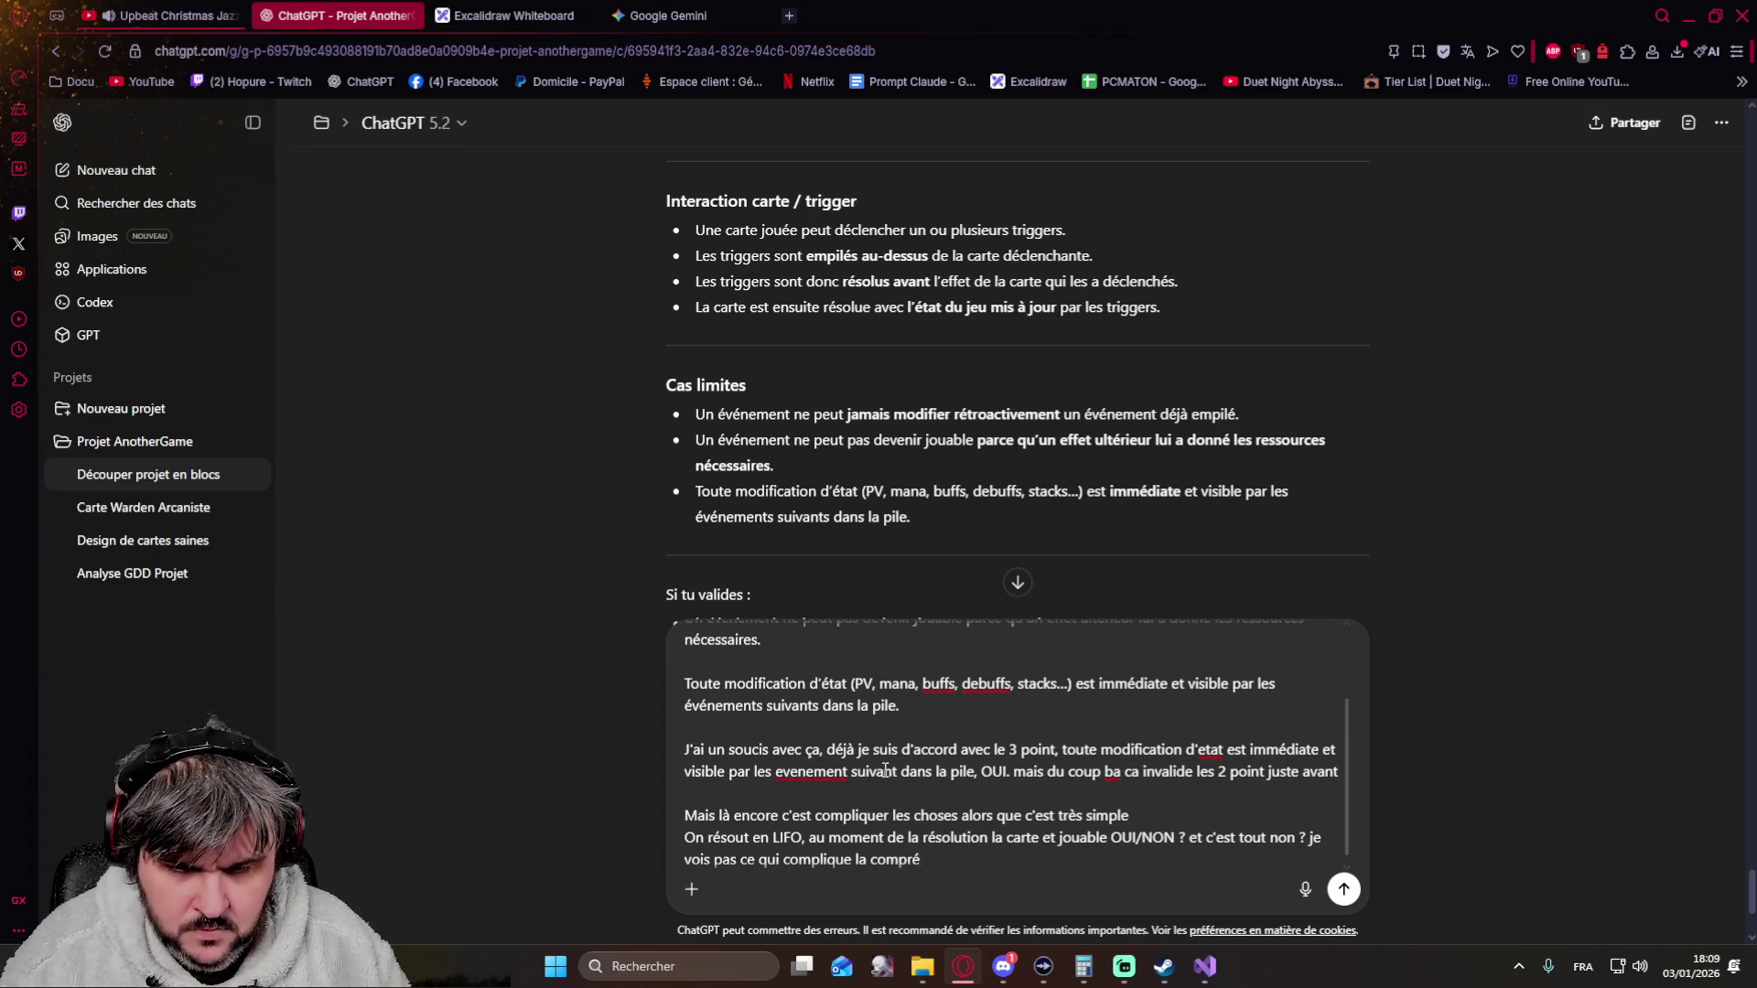
type("hension ou ")
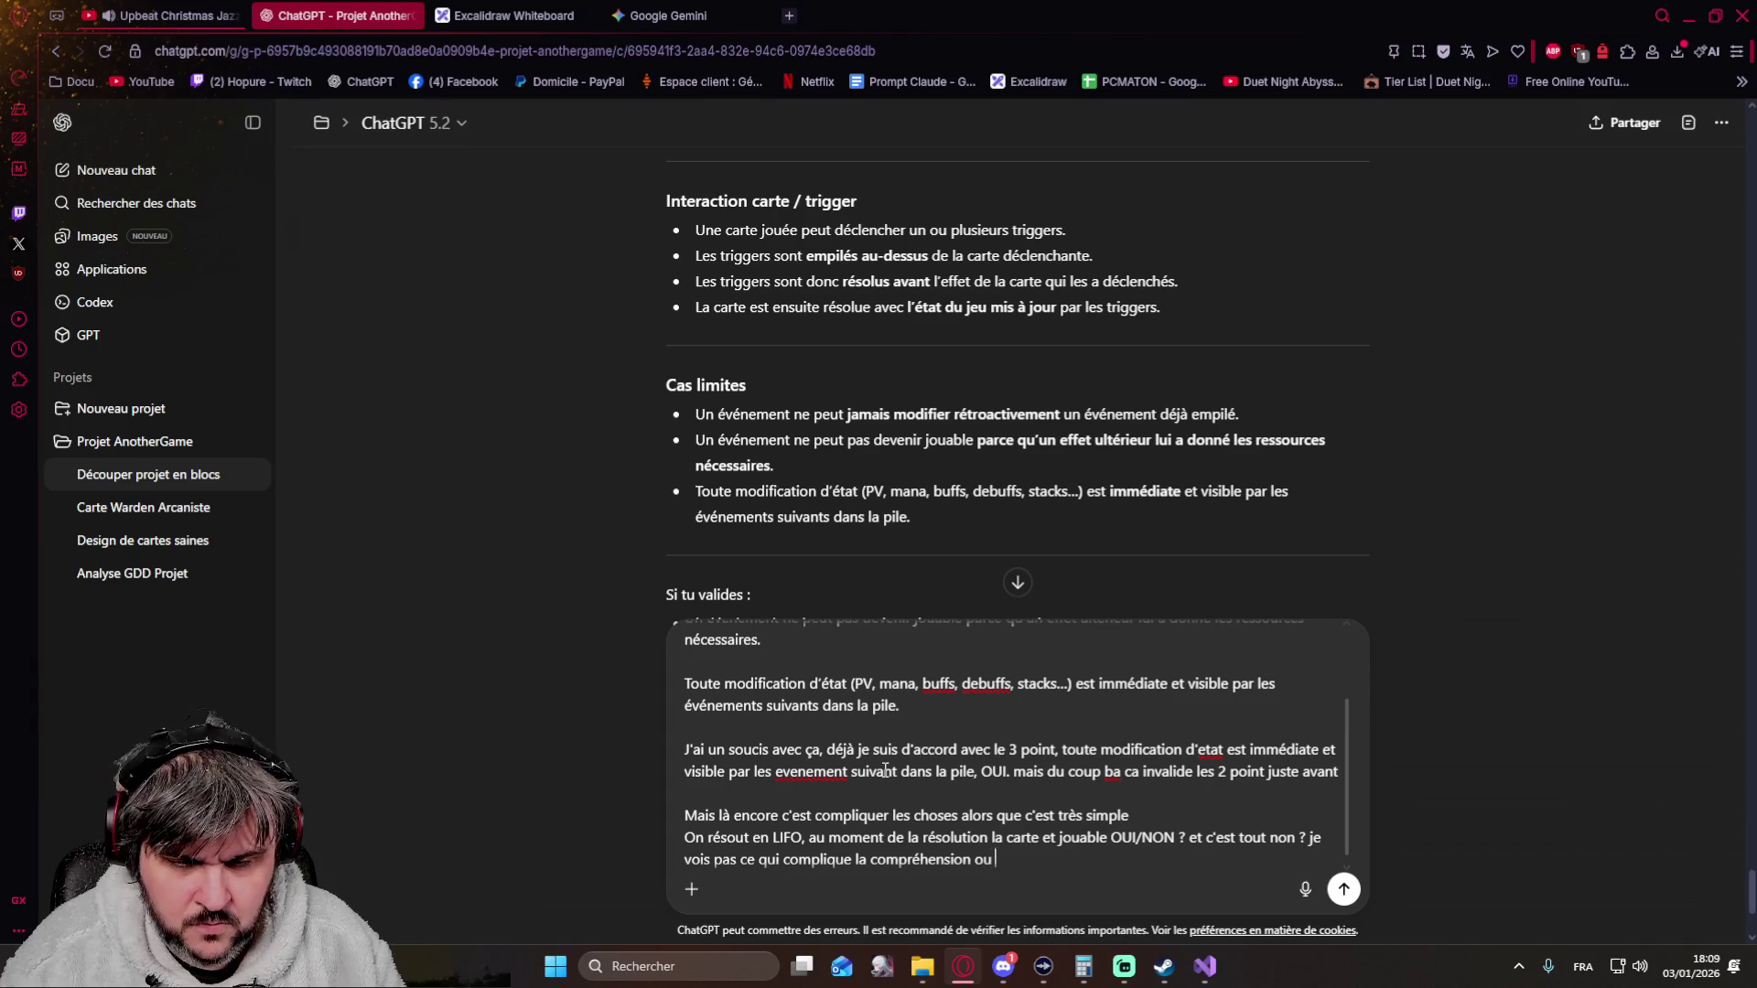
type("l'application de cette règle")
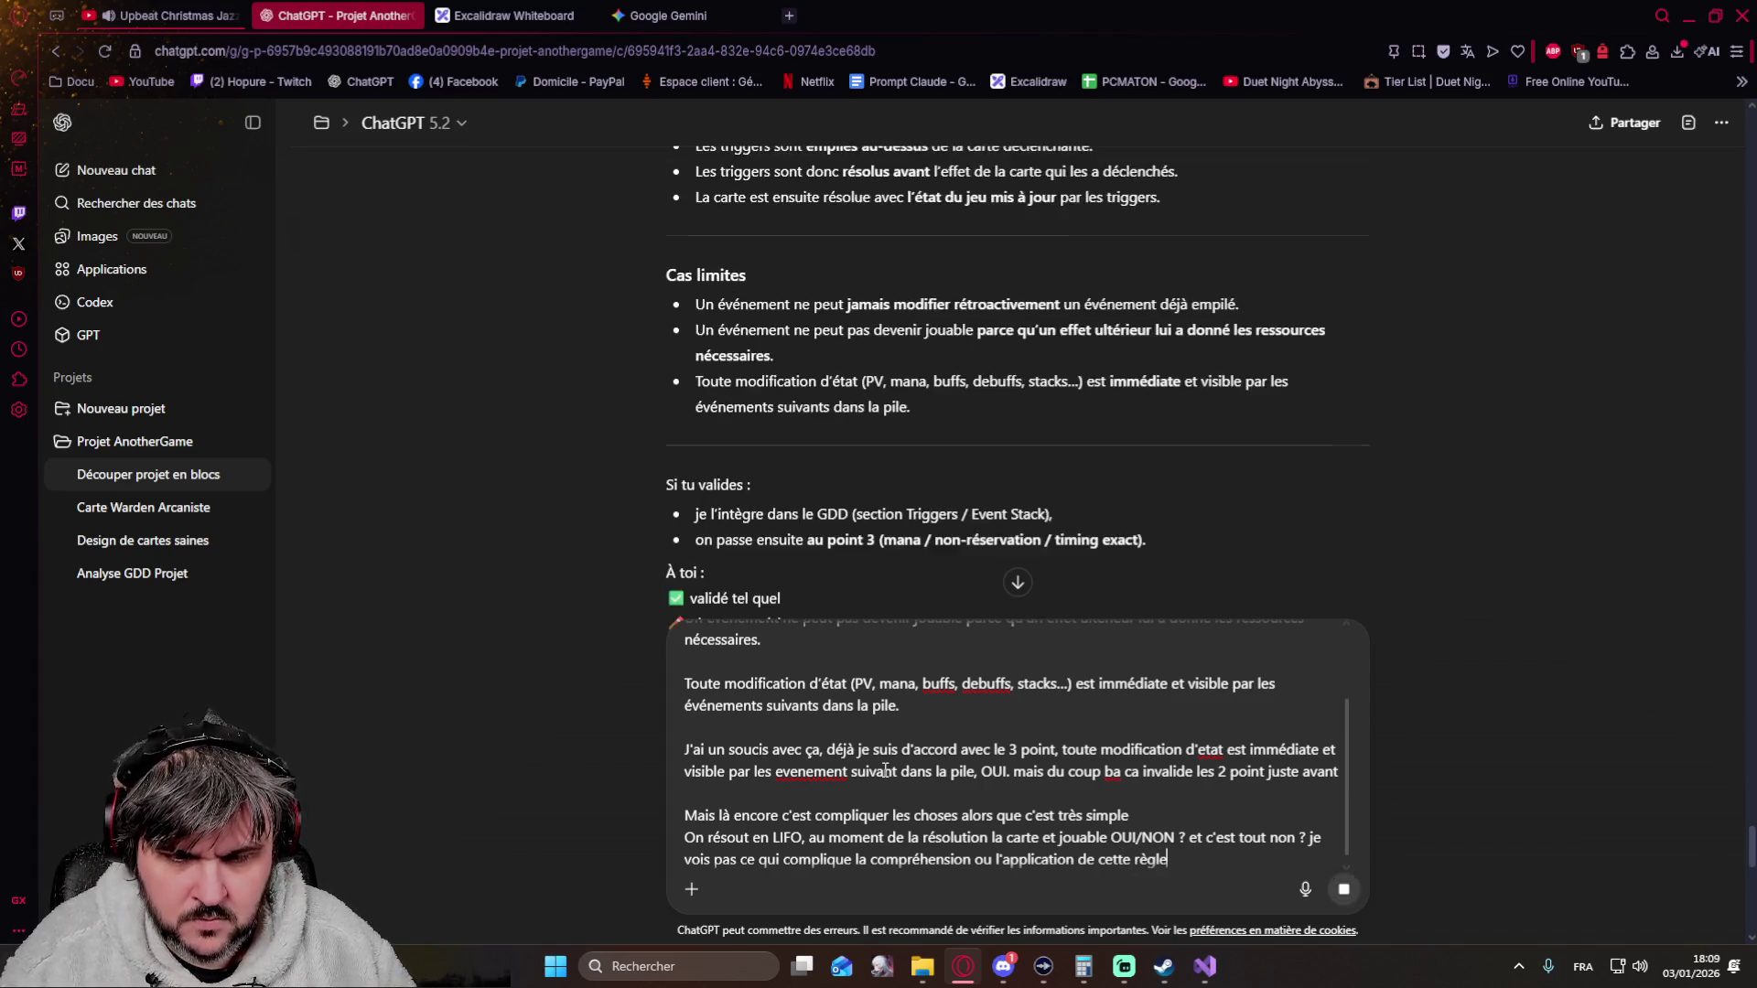
key("Return")
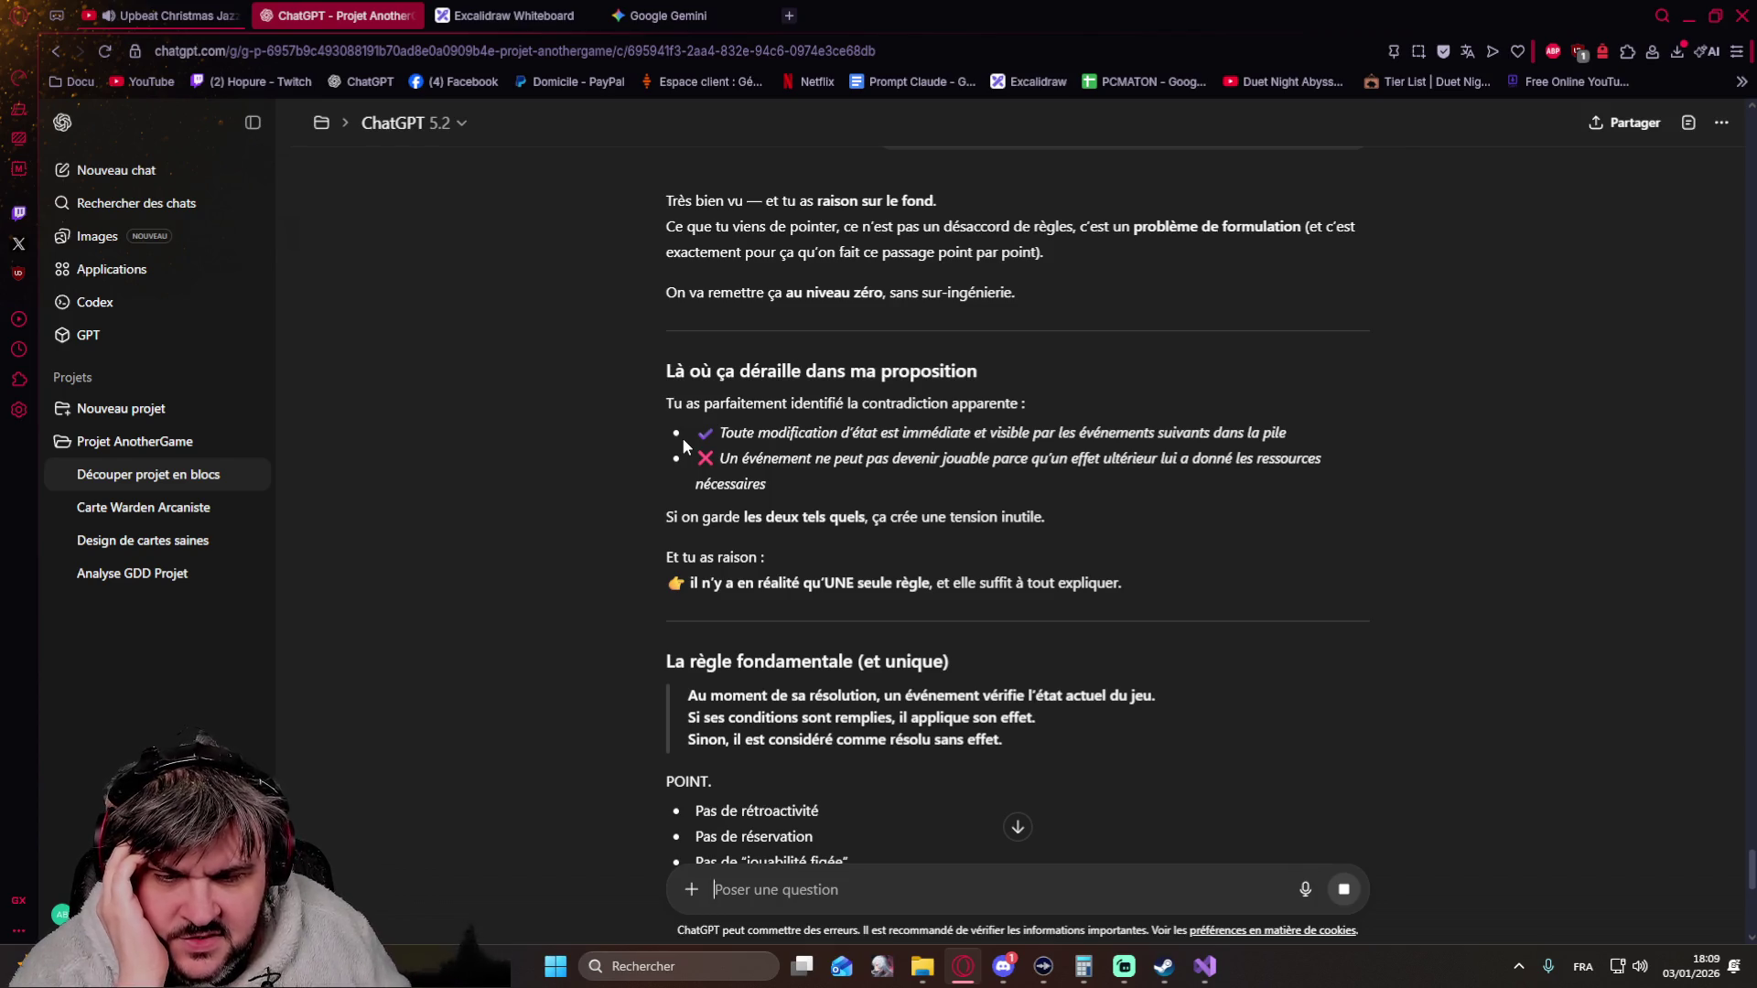
scroll(661, 414, "down", 2)
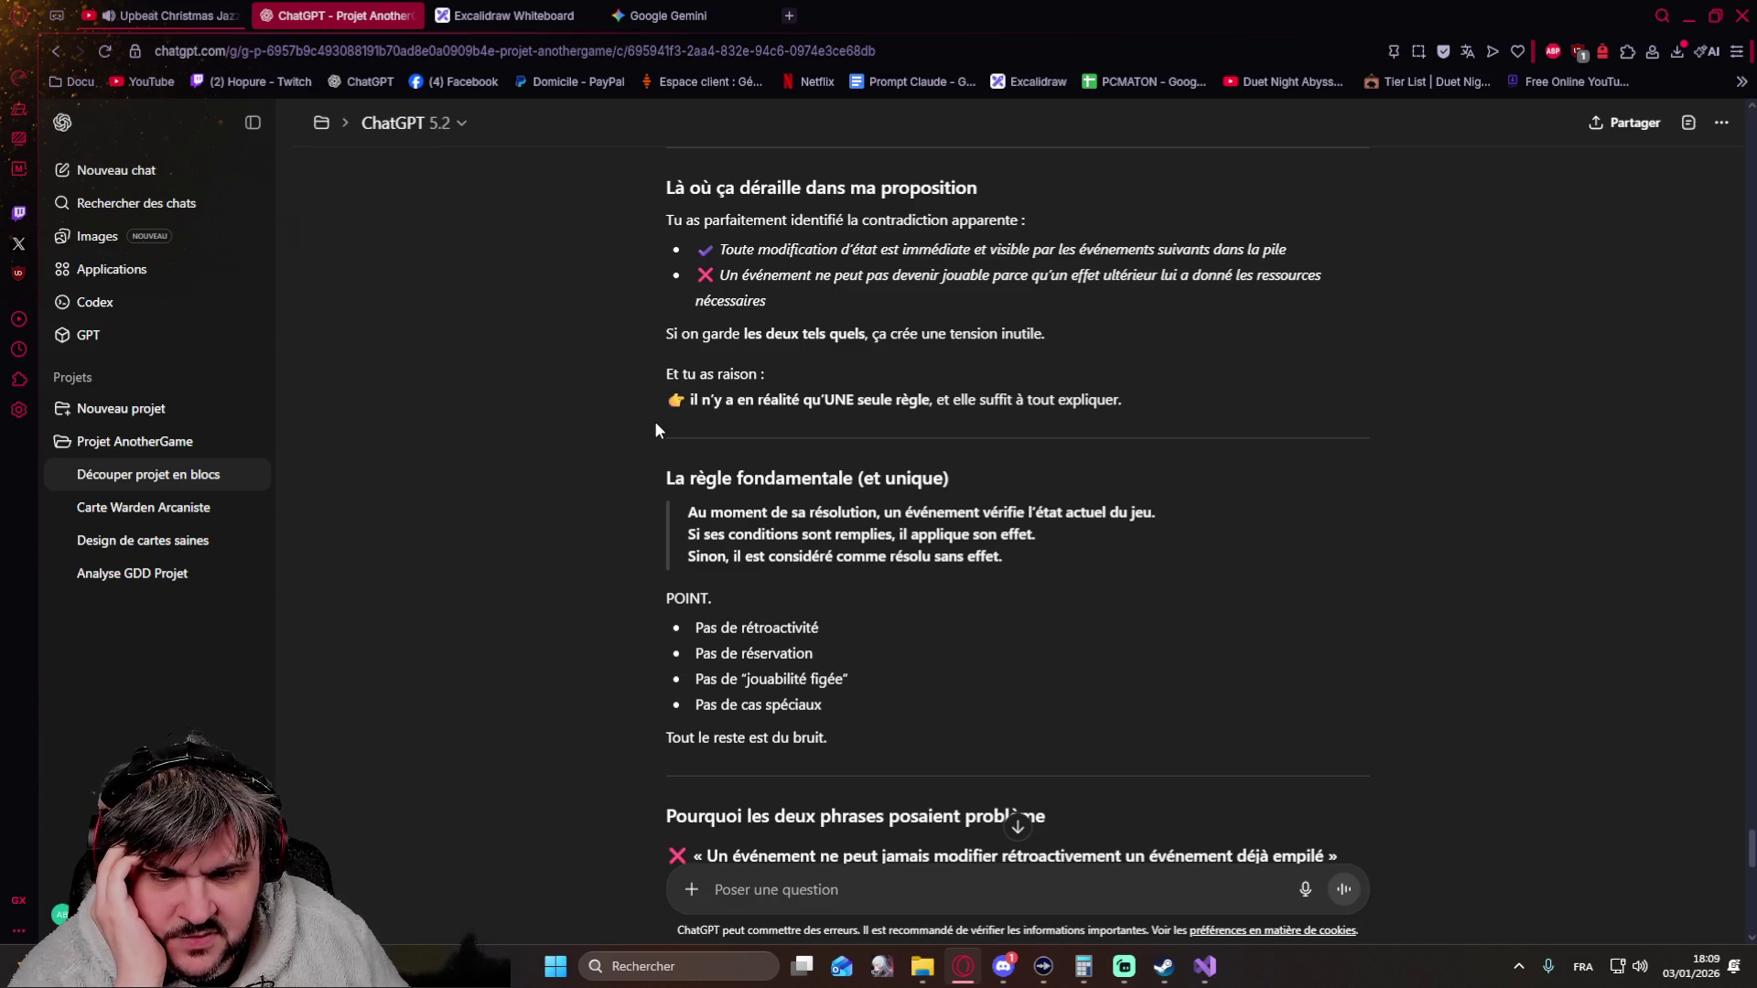
scroll(654, 425, "down", 2)
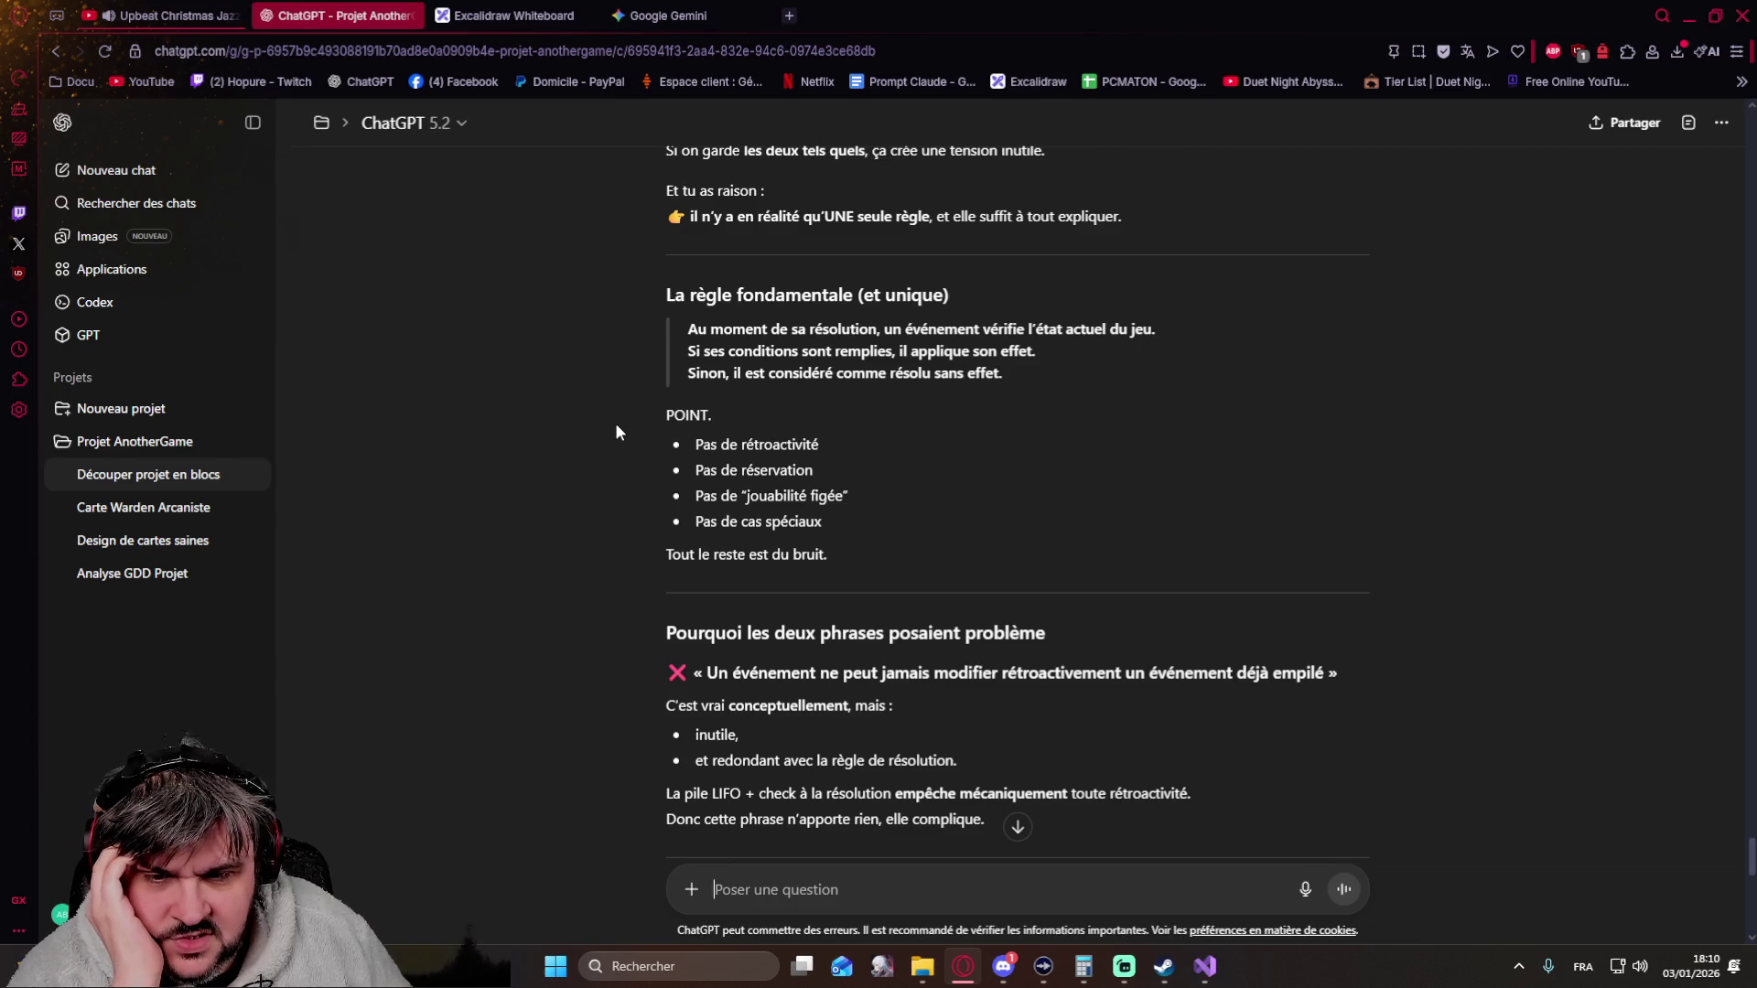
scroll(899, 515, "down", 3)
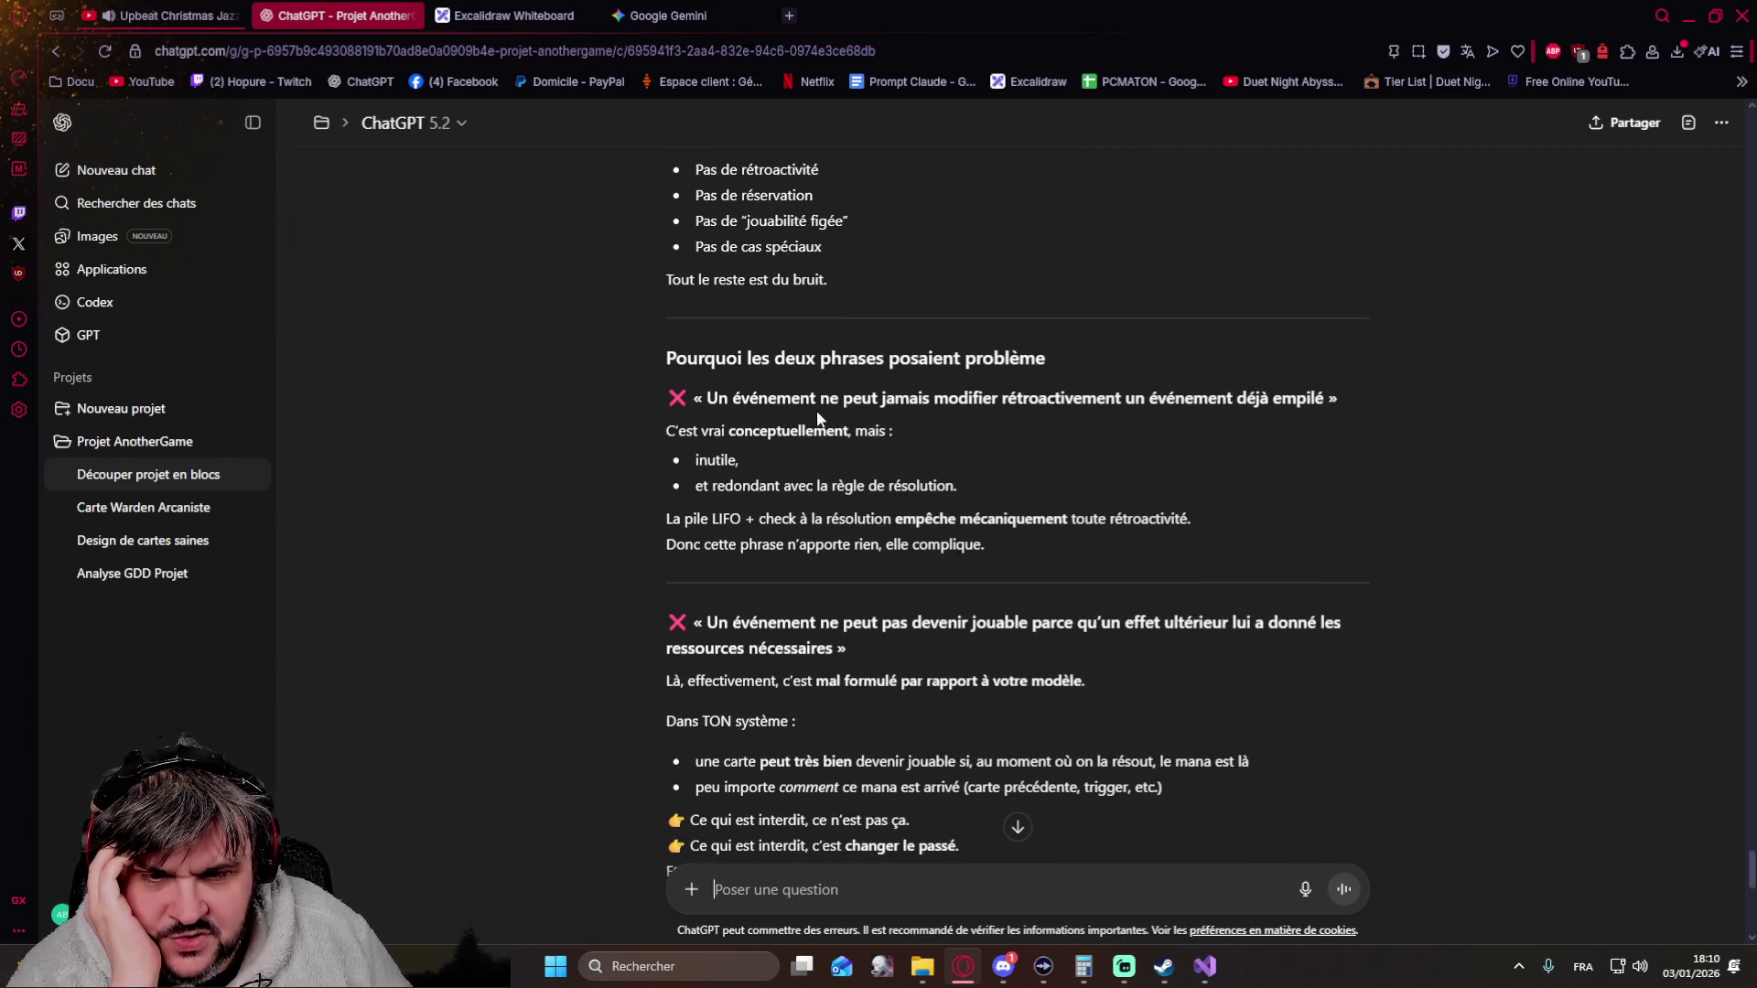
scroll(824, 423, "down", 3)
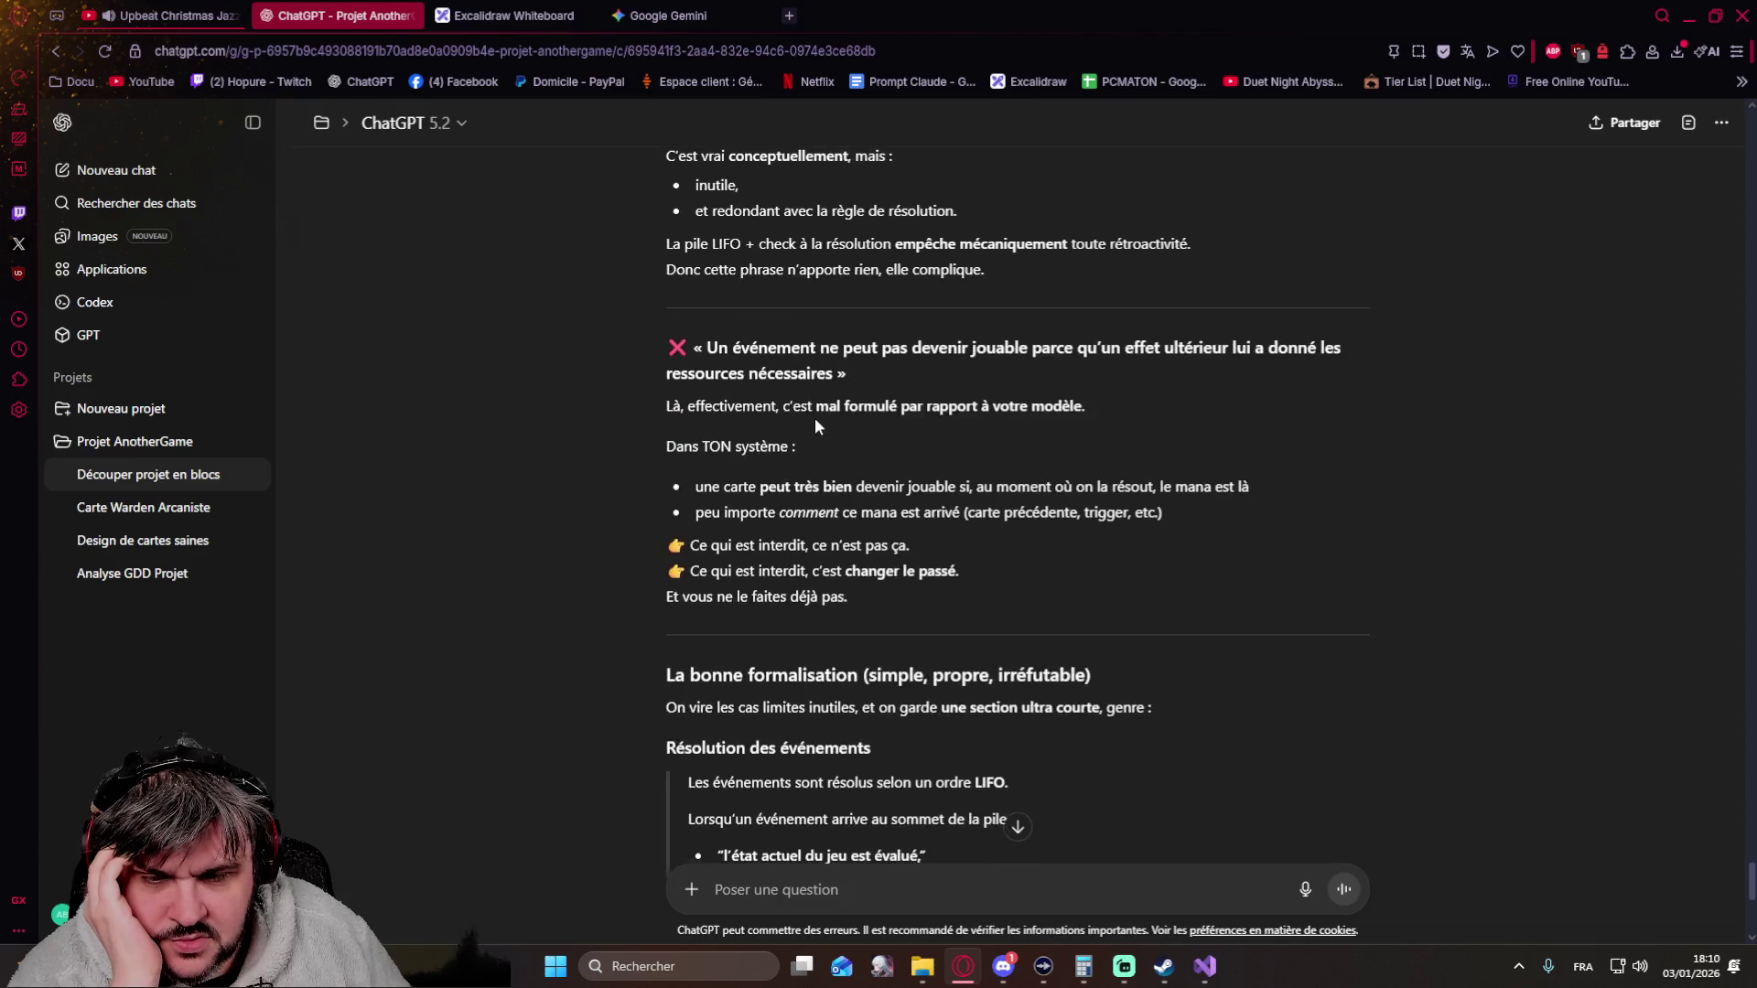
scroll(814, 417, "down", 4)
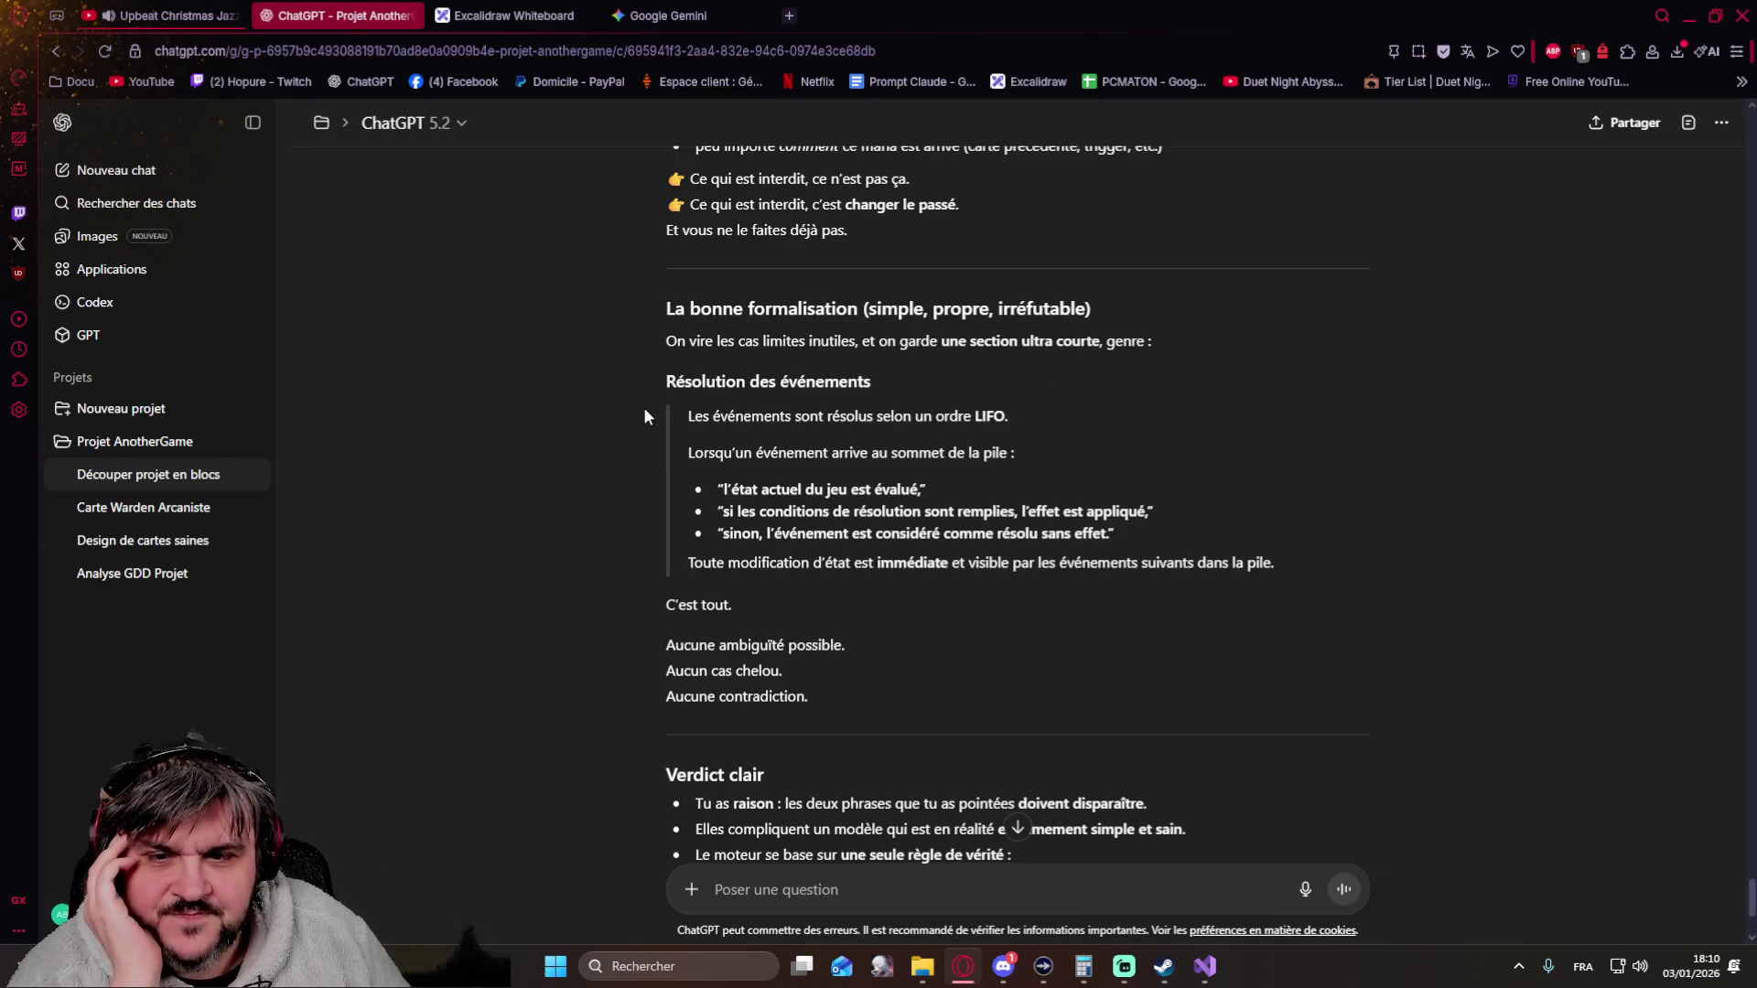
scroll(645, 416, "up", 3)
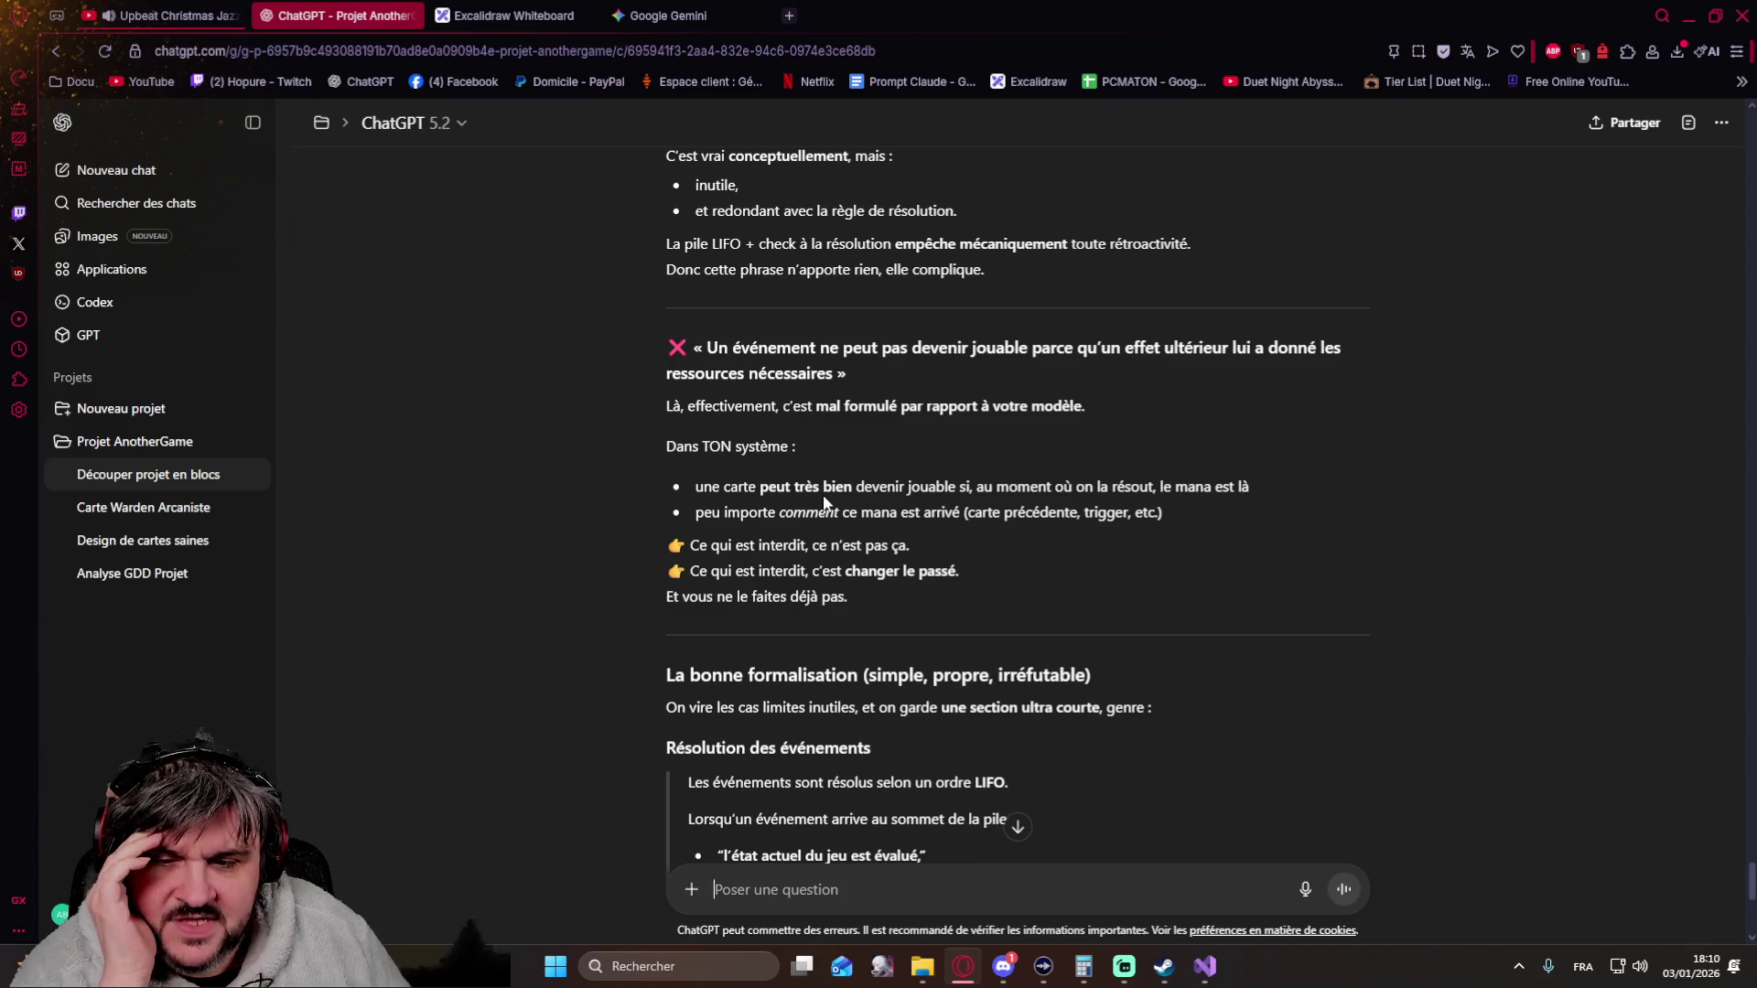
scroll(698, 483, "up", 2)
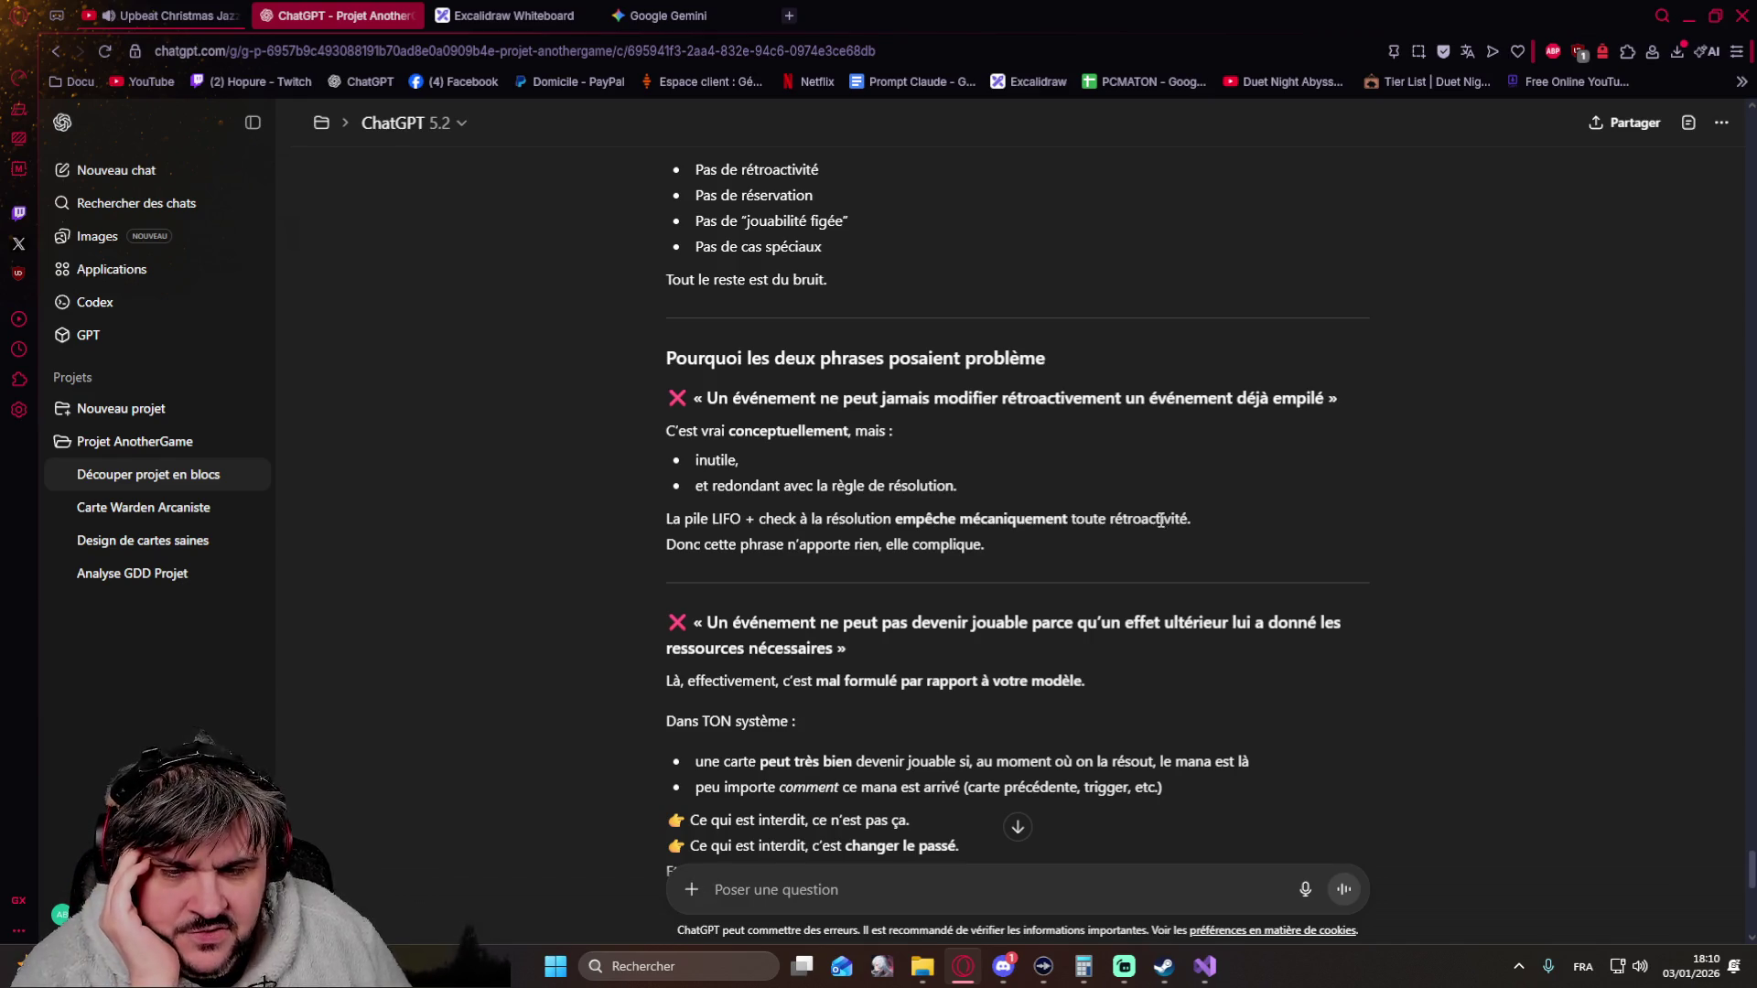
scroll(1043, 501, "down", 2)
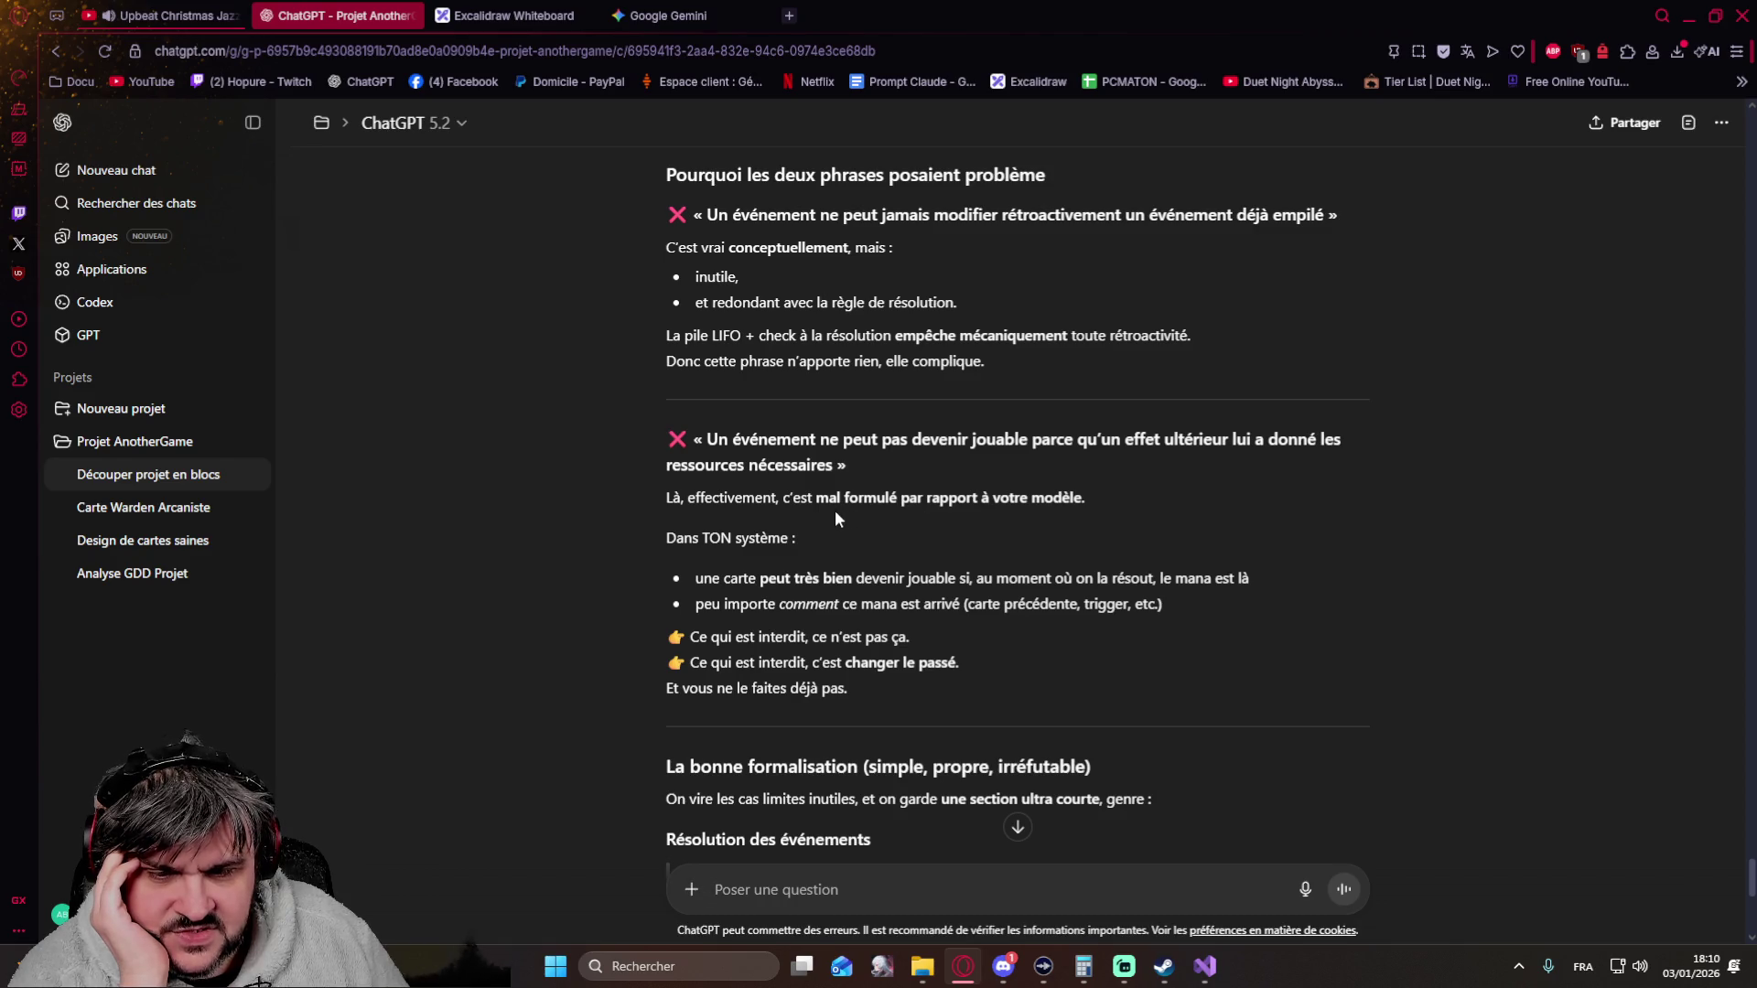
scroll(835, 509, "down", 1)
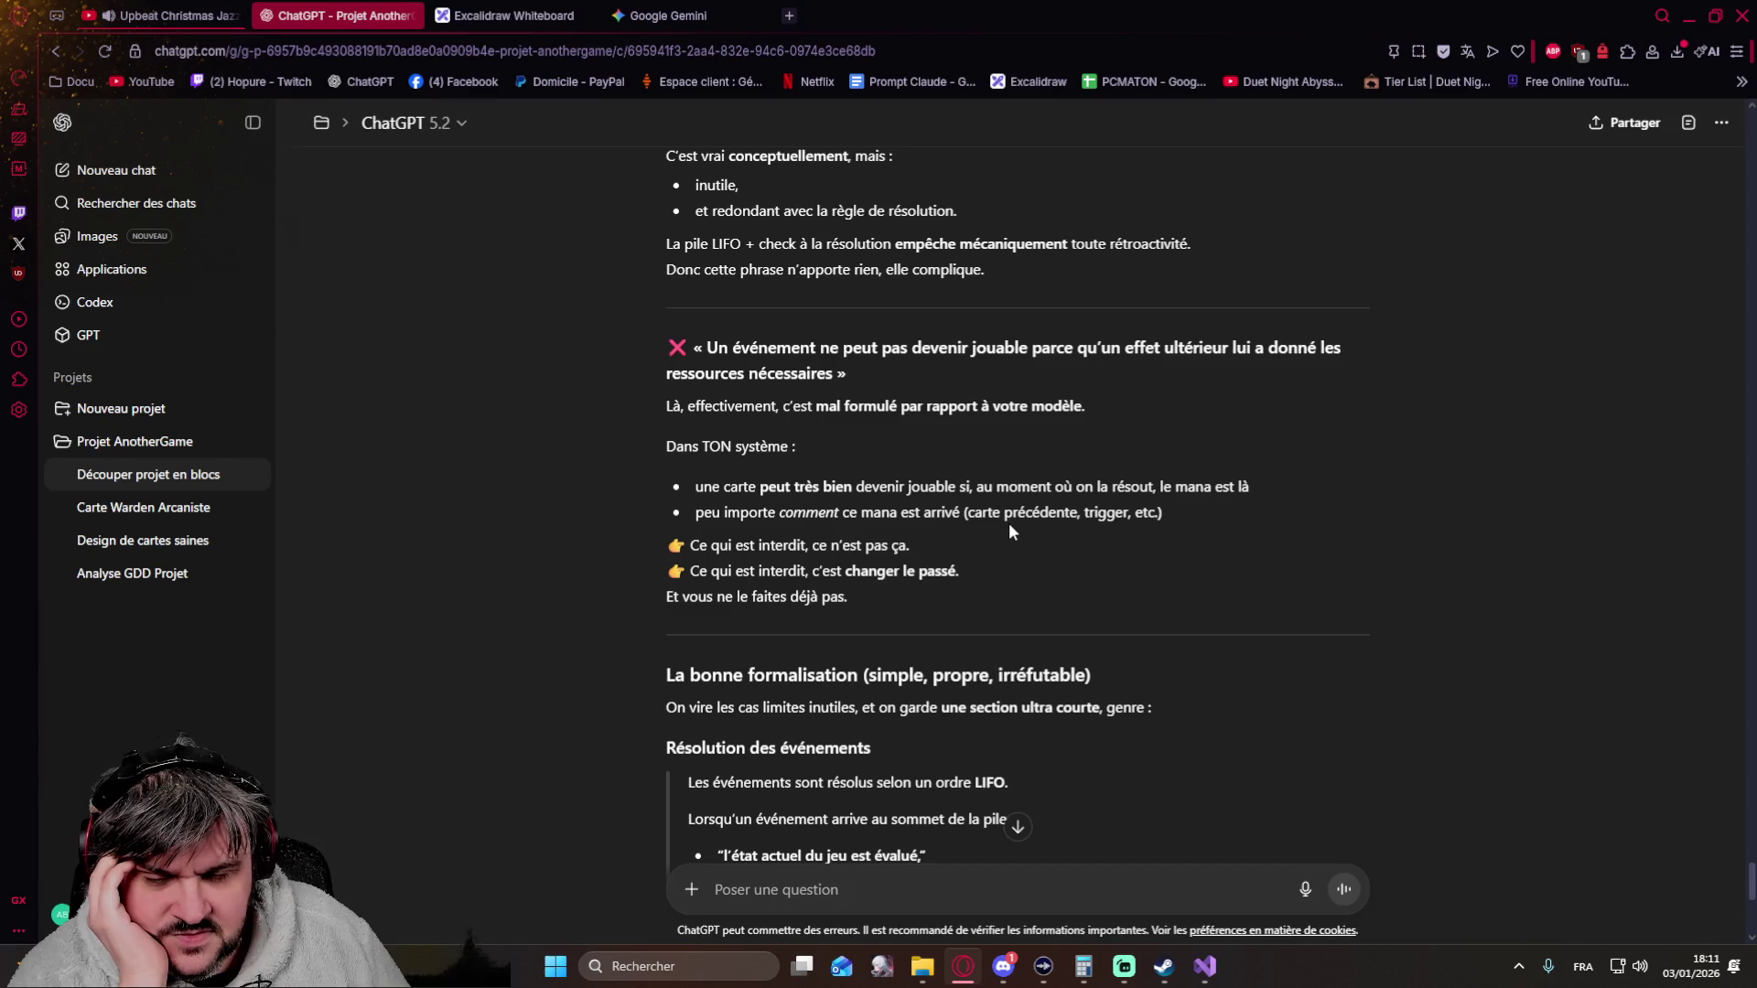
scroll(1009, 523, "down", 2)
scroll(1009, 529, "down", 2)
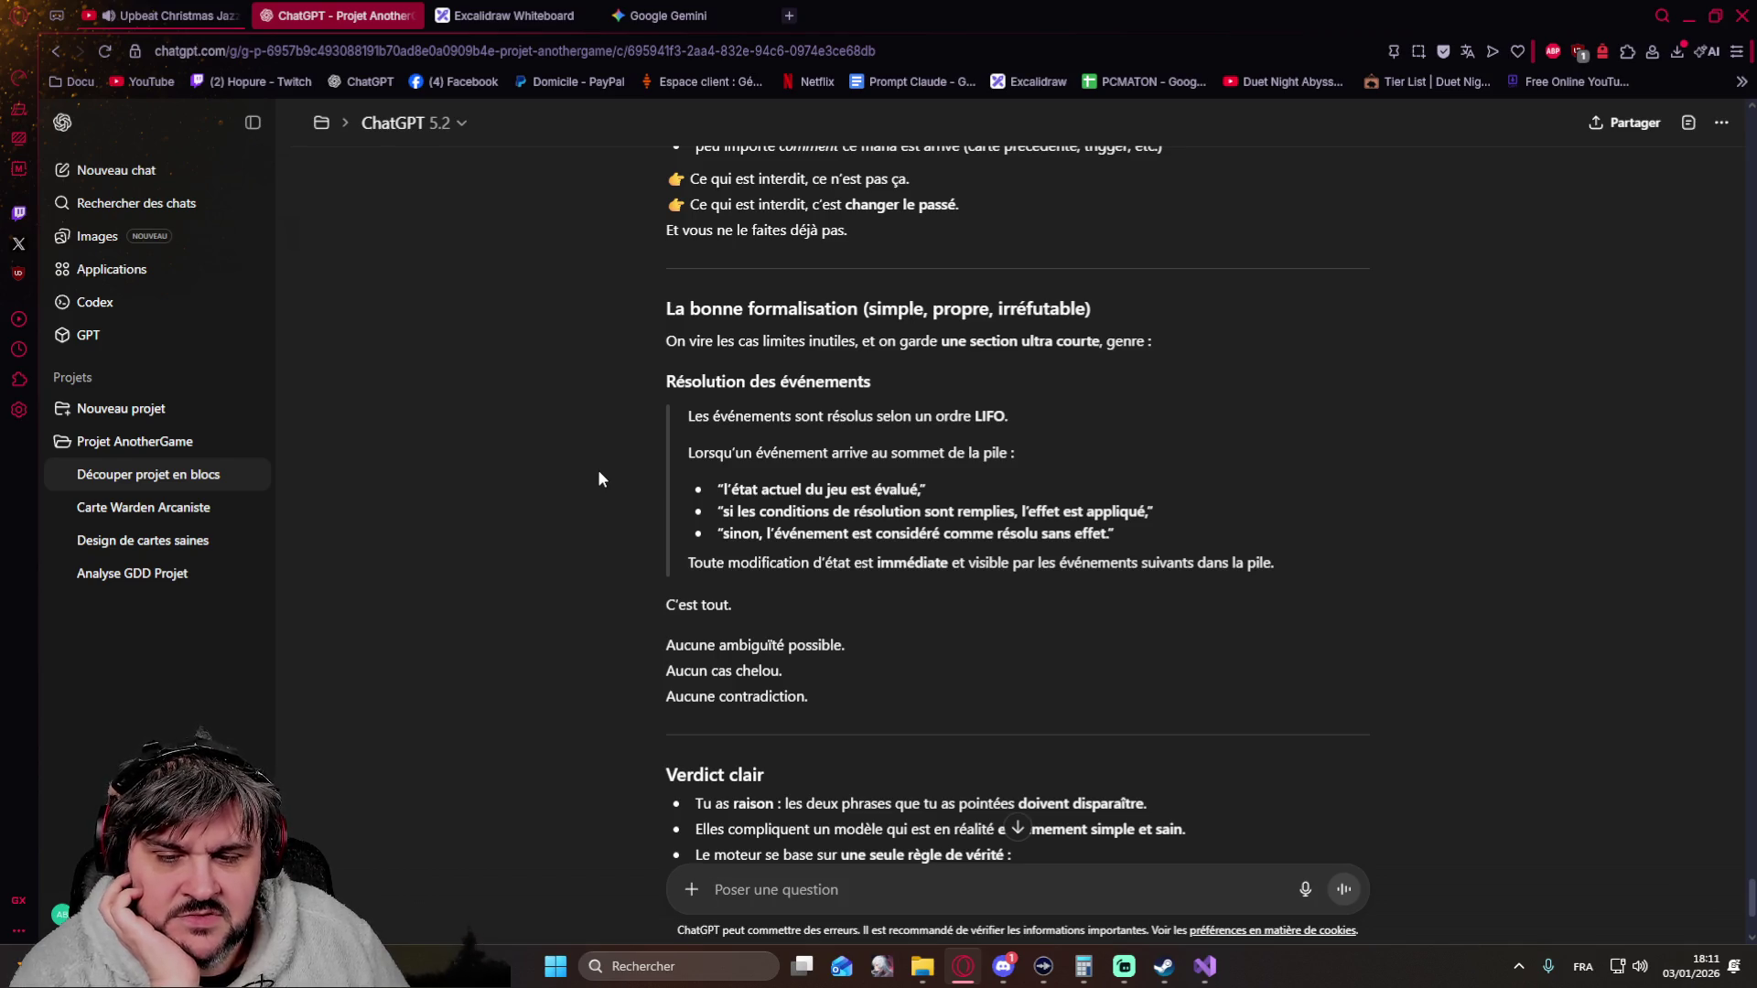
scroll(599, 477, "down", 2)
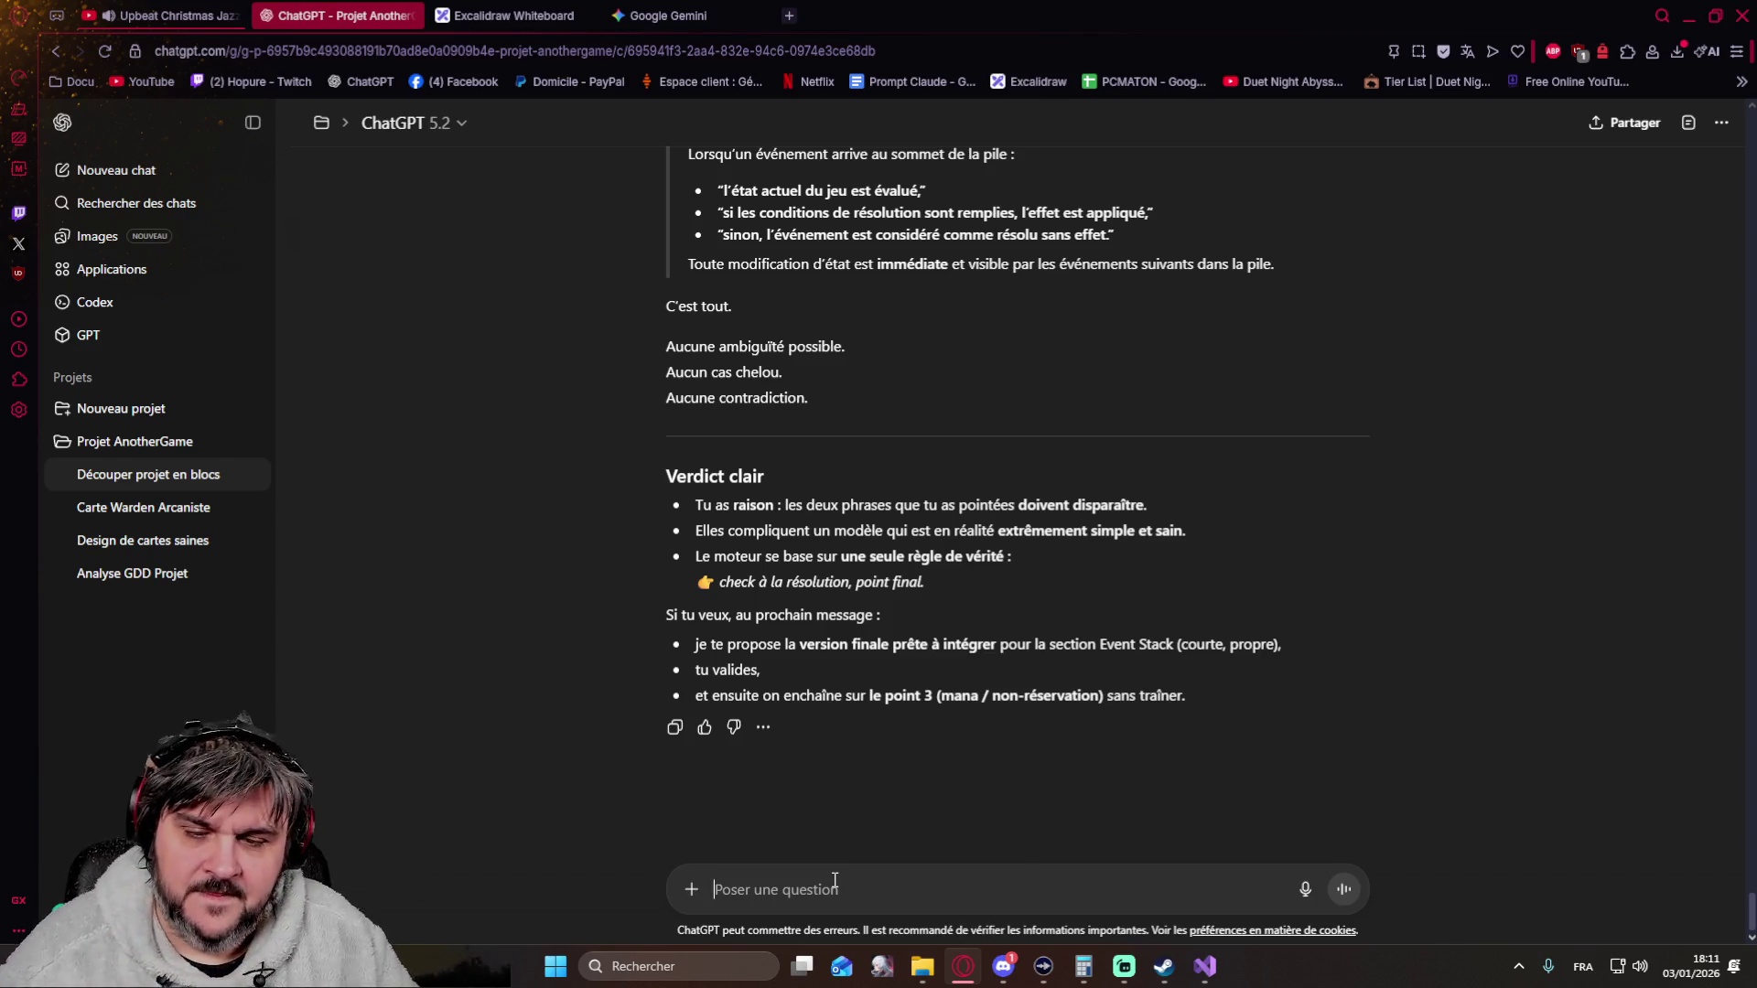
type("le point 3")
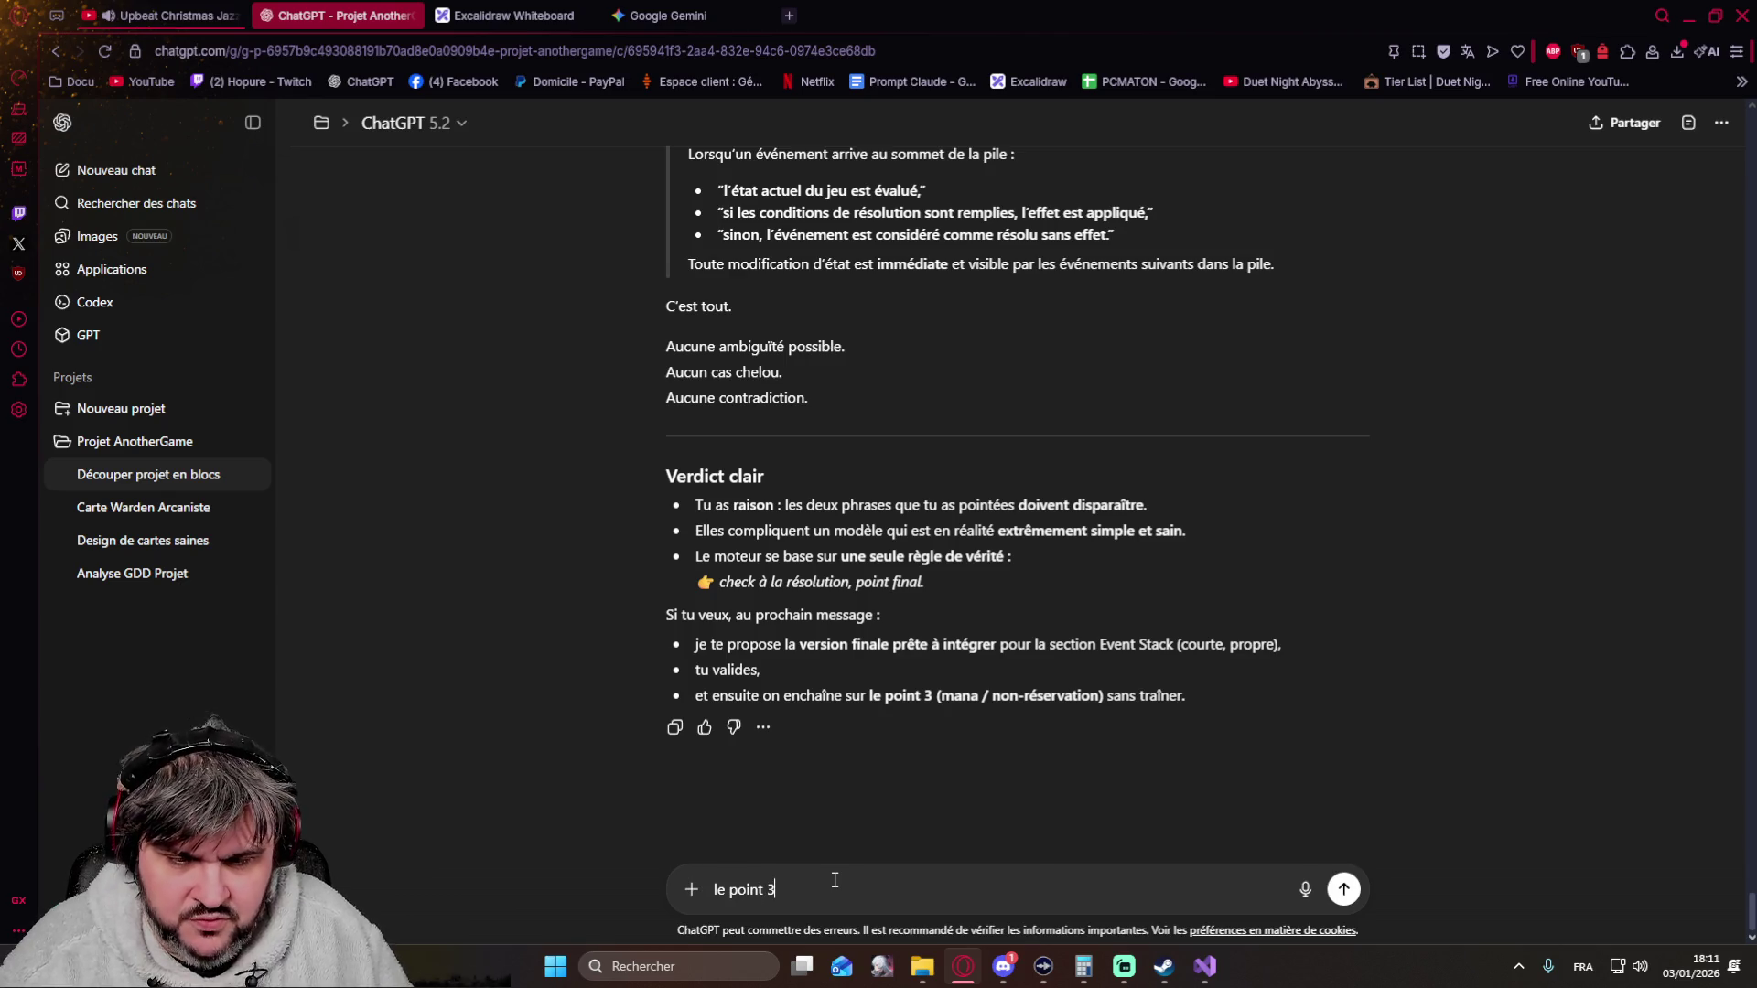
key("Return")
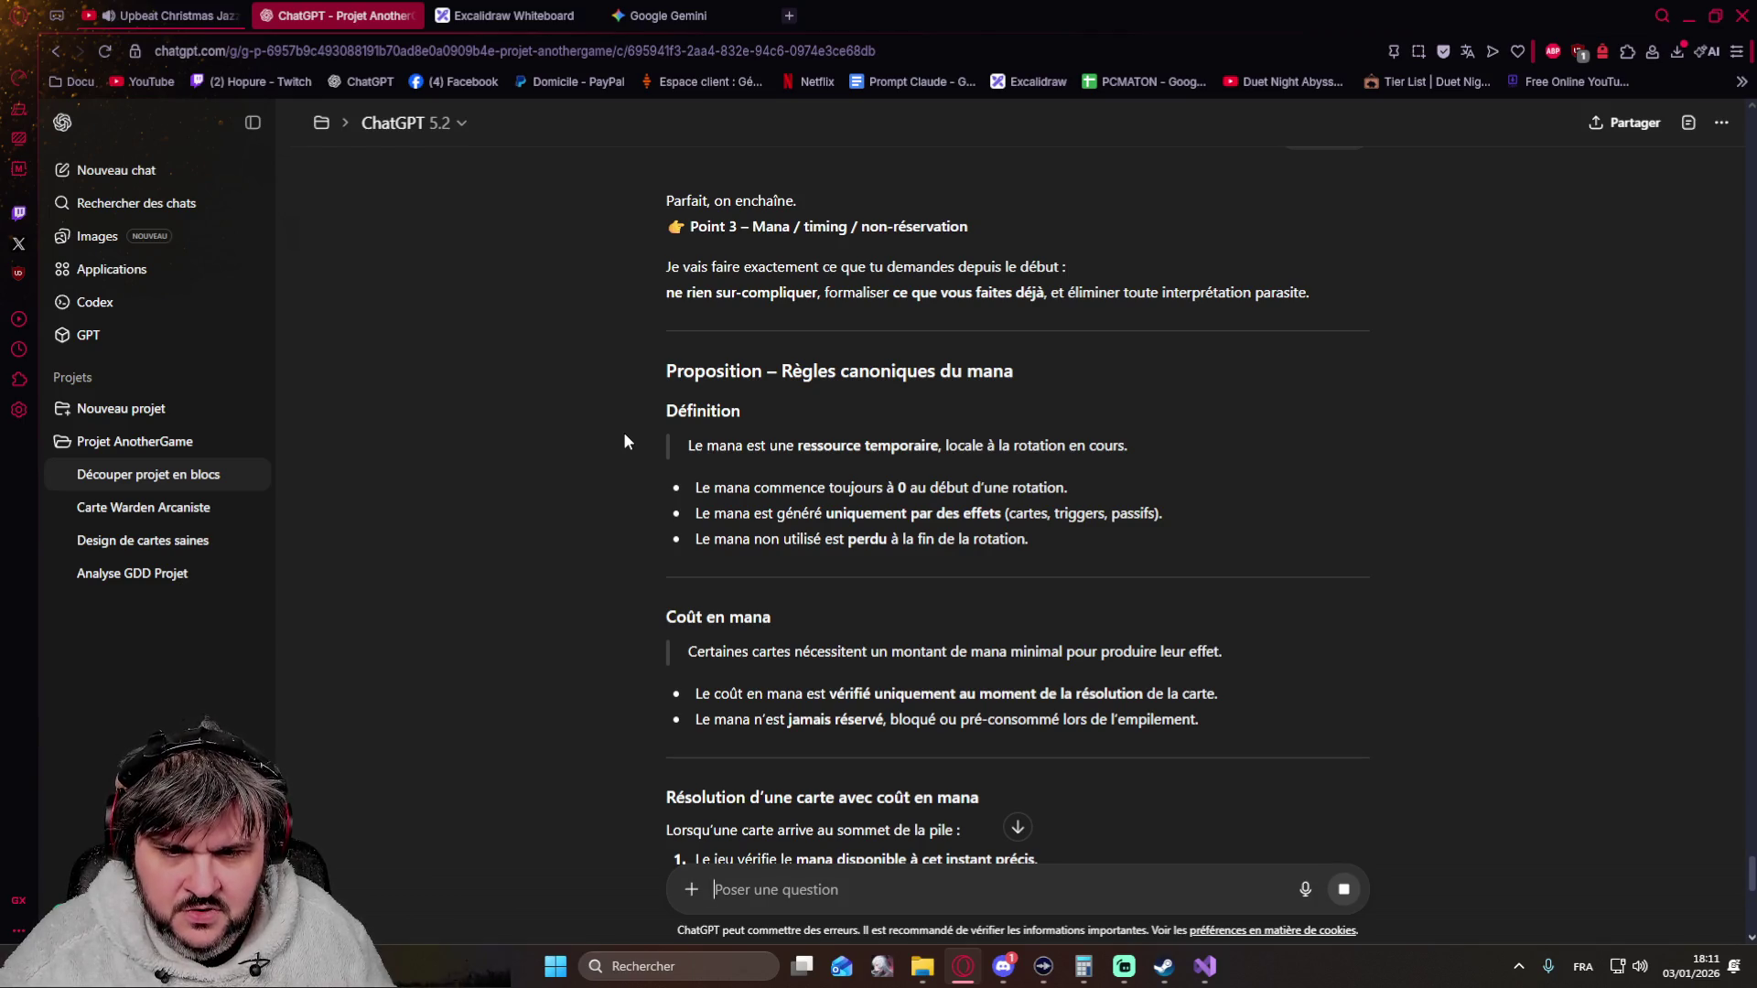
scroll(623, 441, "down", 1)
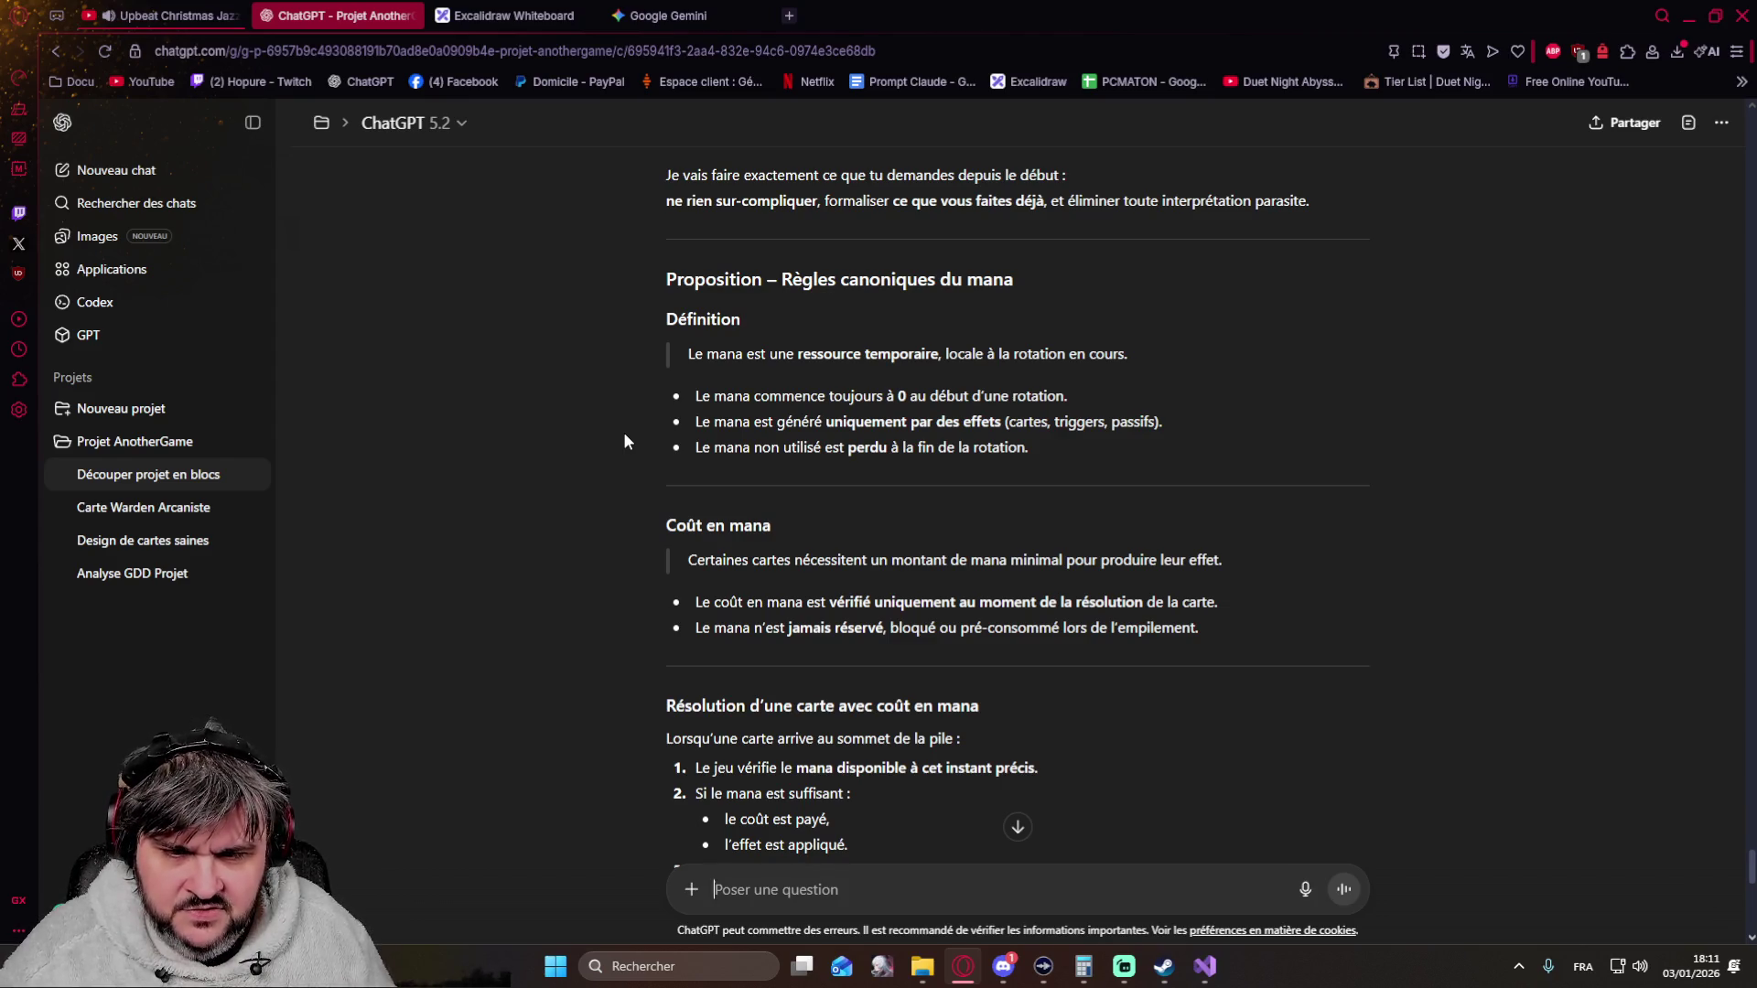
scroll(623, 441, "down", 2)
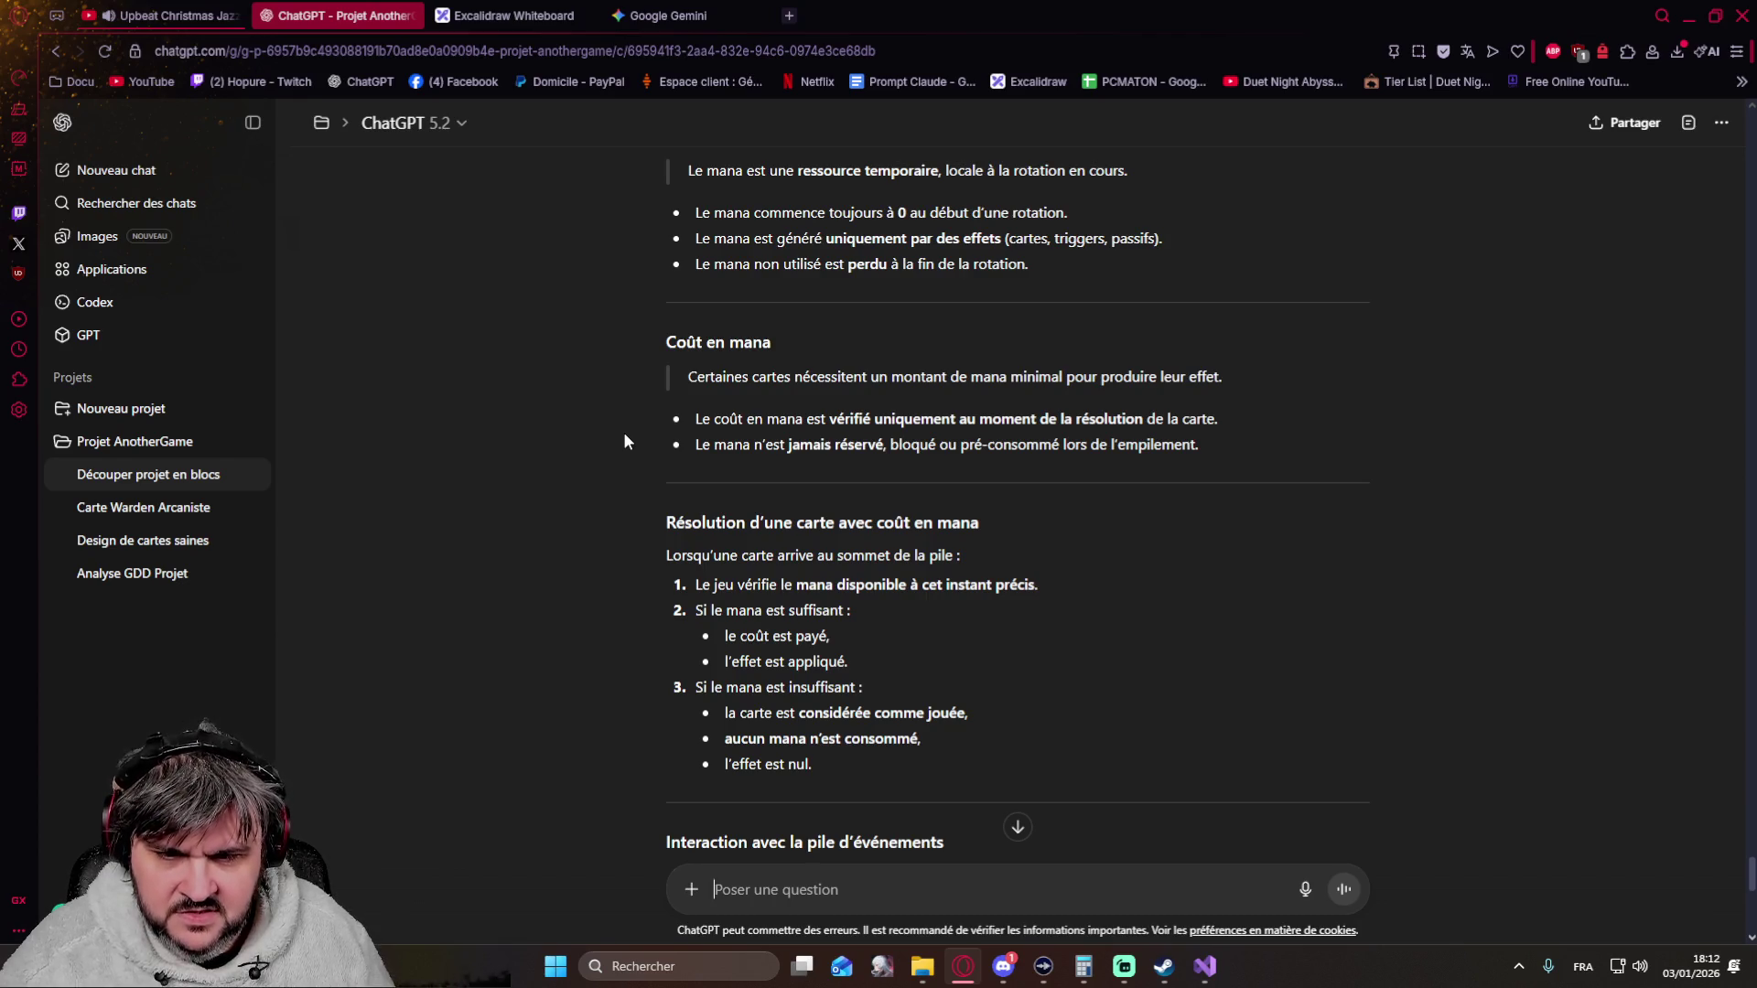
scroll(624, 434, "down", 2)
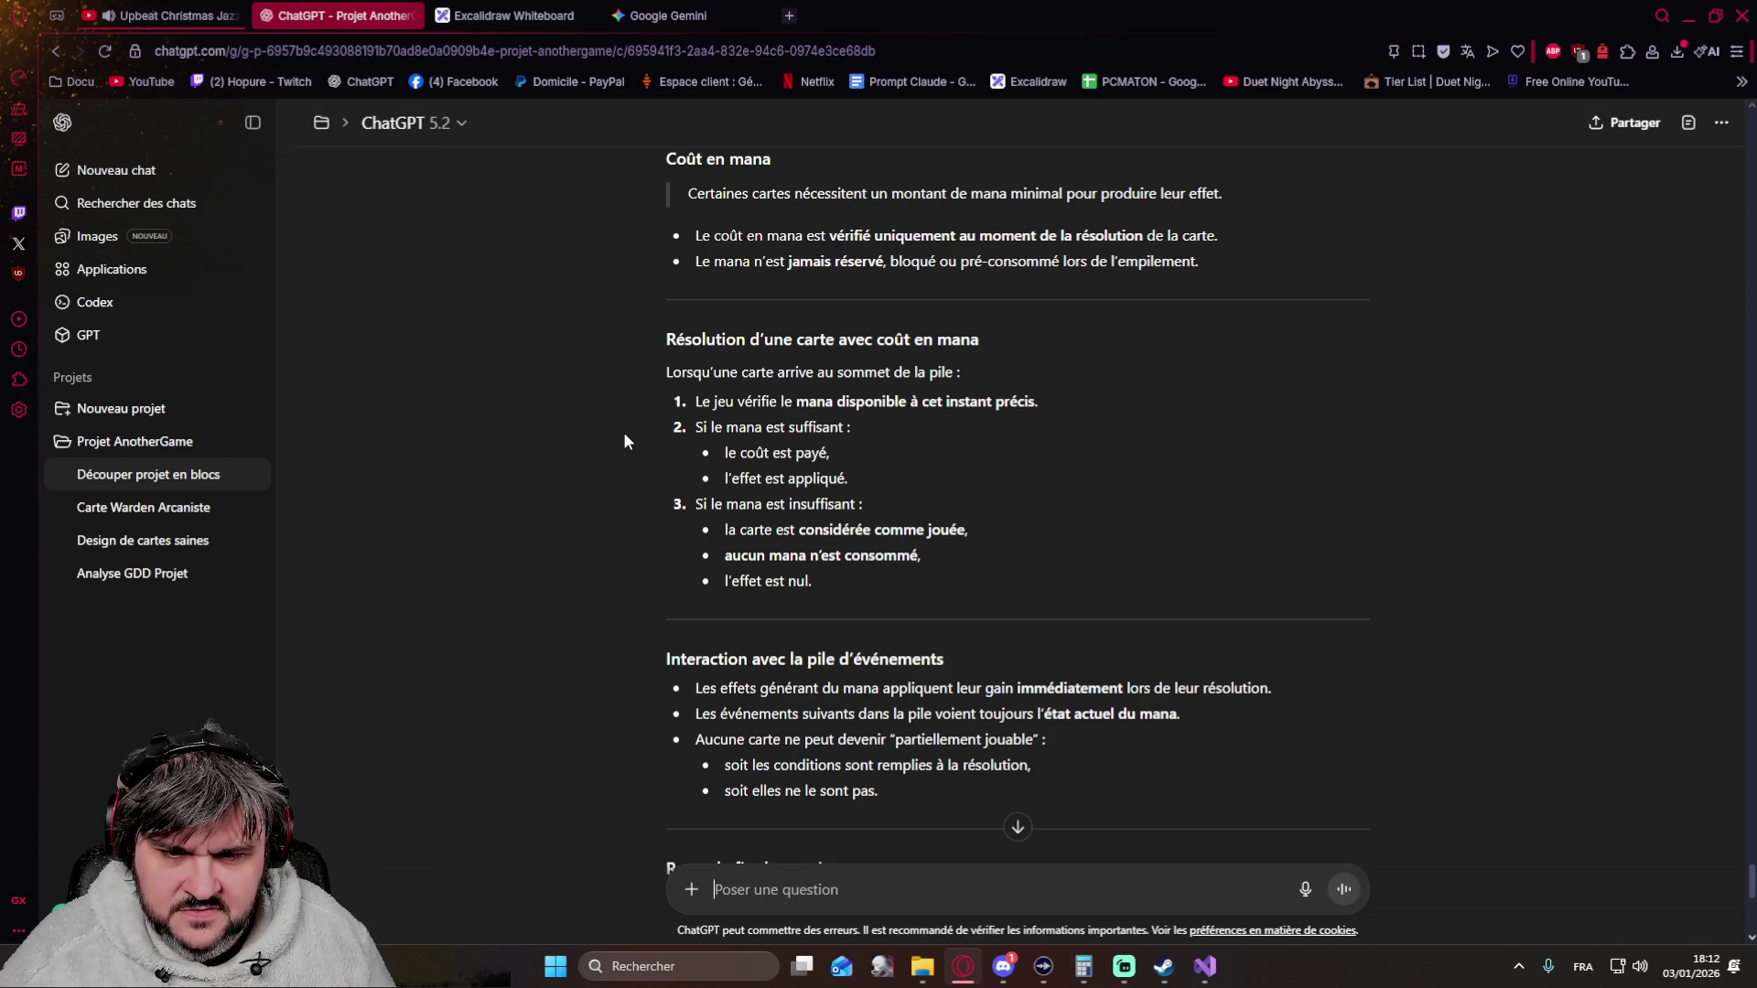
scroll(625, 434, "down", 3)
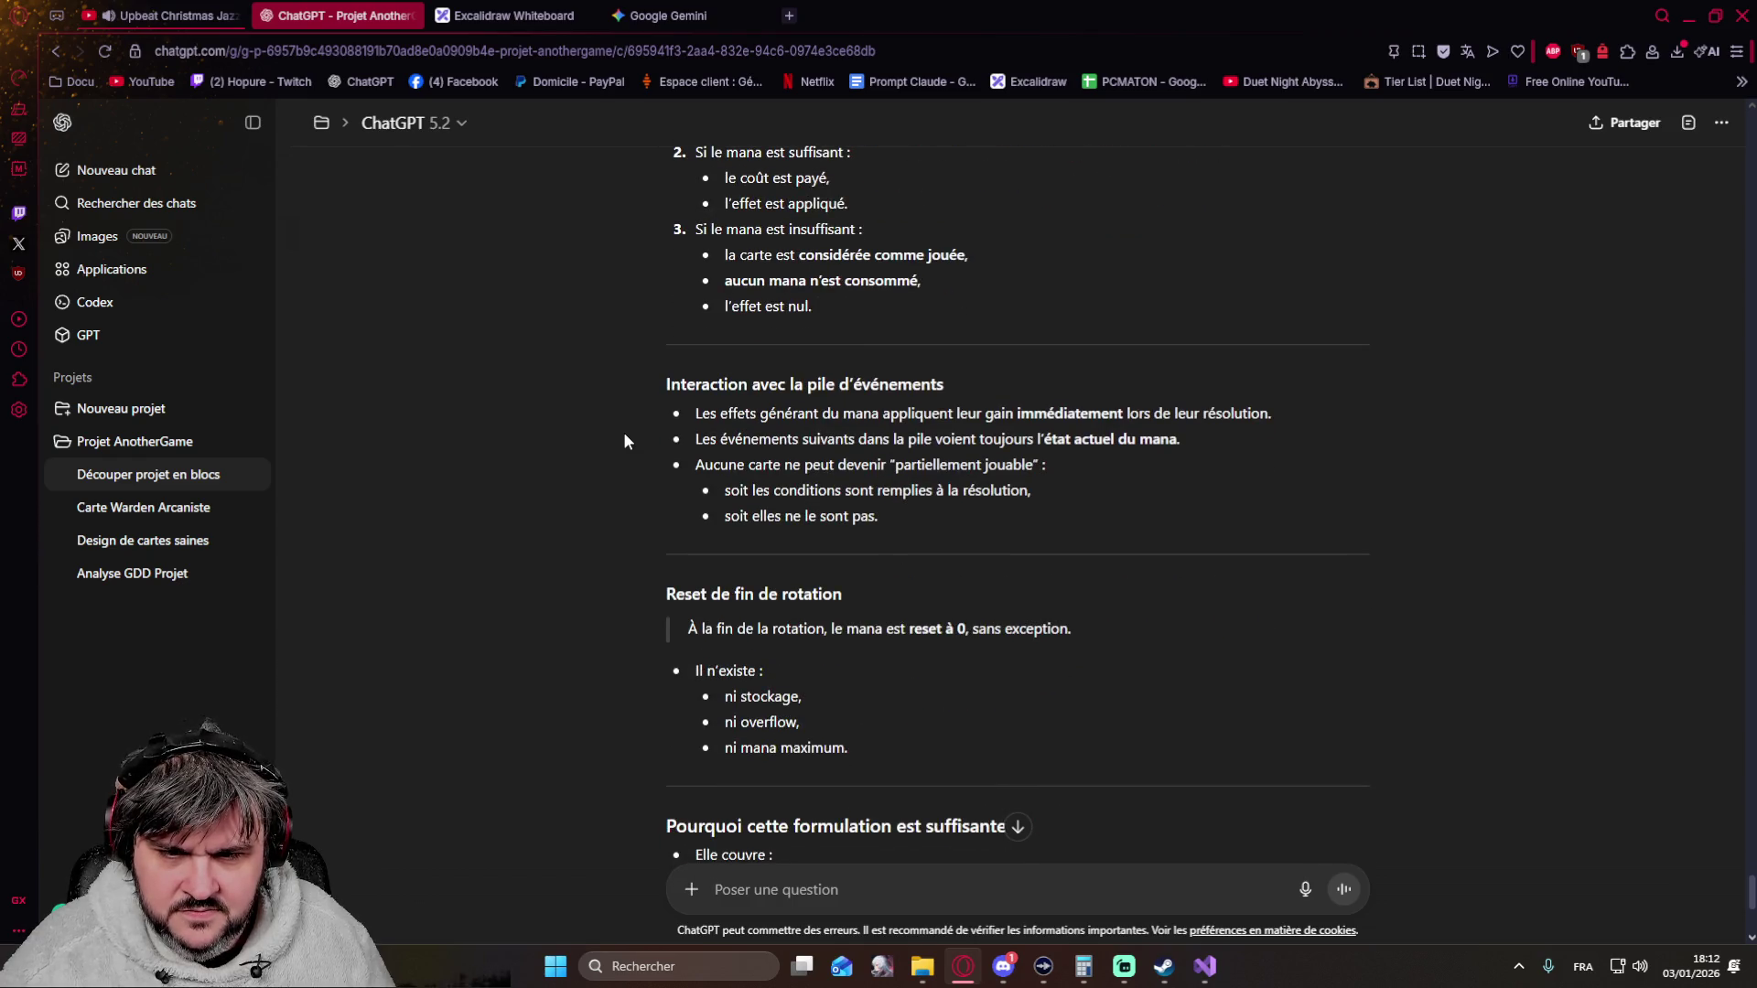
scroll(638, 432, "down", 3)
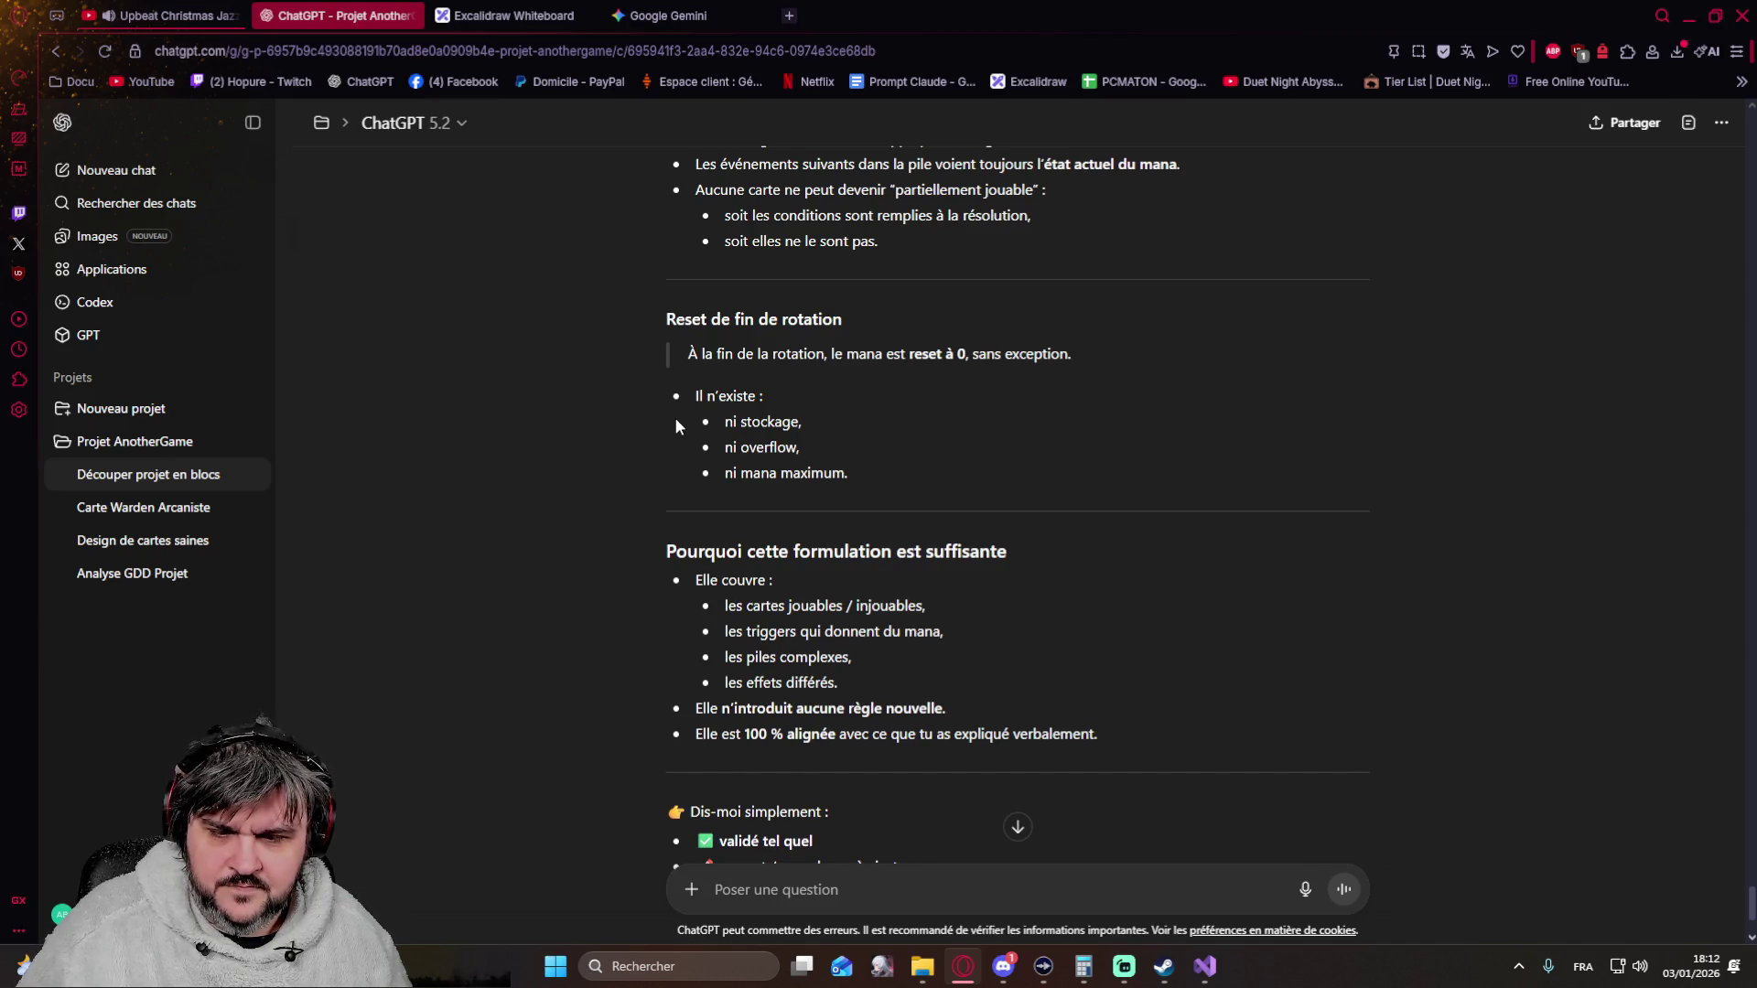
scroll(674, 426, "down", 2)
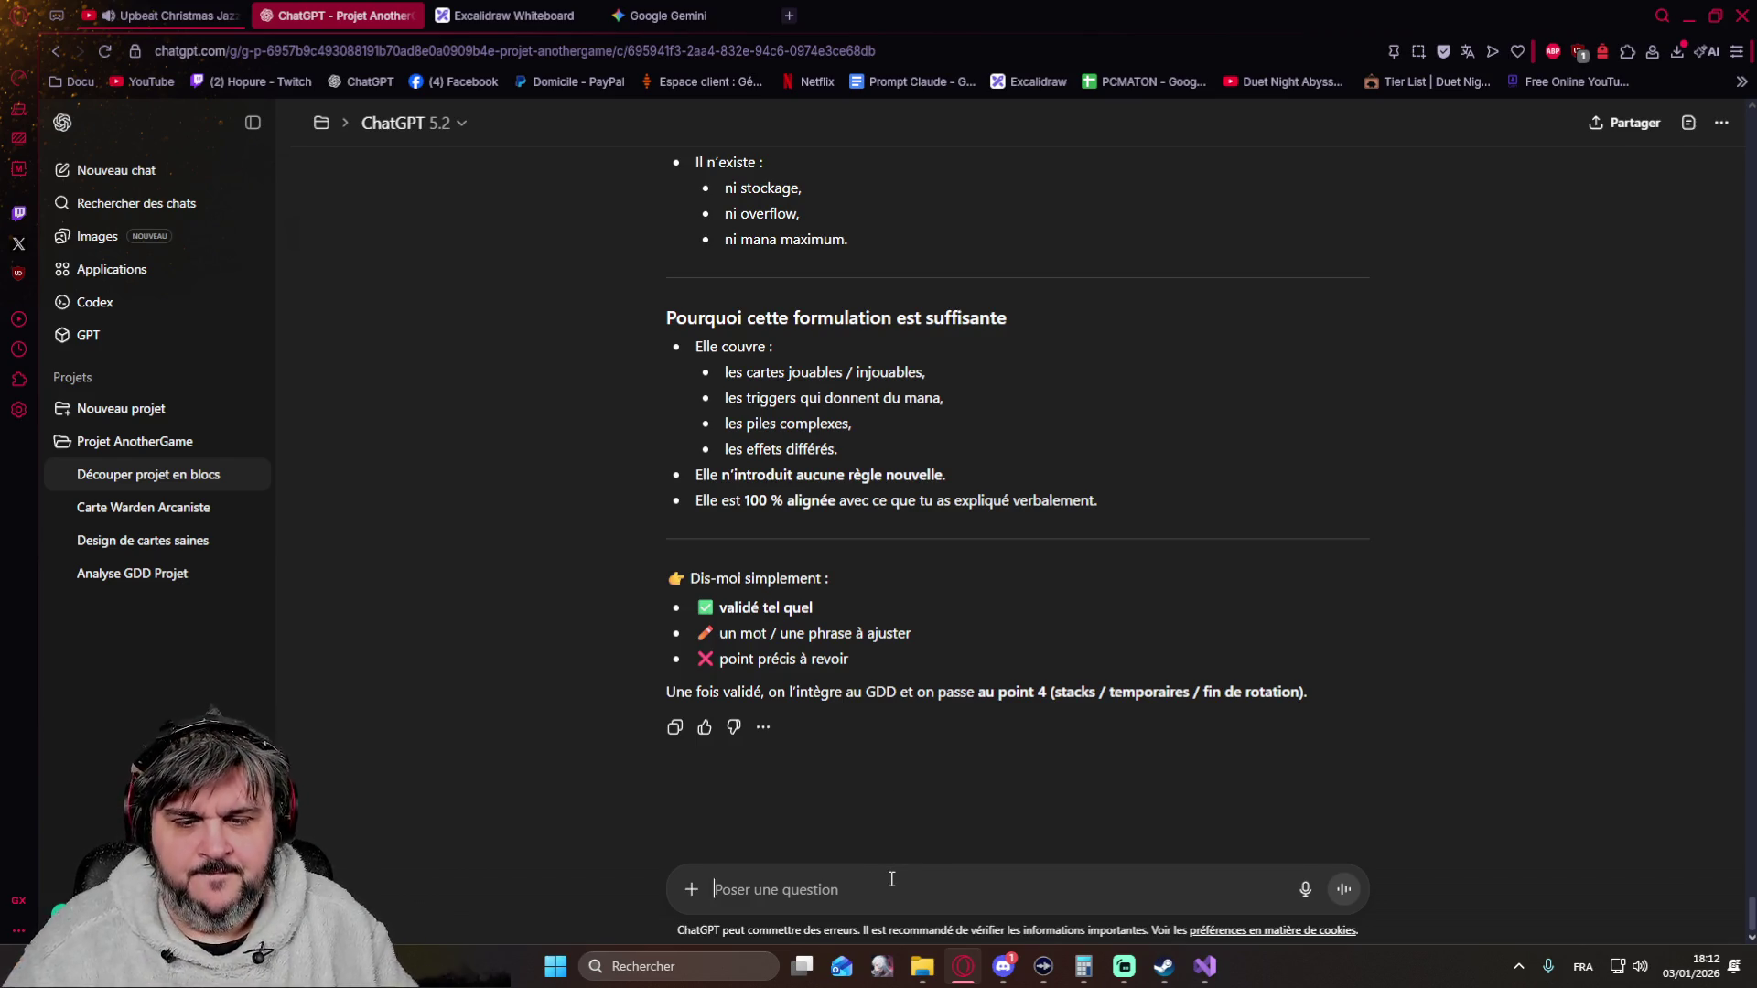
type("poit")
Send "point 4" to get the rules for temporary effects, permanent effects and stacks
key("BackSpace")
type("nt 4")
key("Return")
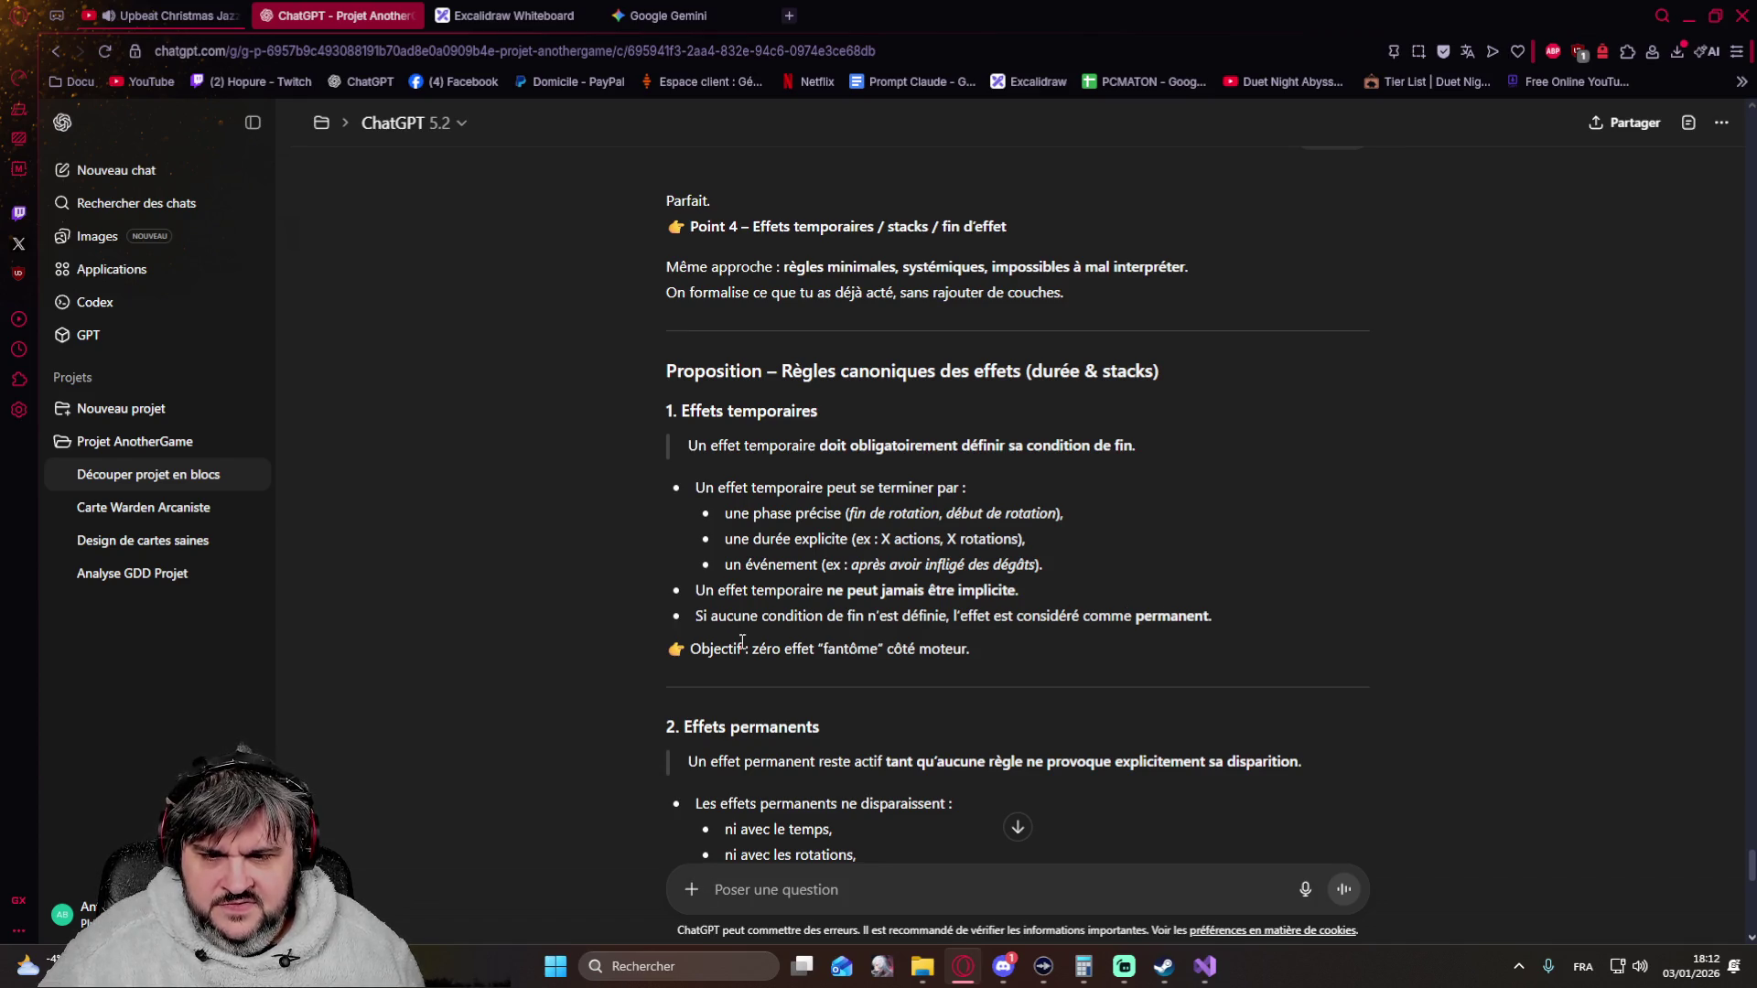
scroll(1042, 643, "down", 2)
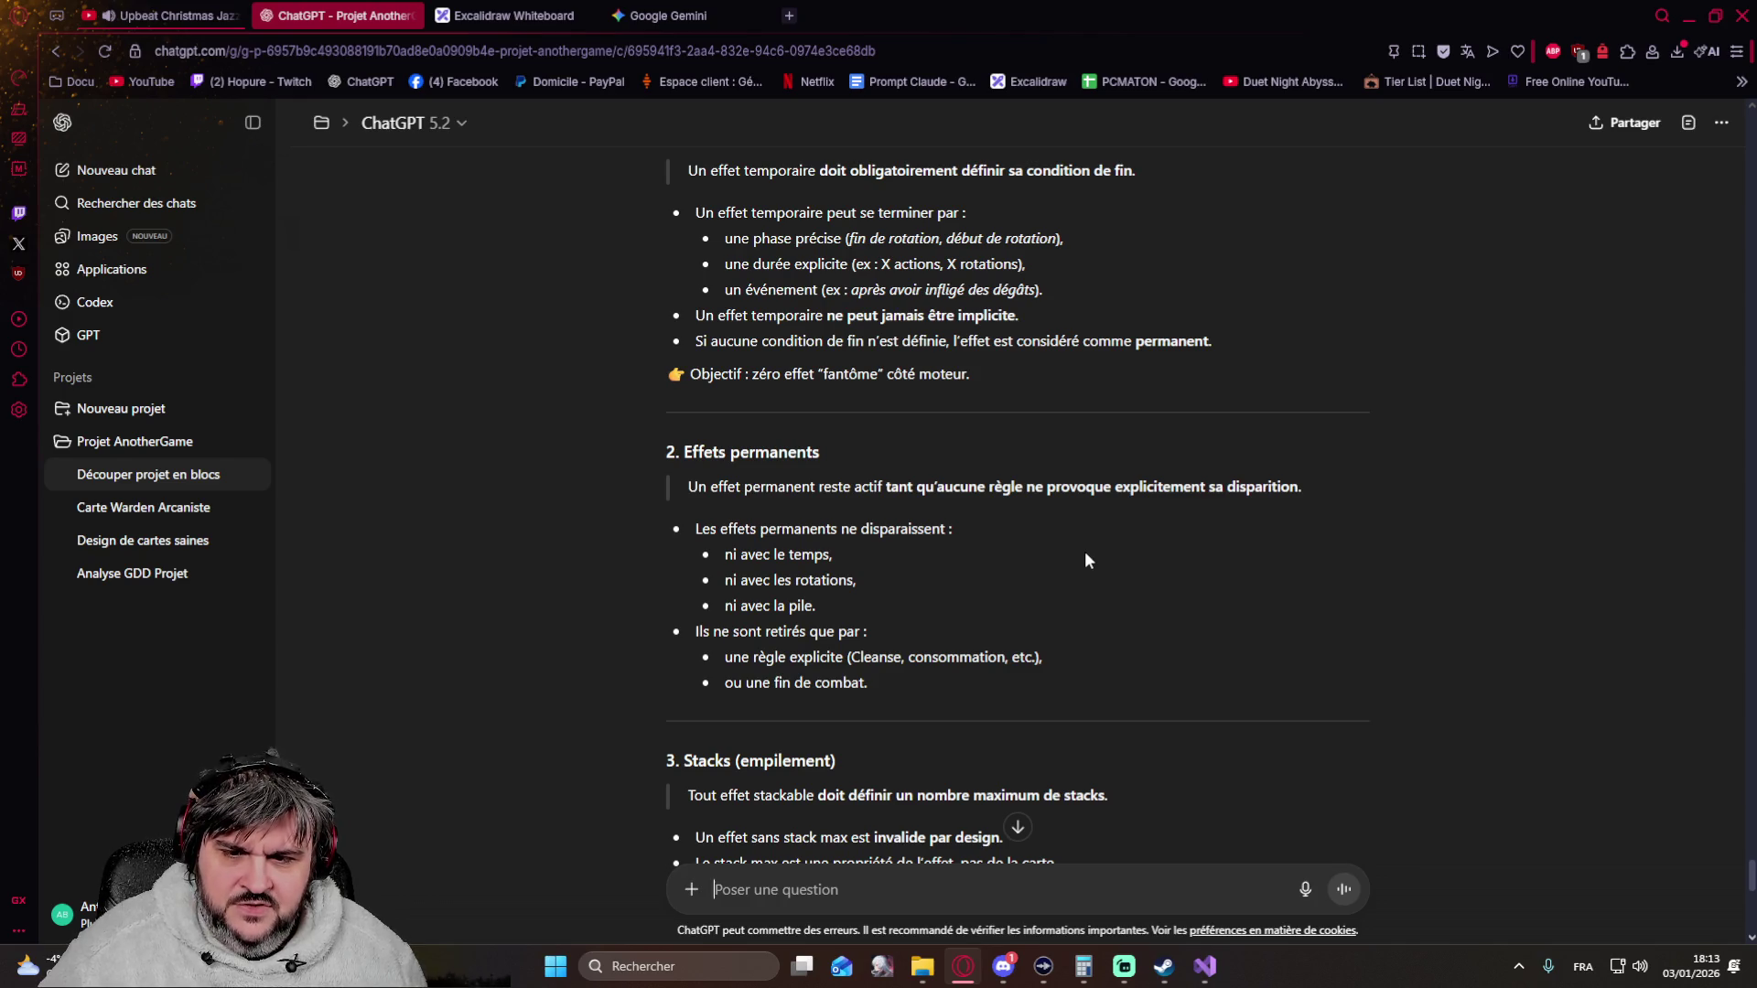
scroll(1085, 554, "down", 2)
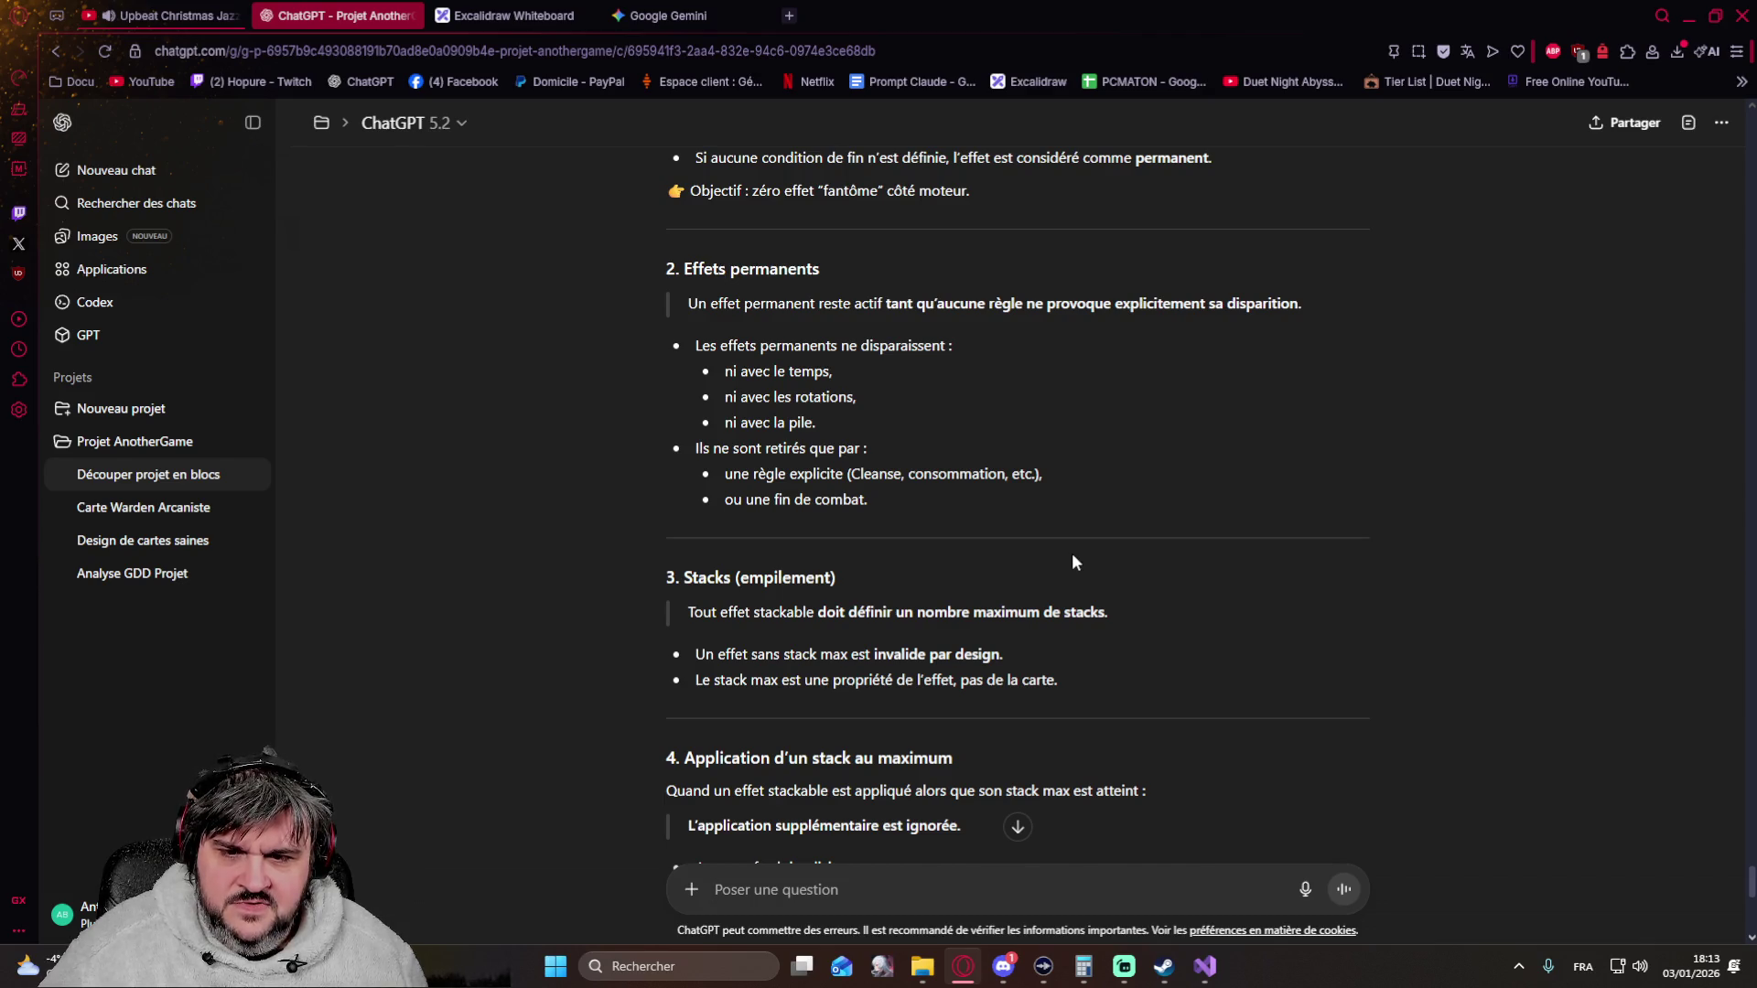
scroll(1071, 561, "down", 3)
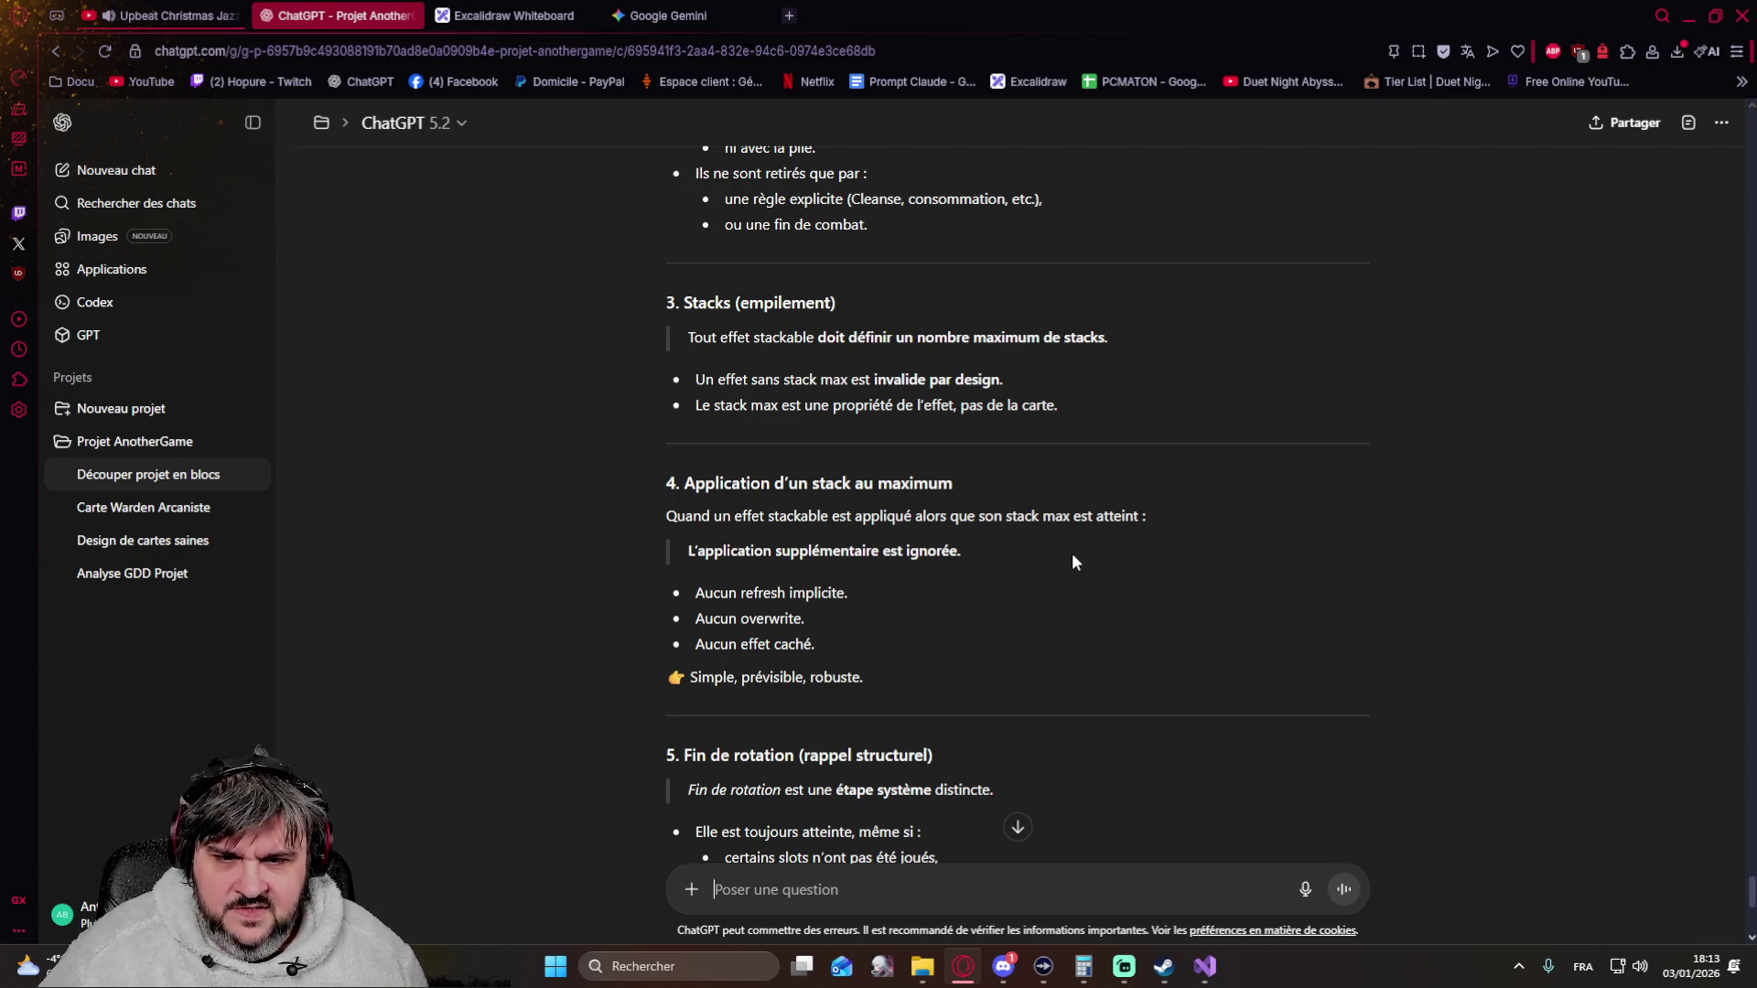
scroll(1073, 561, "down", 2)
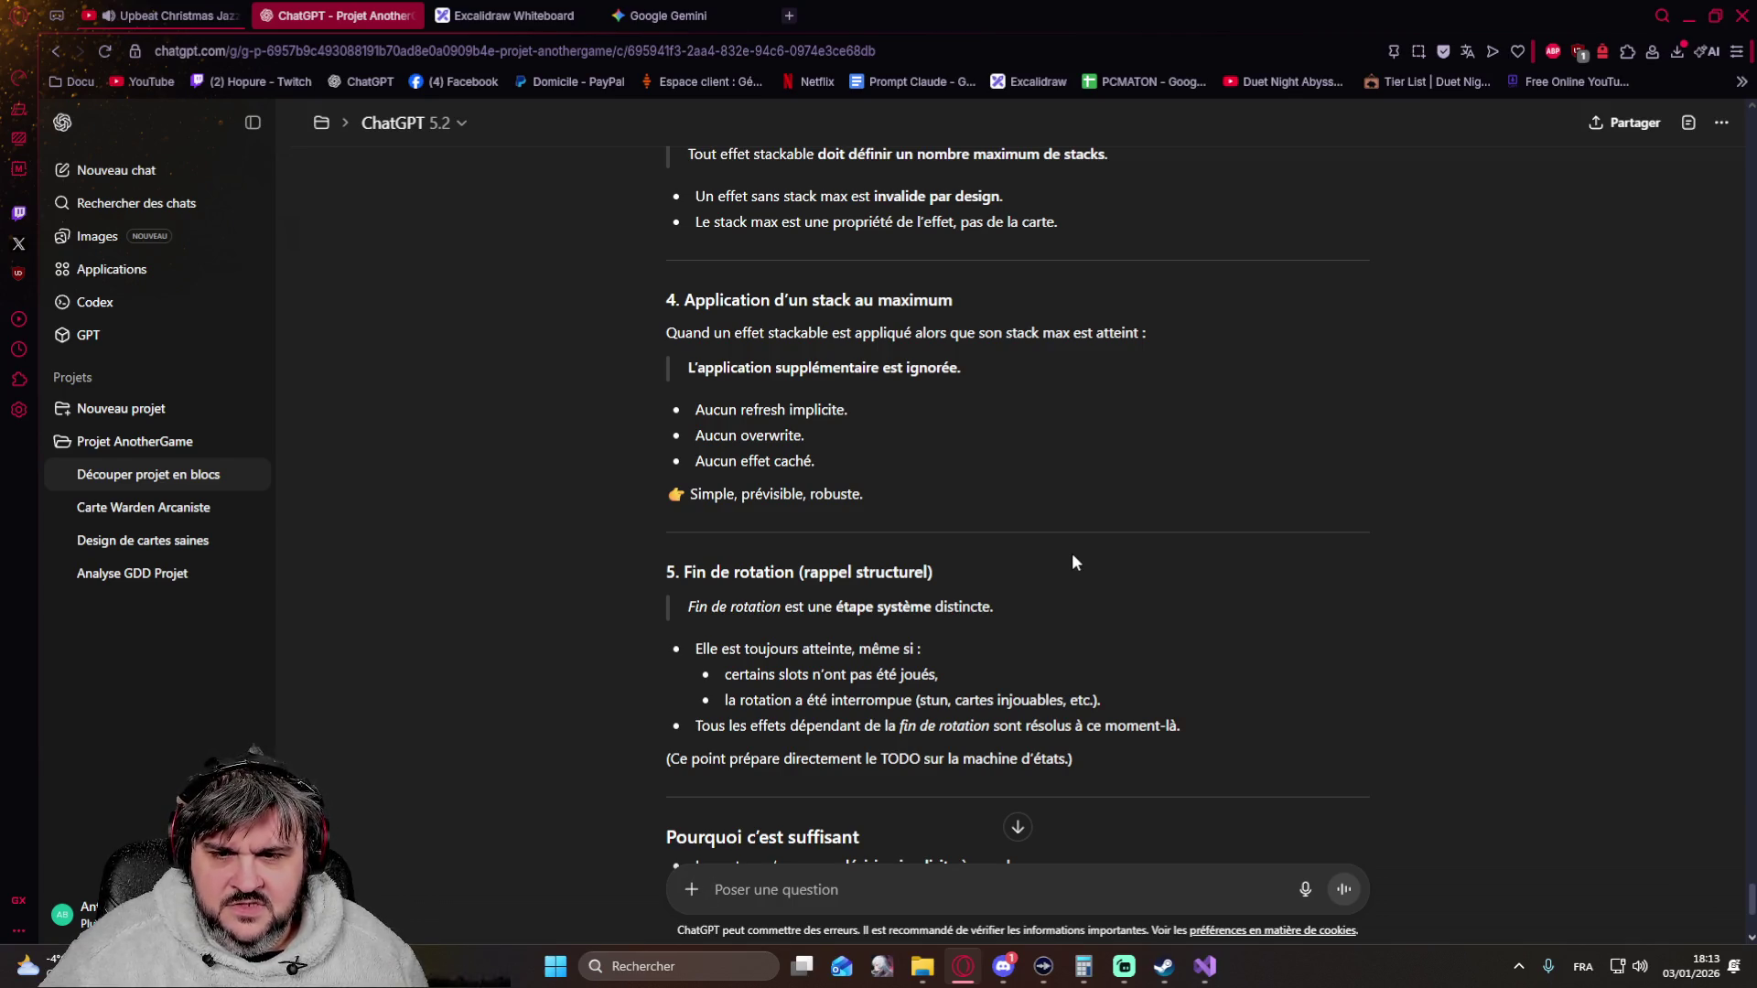
scroll(1073, 562, "down", 3)
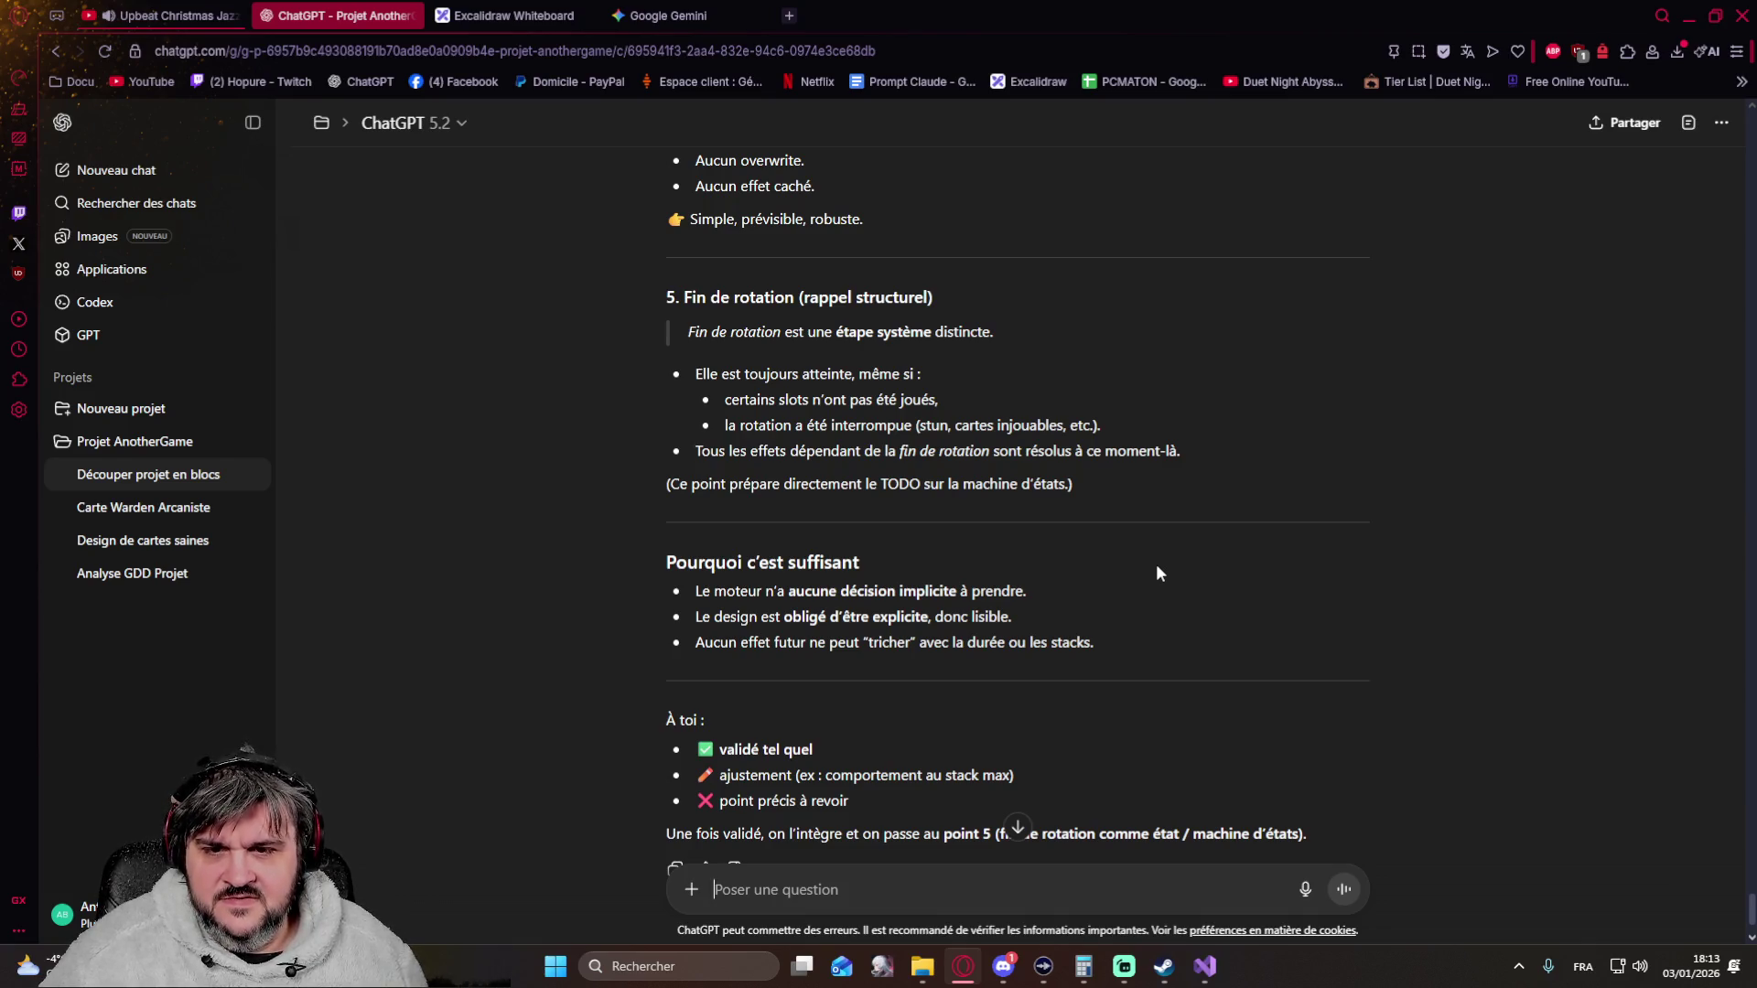
scroll(908, 491, "up", 3)
scroll(908, 490, "up", 3)
scroll(907, 490, "down", 5)
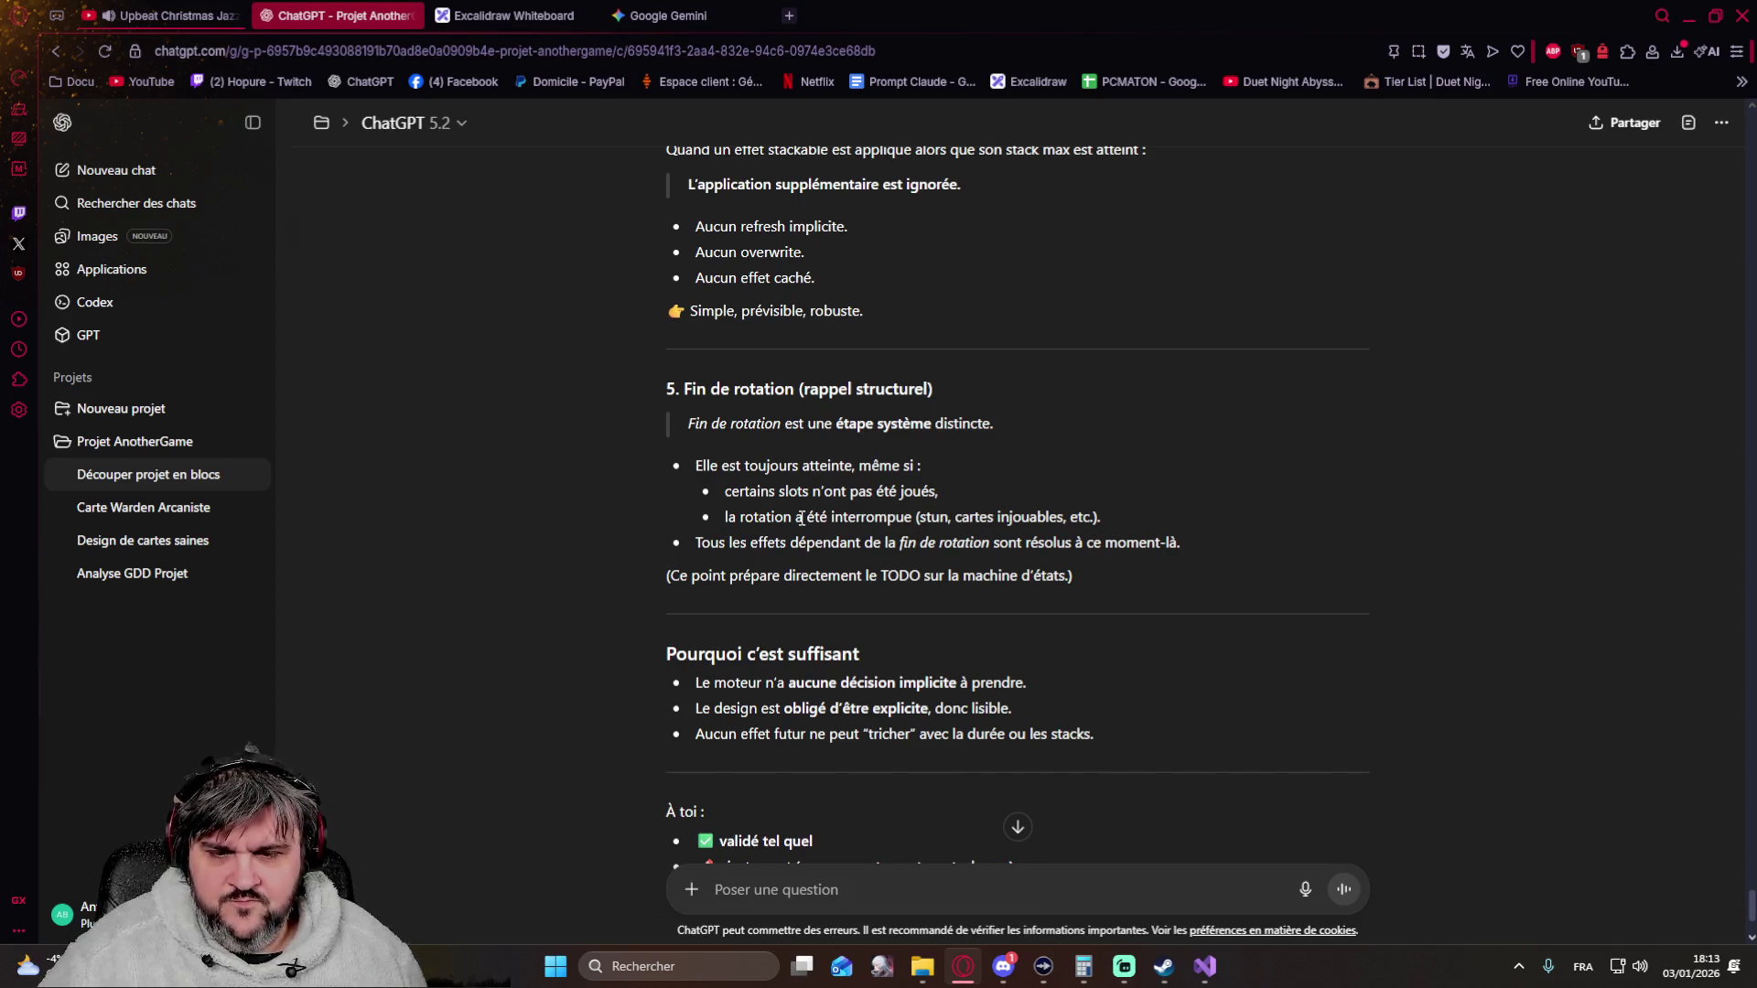
scroll(696, 519, "down", 2)
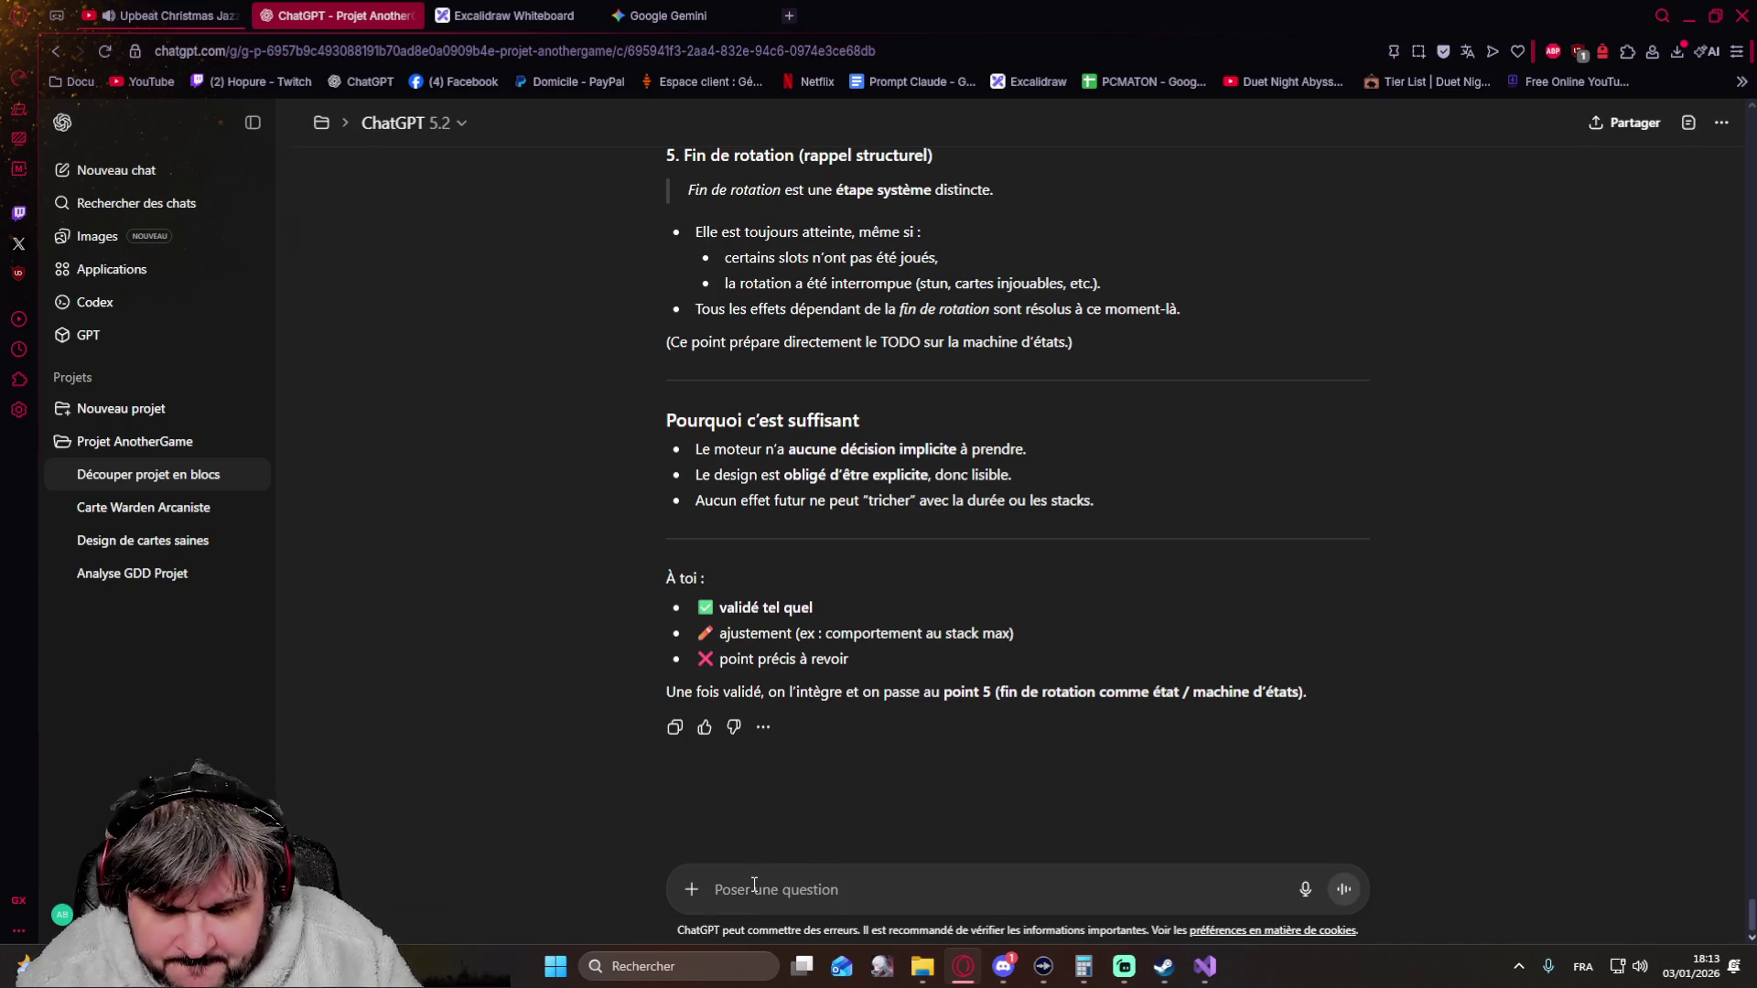
type("je valide mais penses")
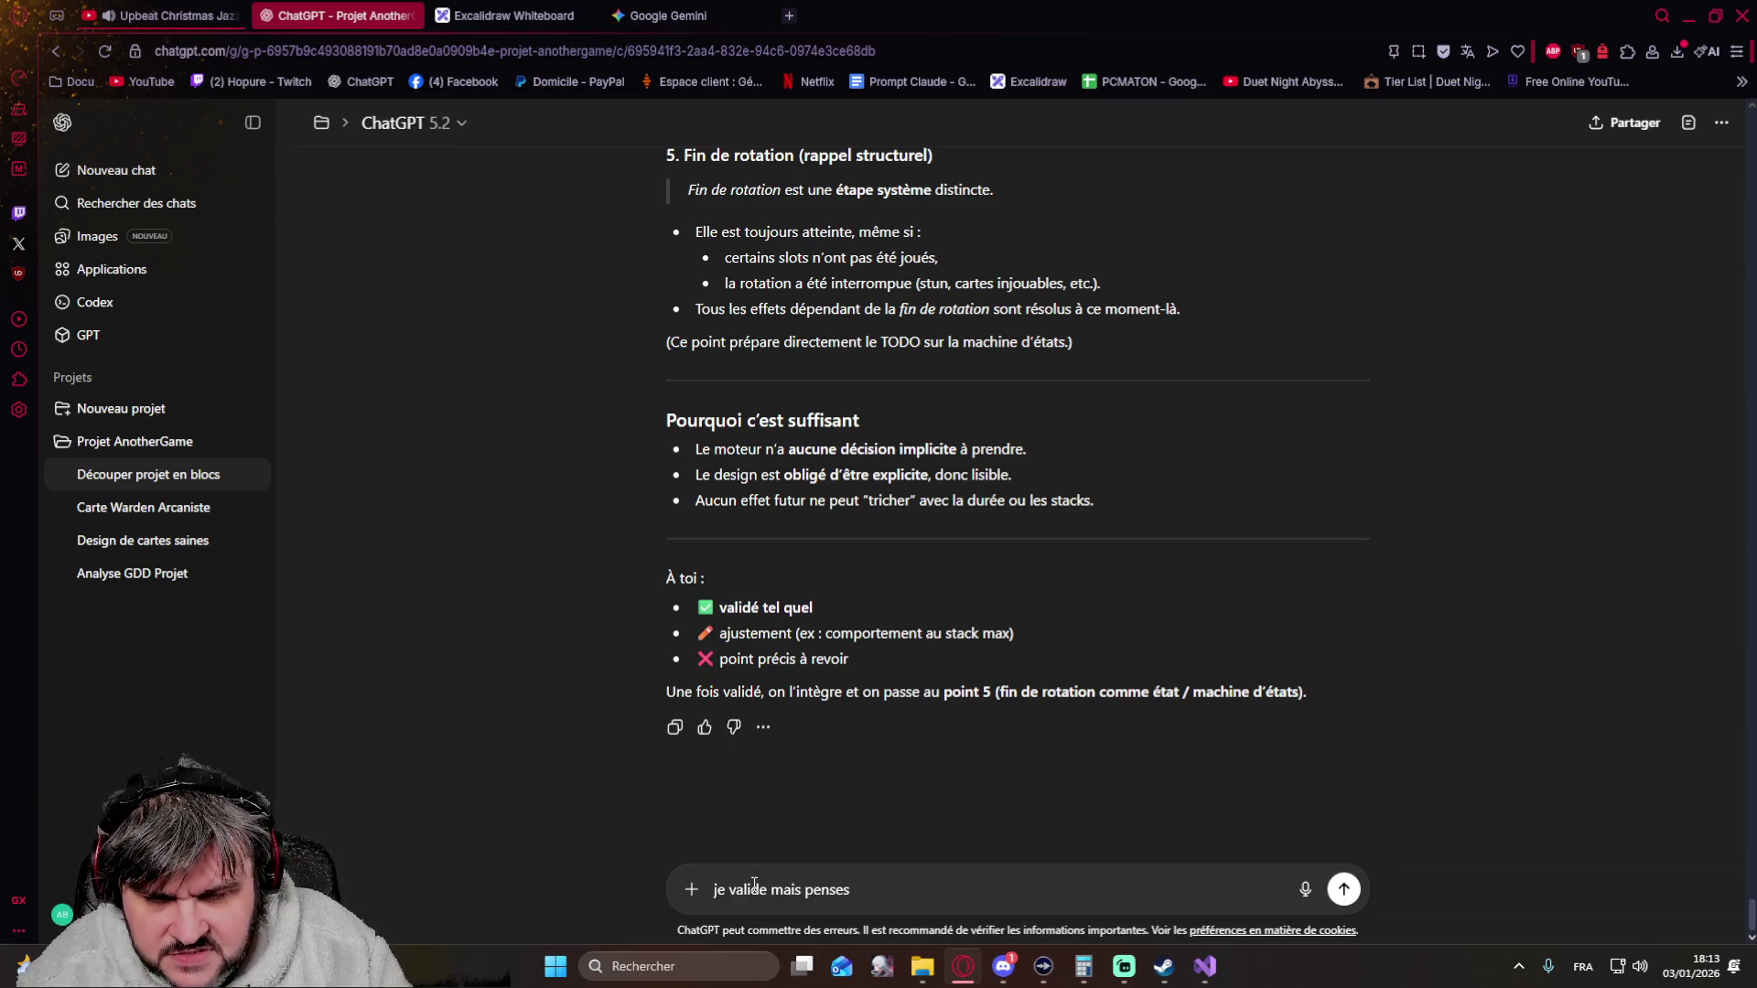
key("BackSpace")
type(" à ajouter qu'il y a aussi un etat deb")
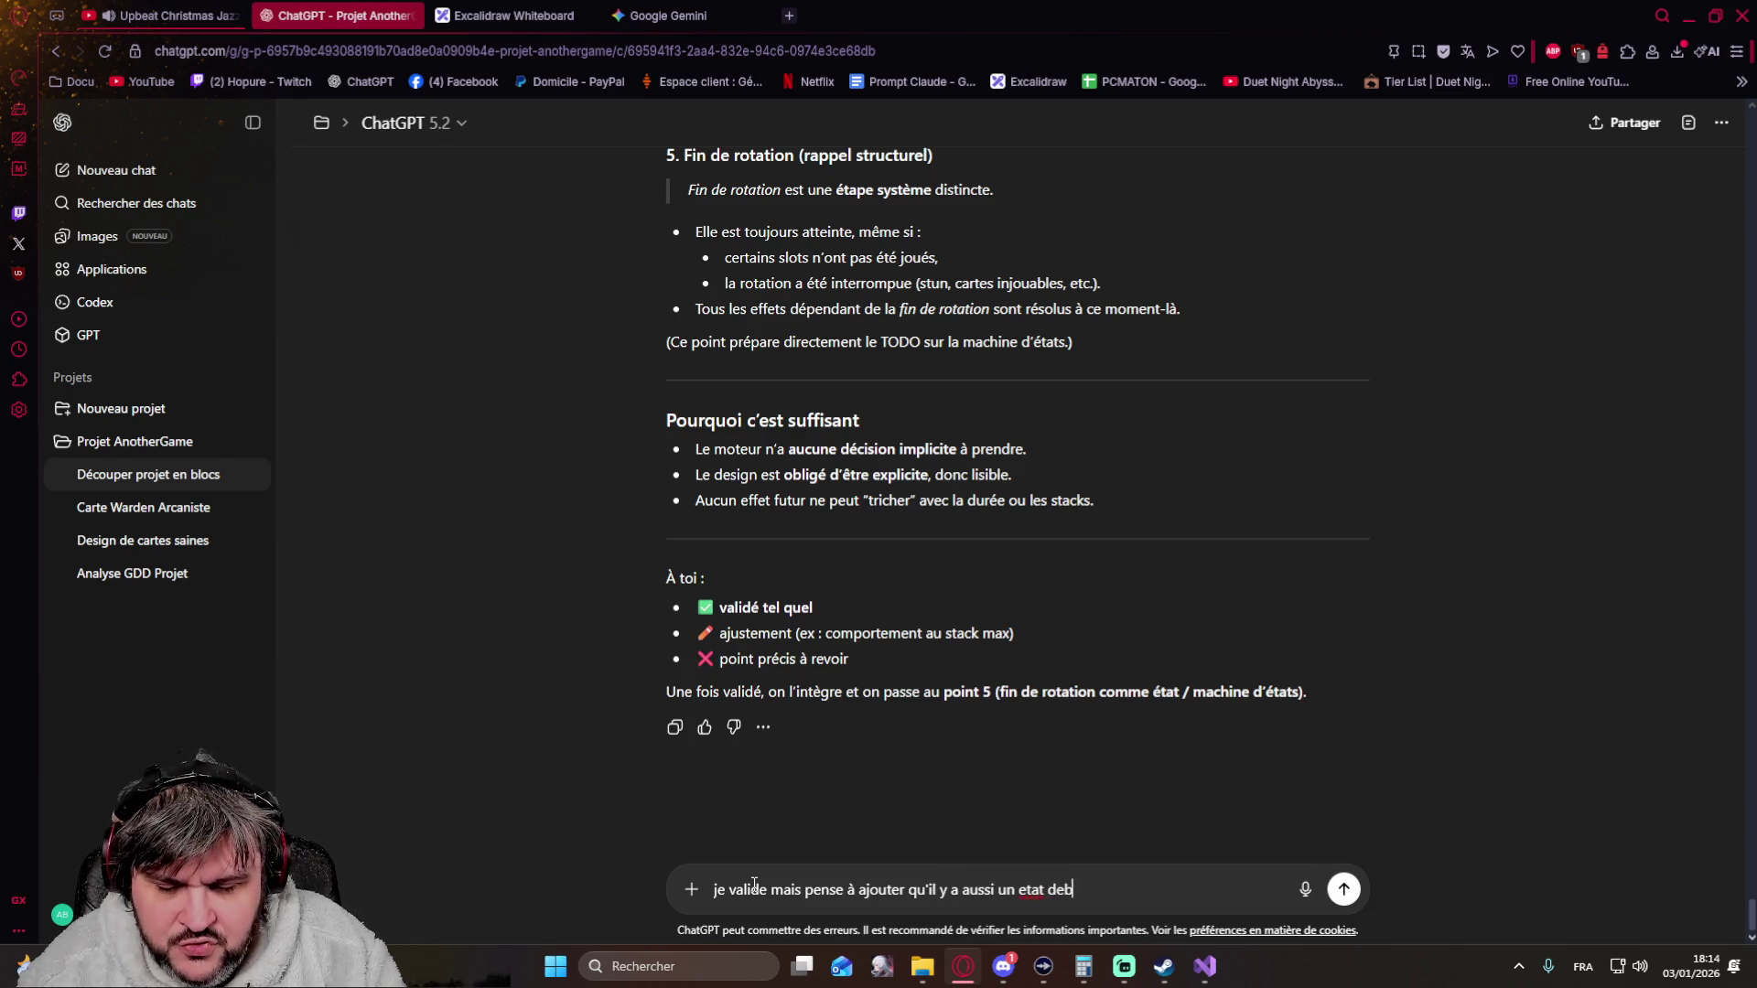
type("ut de rotation")
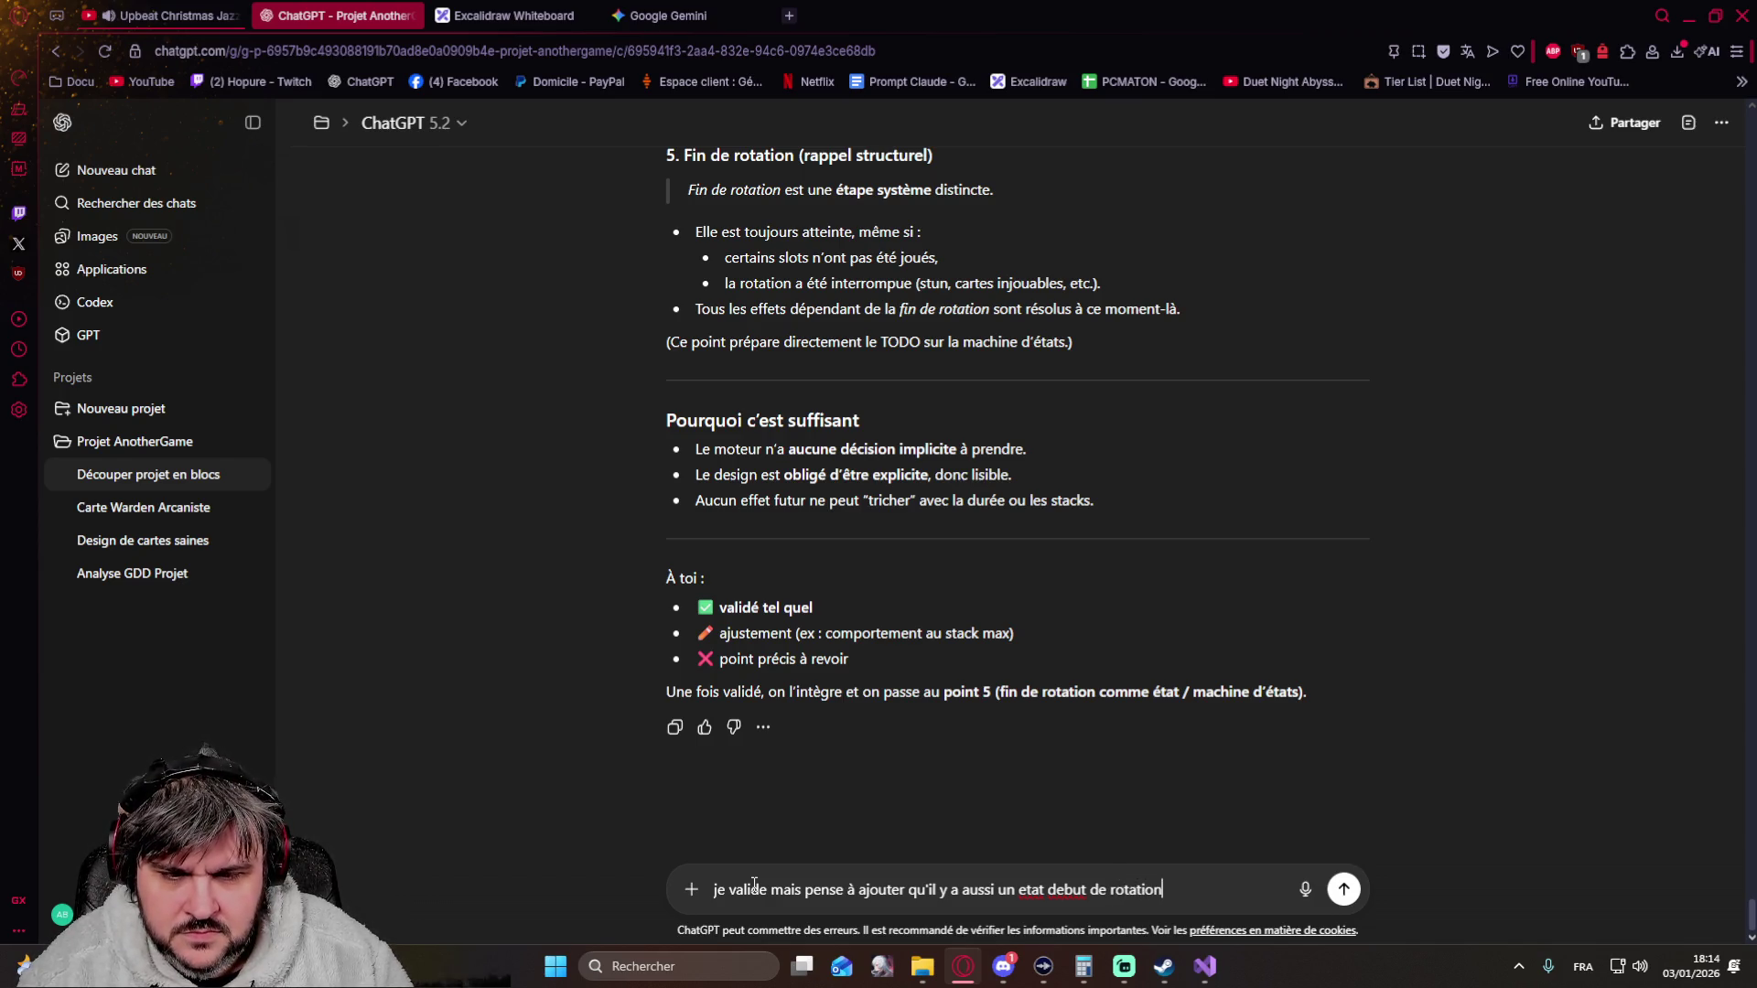
type(" et go point 5")
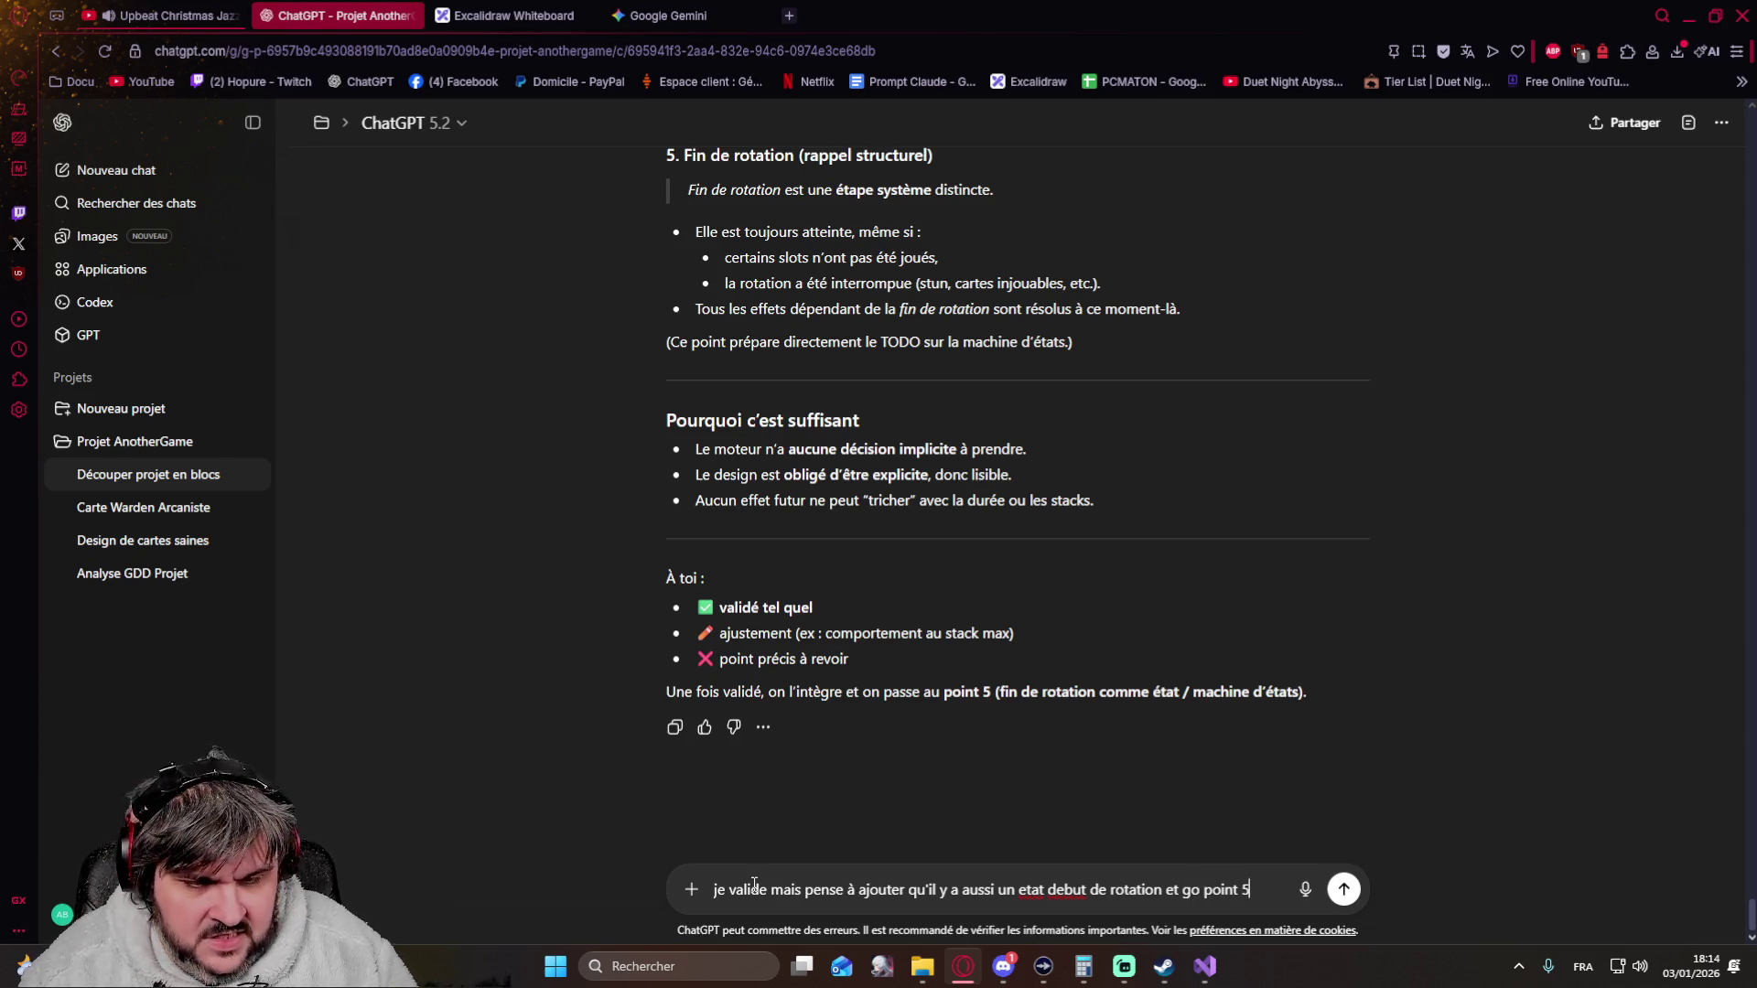
Send the point 4 validation with the added start-of-rotation state and 'go point 5'
key("Return")
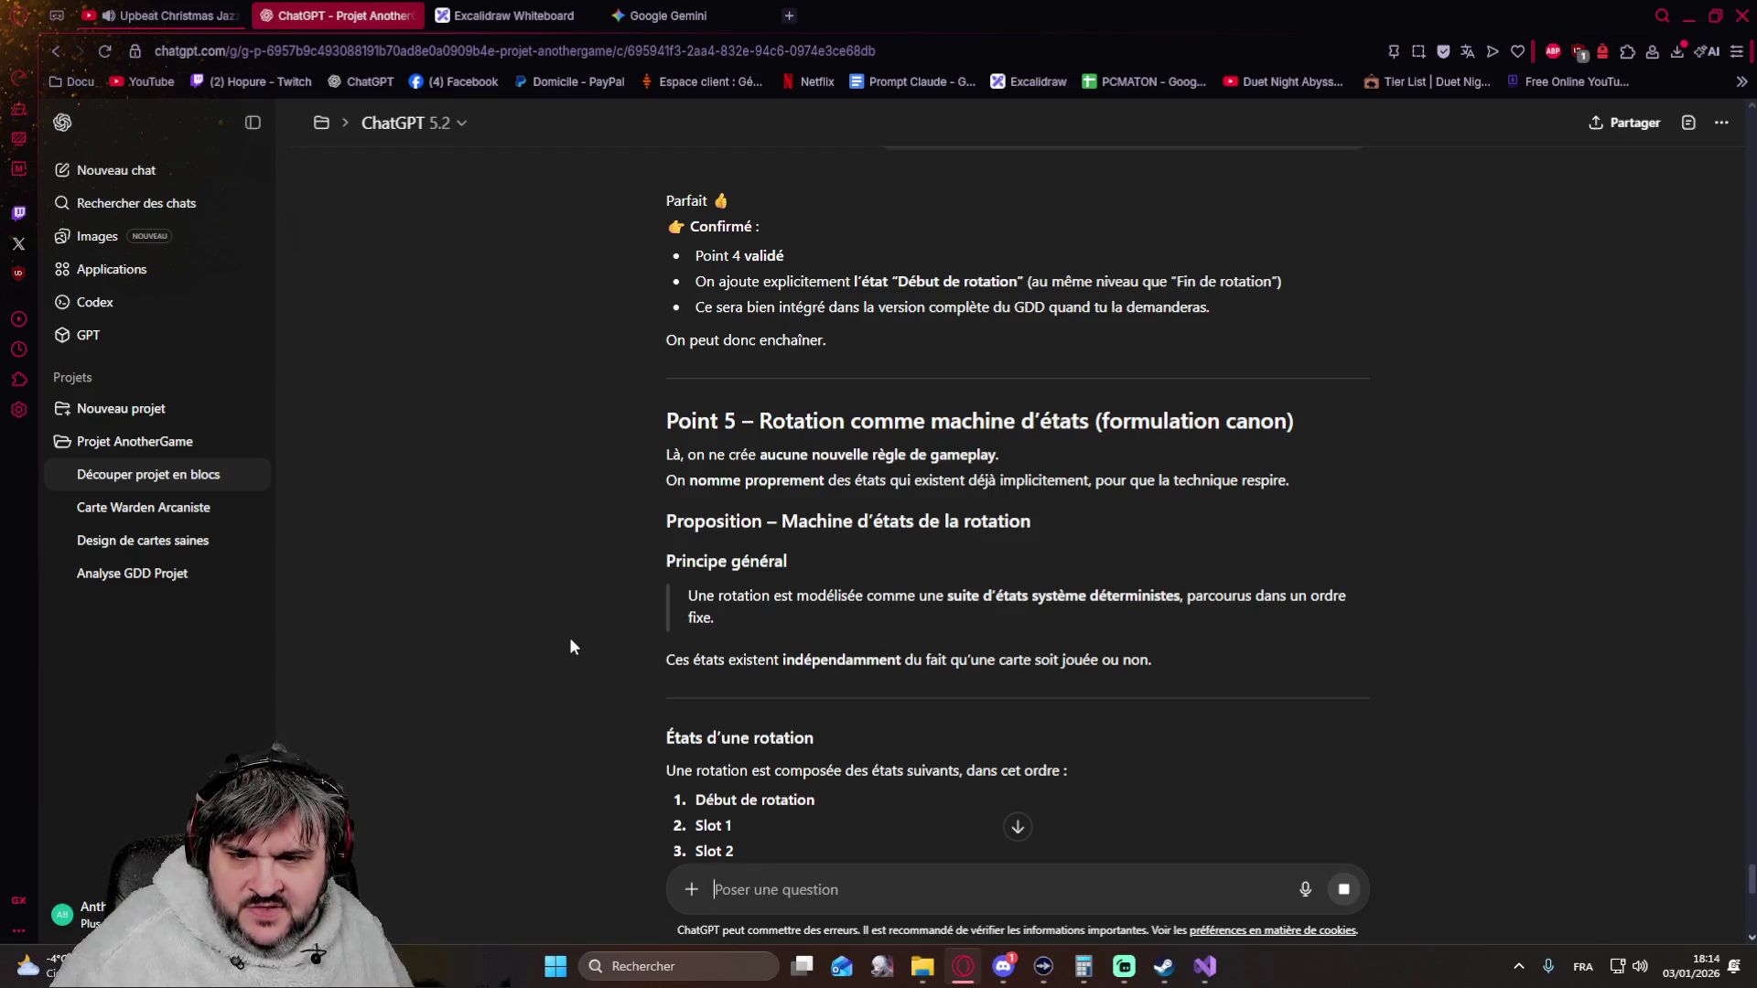
scroll(569, 635, "down", 3)
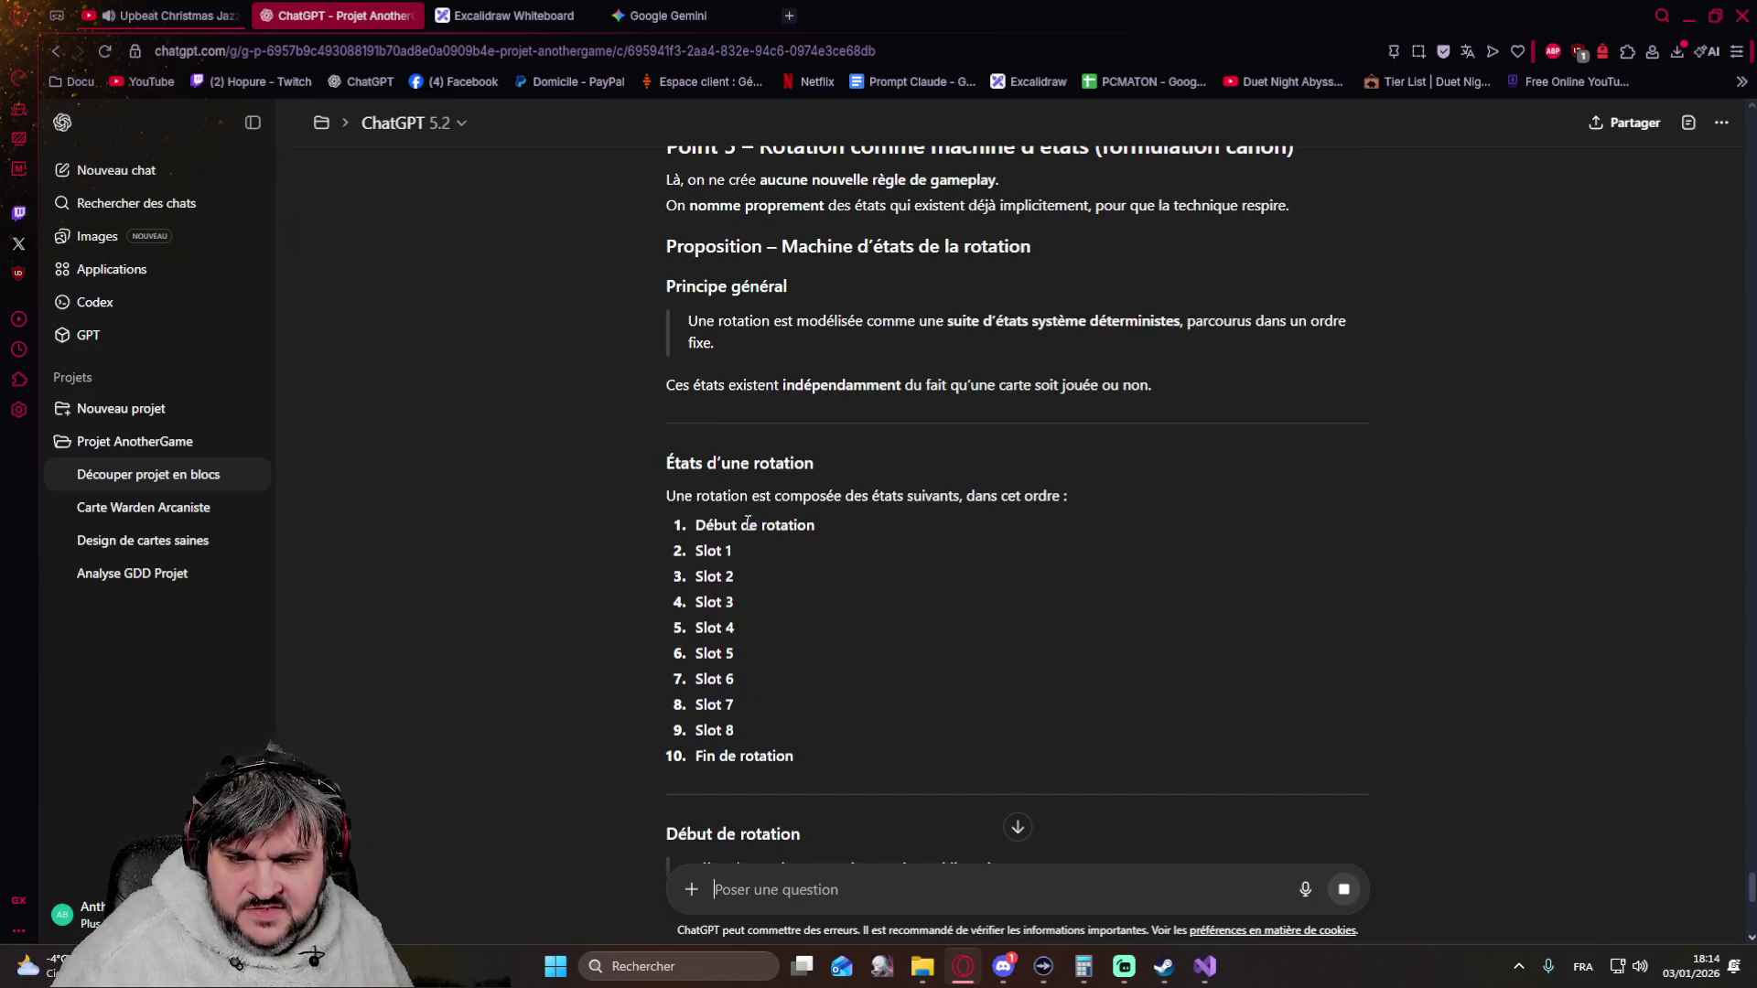
scroll(576, 656, "down", 3)
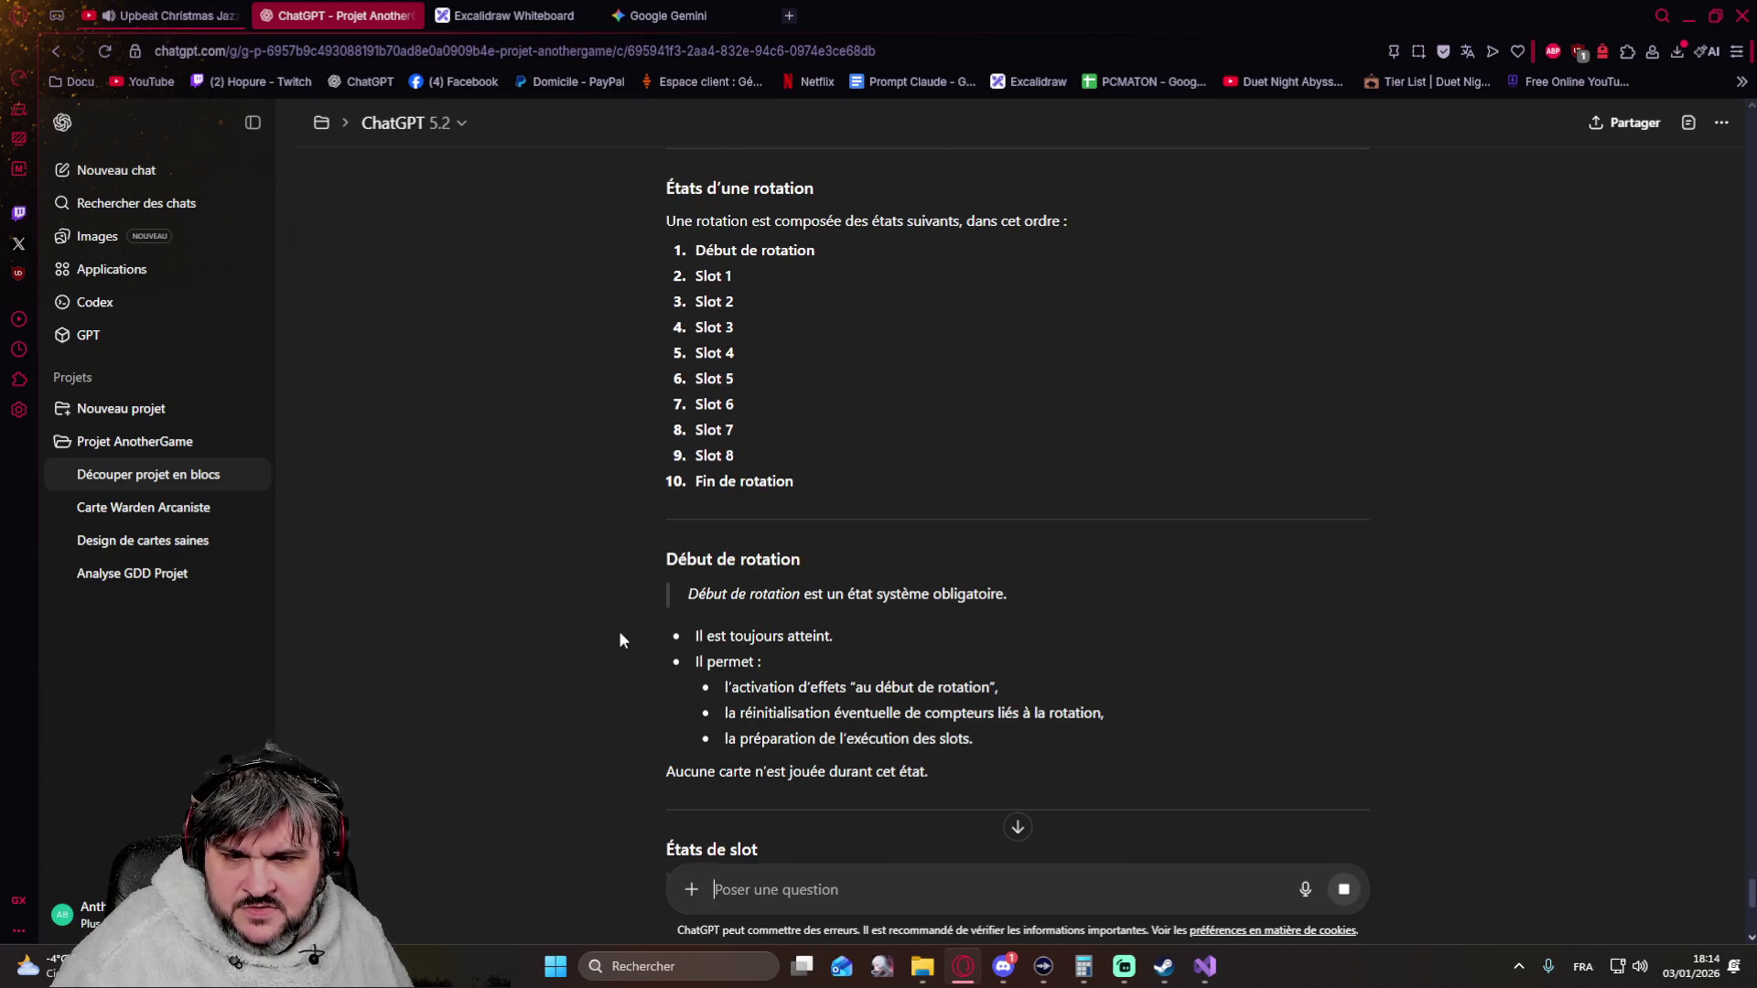
scroll(1079, 624, "down", 5)
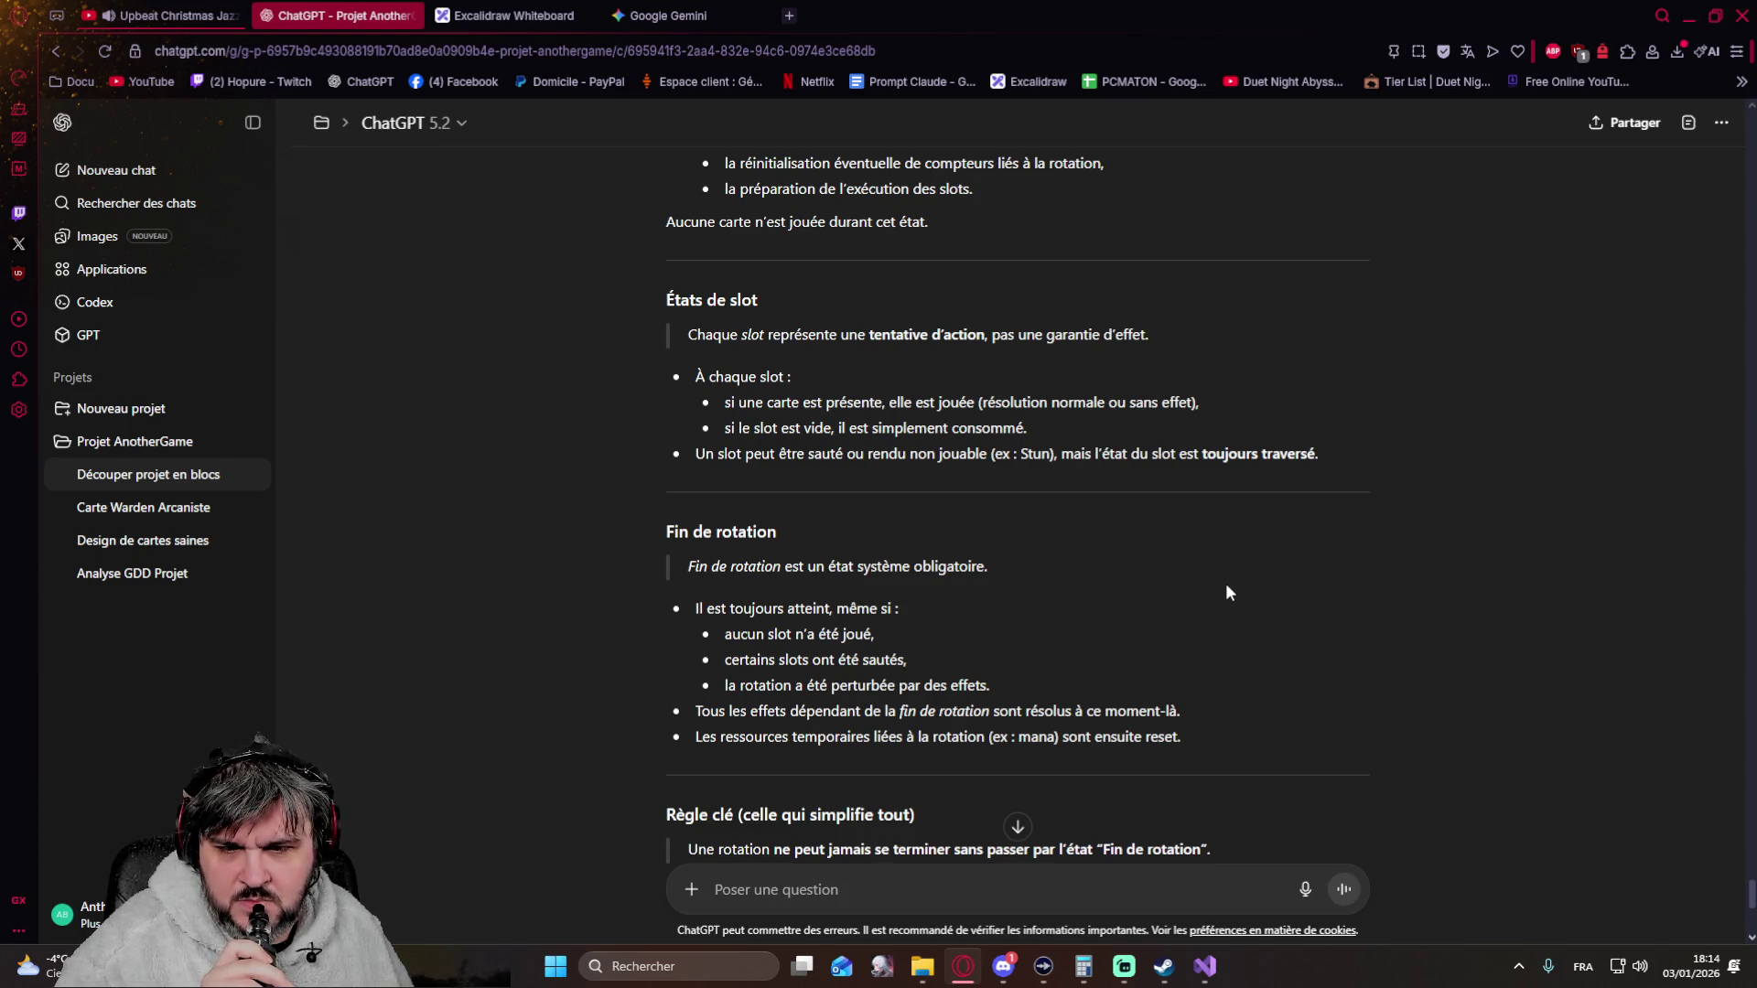
scroll(1227, 591, "down", 2)
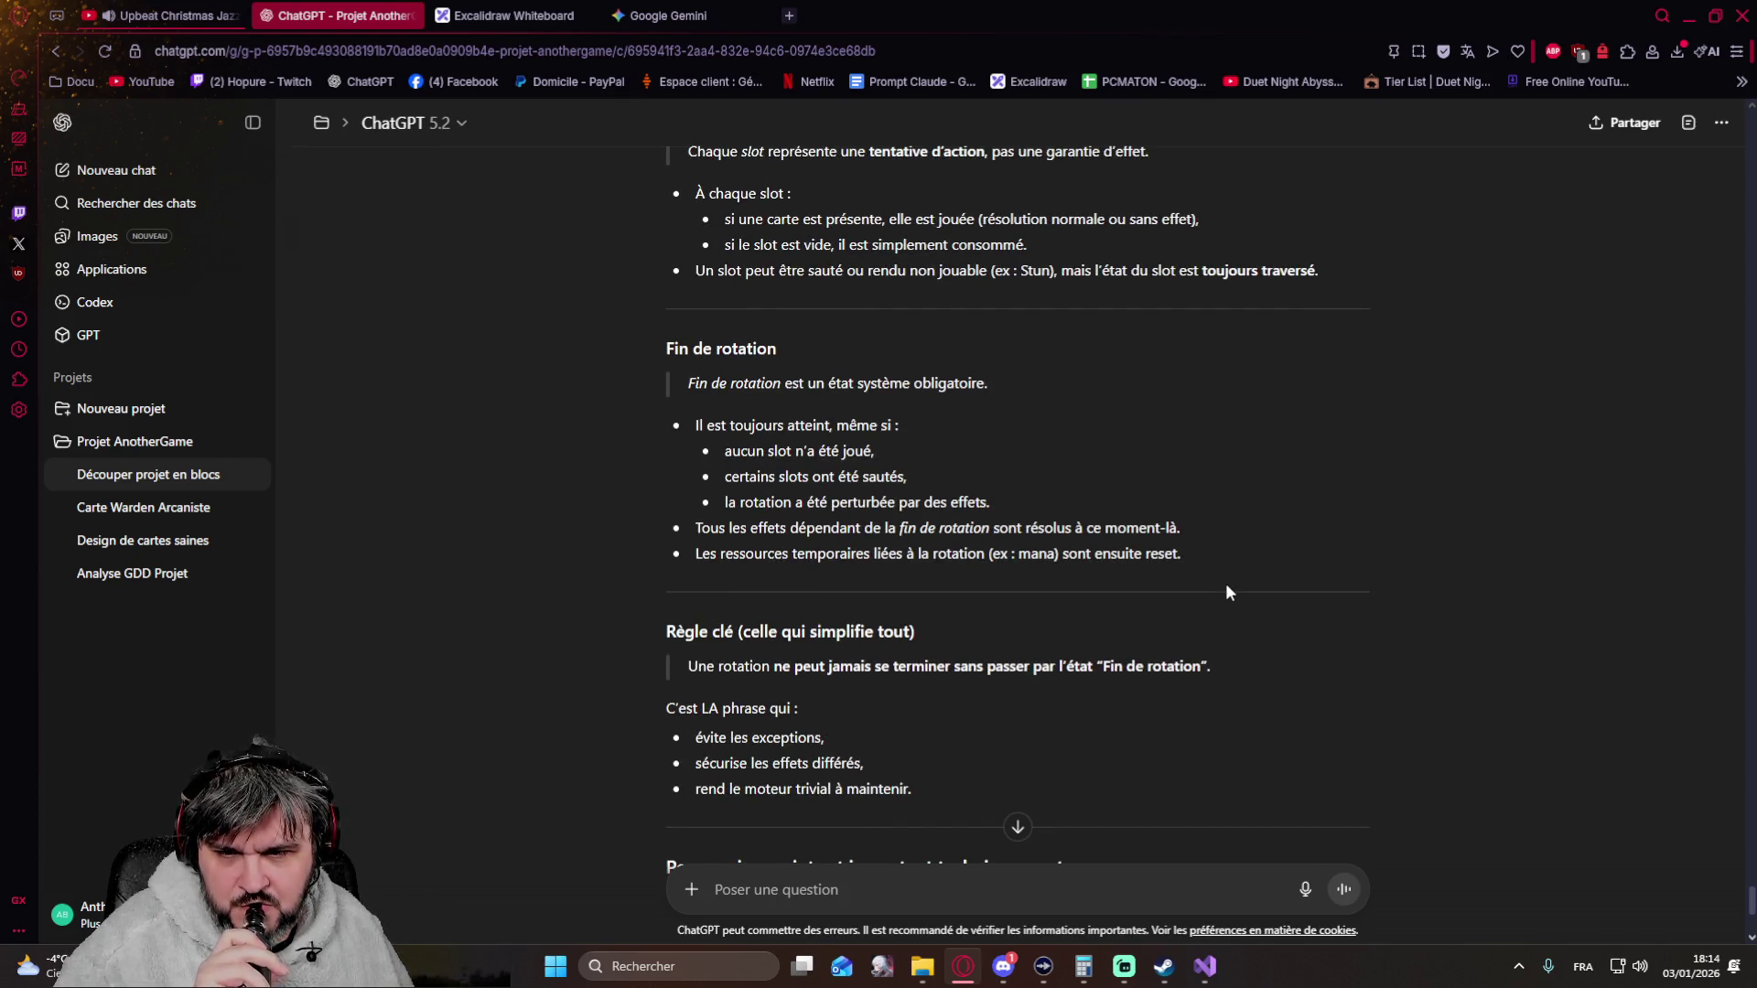
scroll(1089, 449, "down", 3)
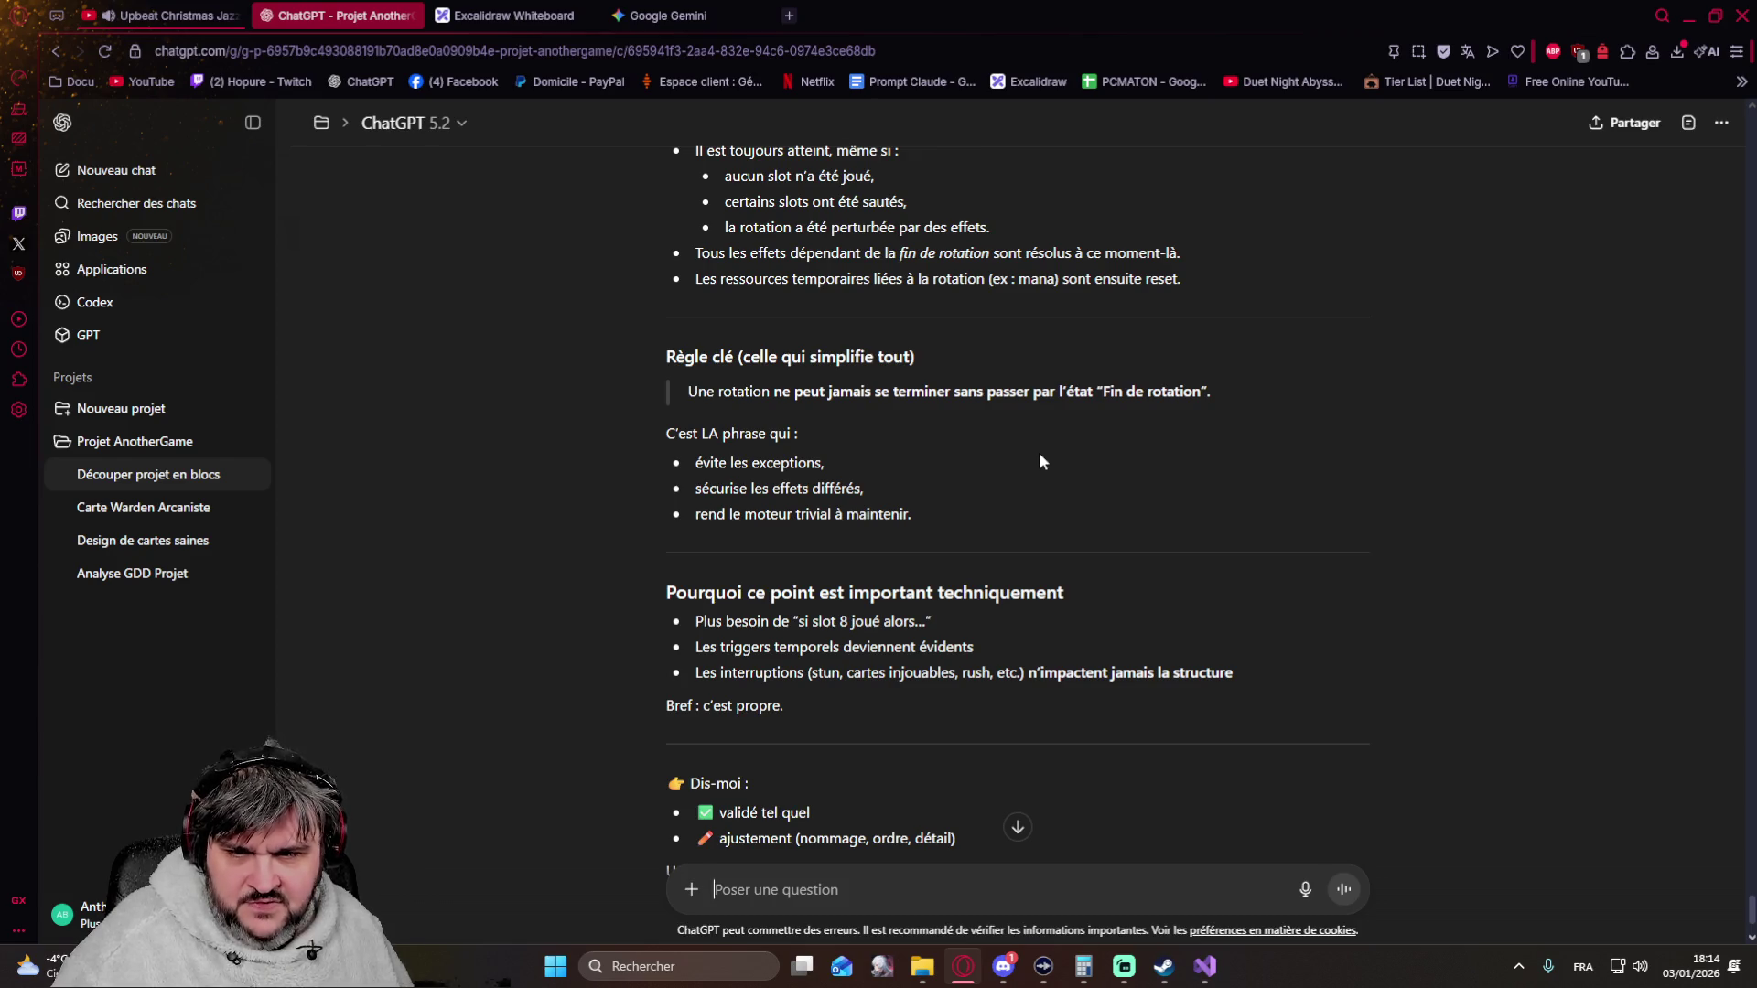
scroll(1037, 463, "down", 2)
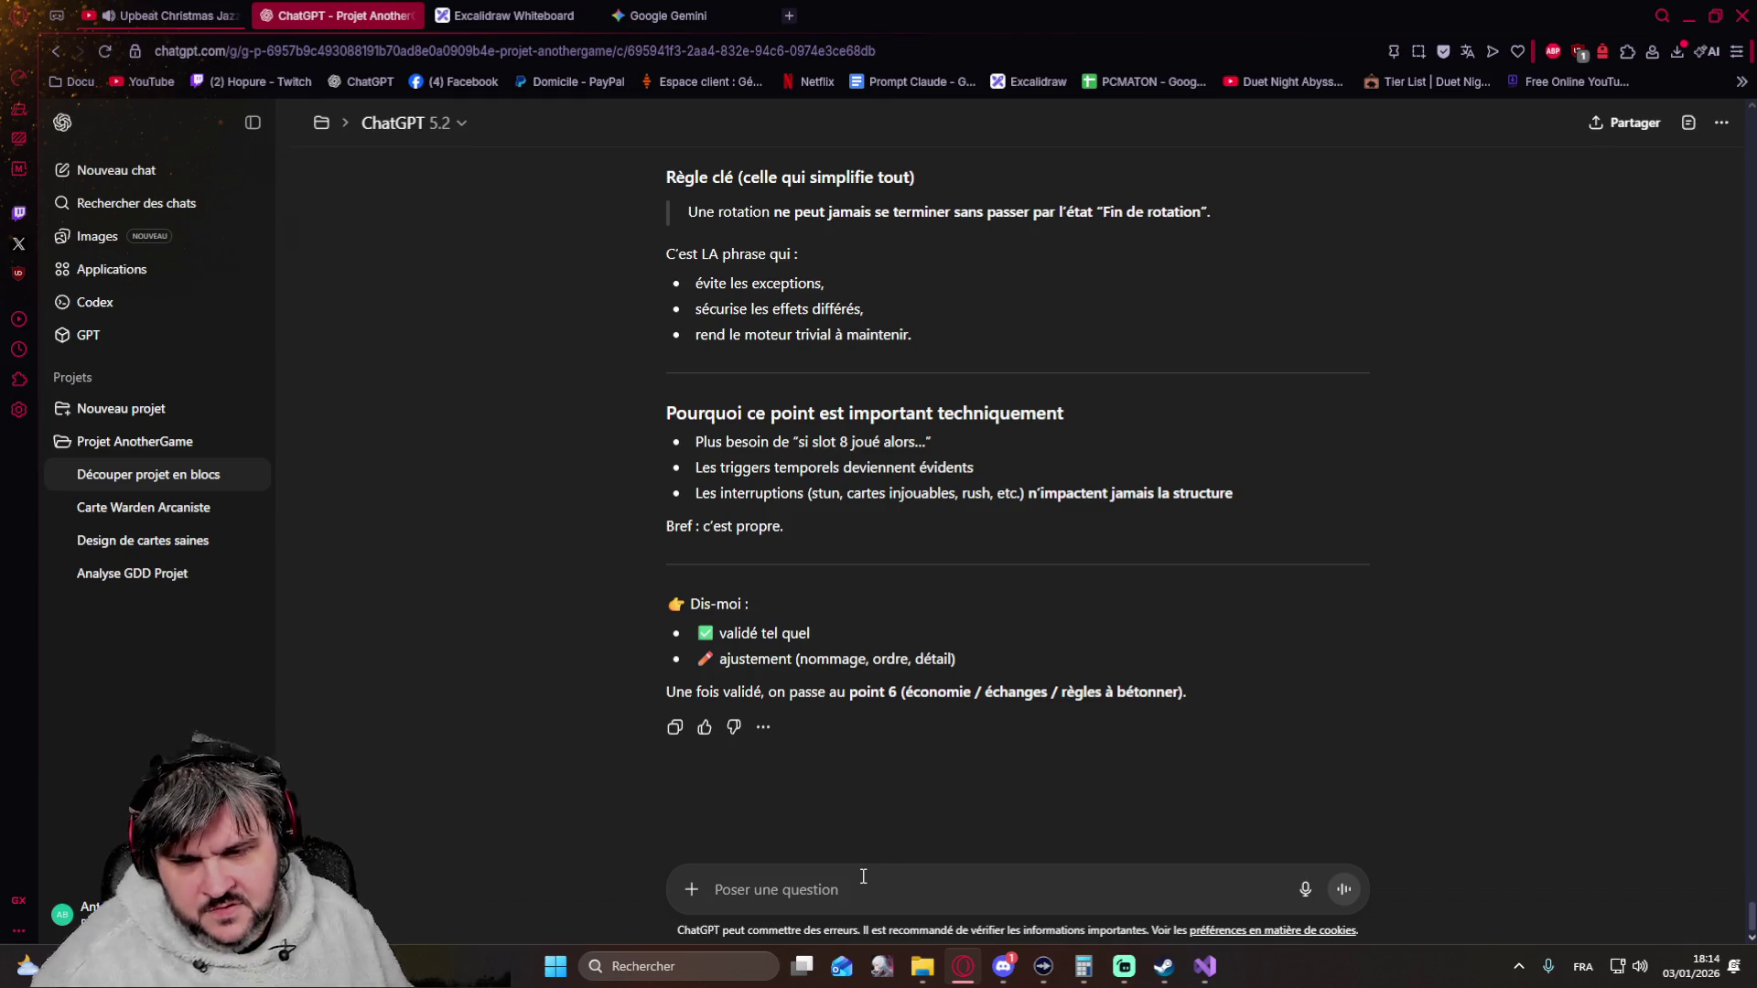
type("point ")
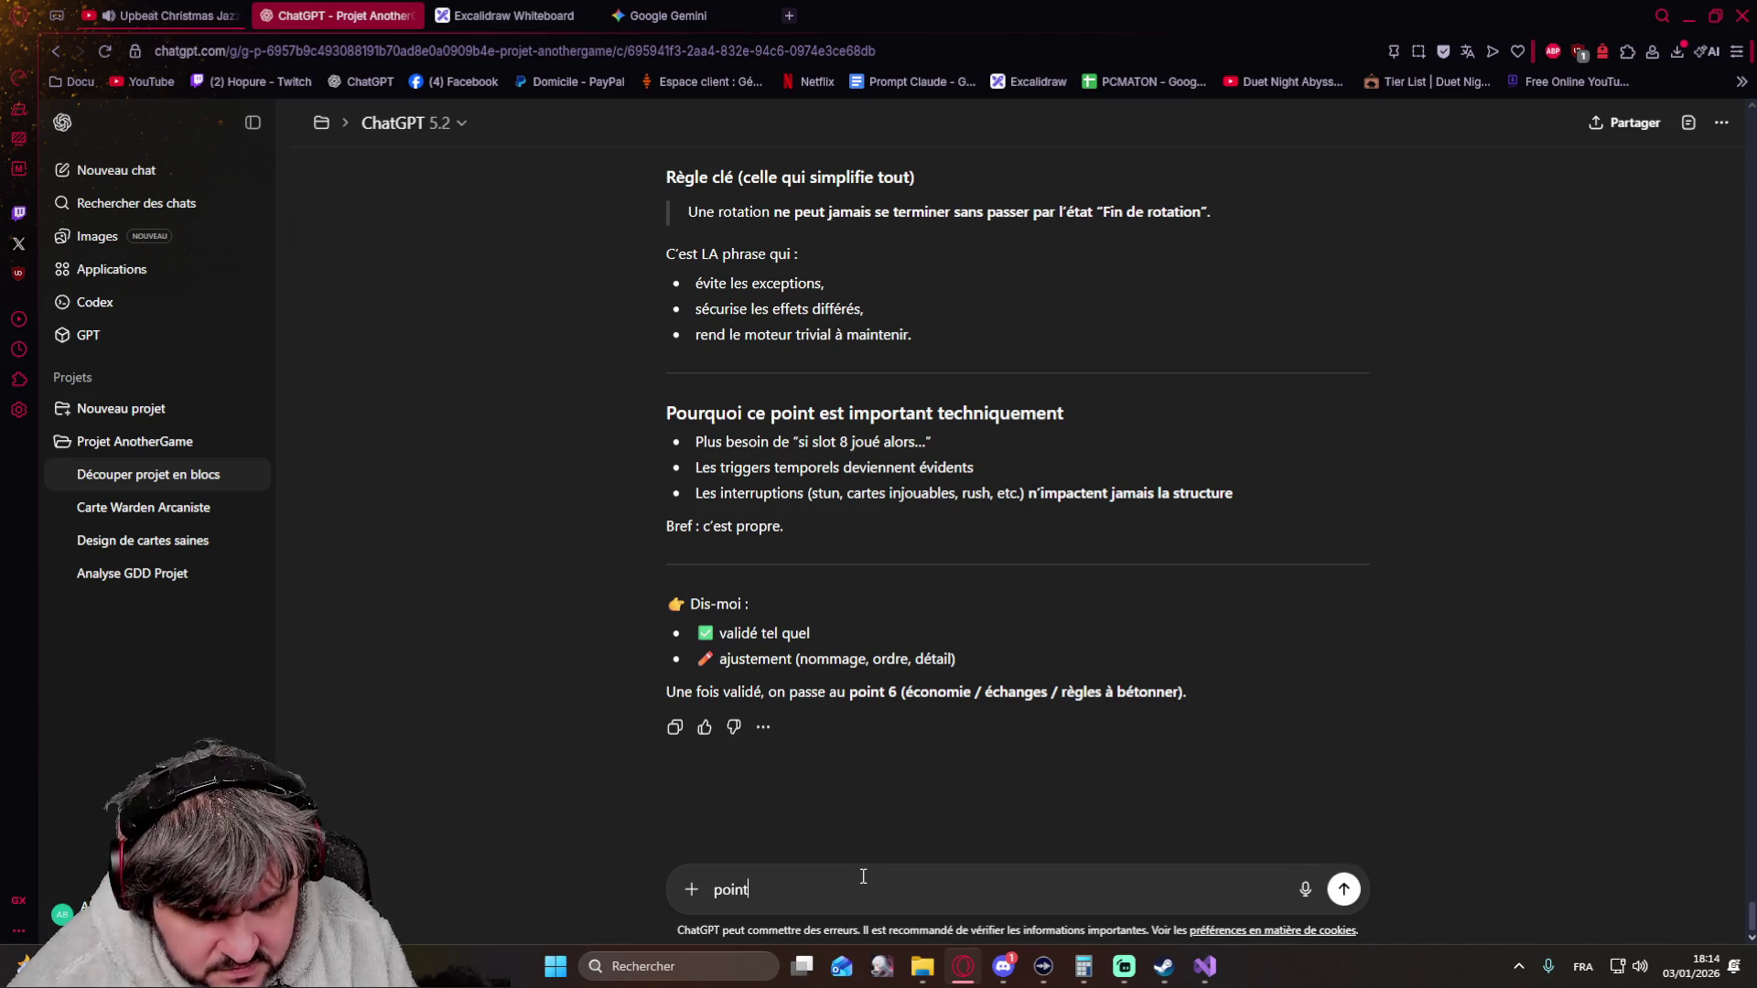
type("6")
Send 'point 6' after reading the rotation state machine proposal
key("Return")
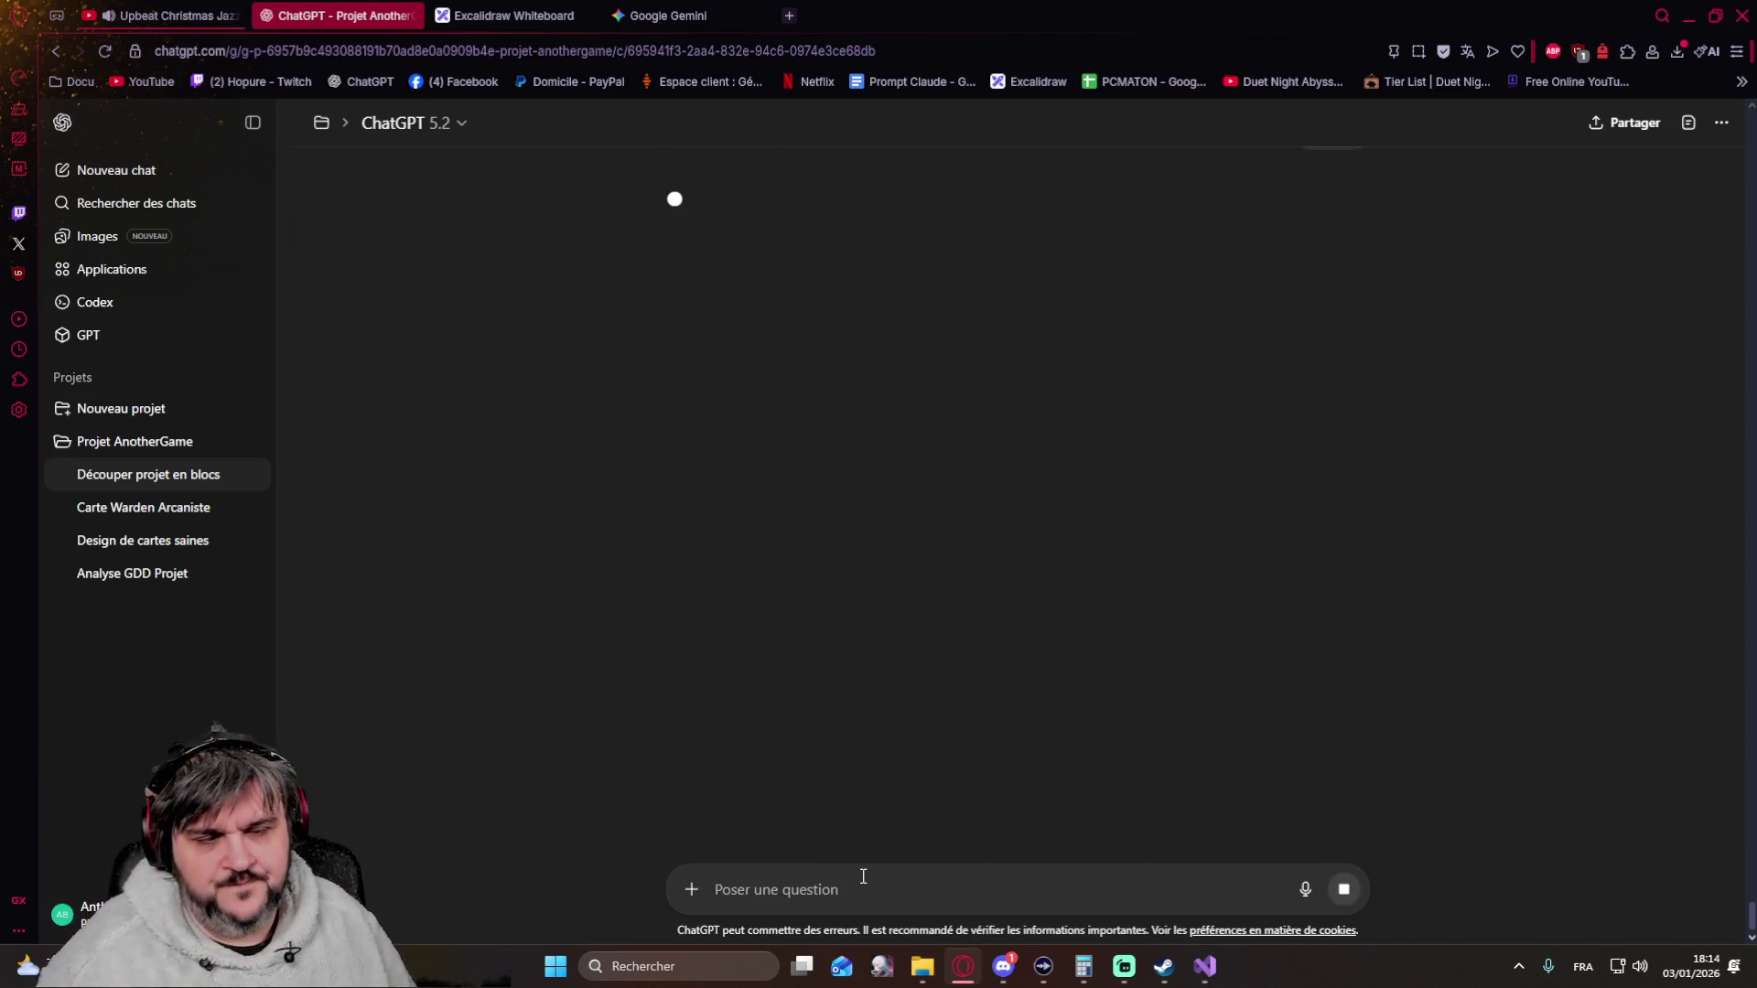
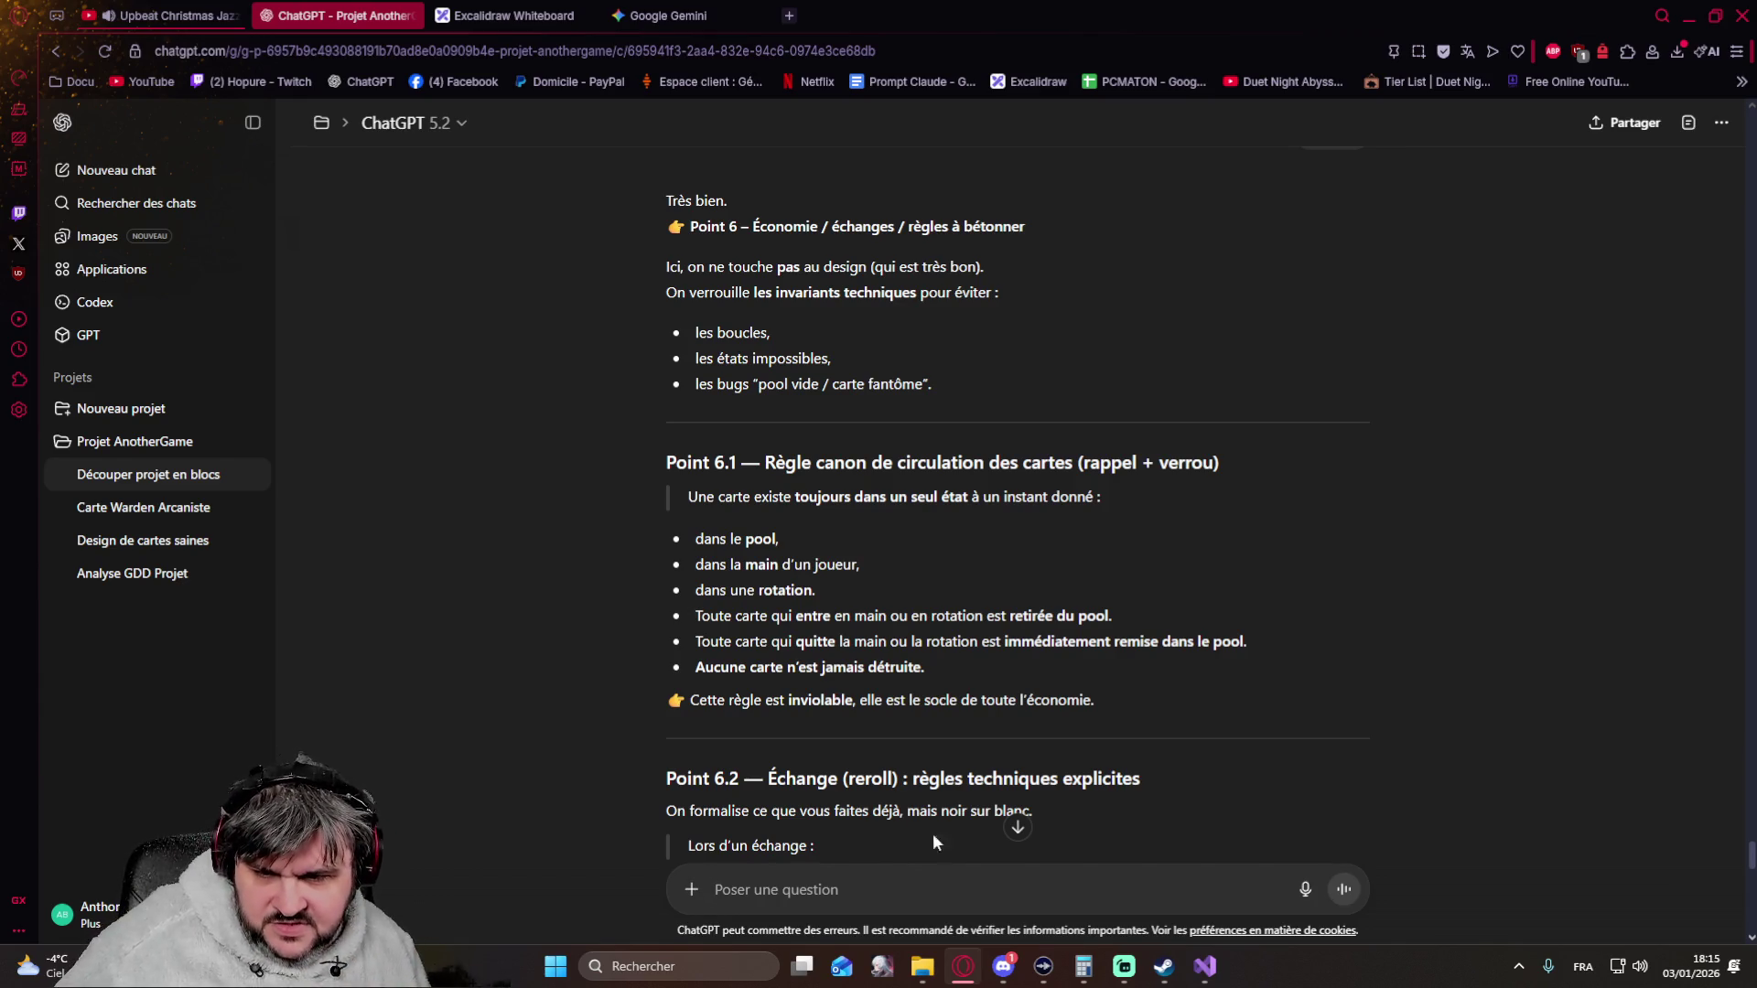
scroll(551, 660, "down", 1)
scroll(553, 661, "down", 3)
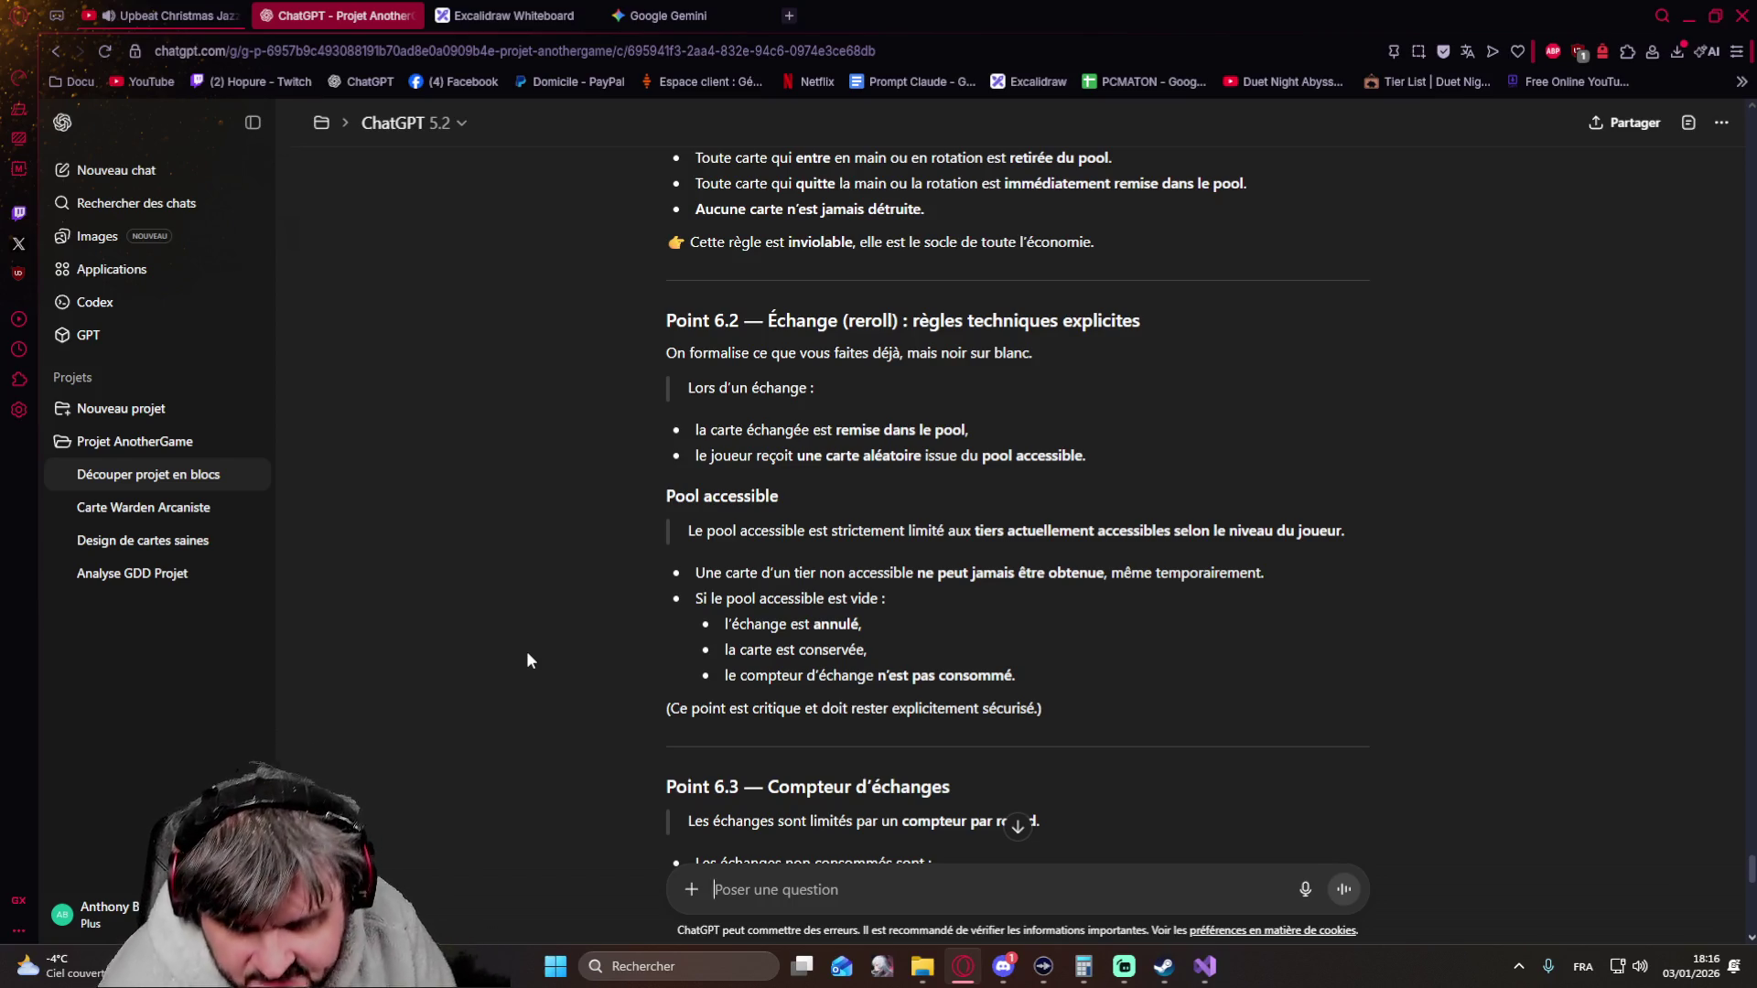
scroll(526, 651, "down", 2)
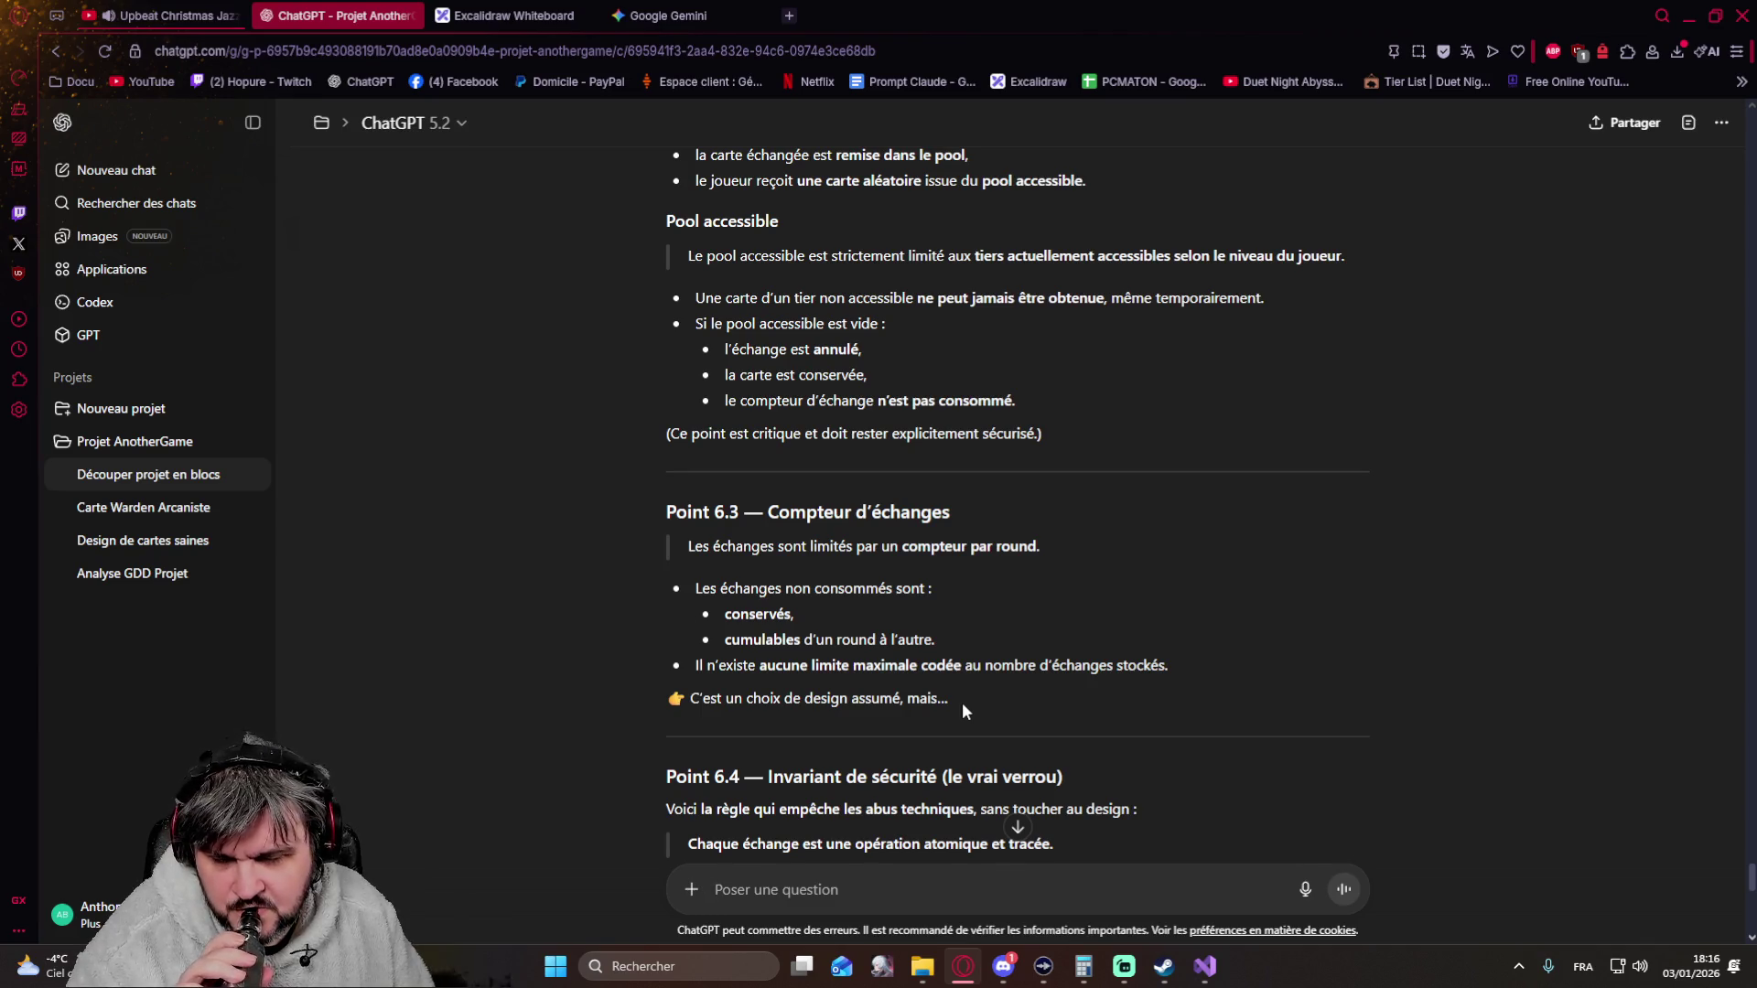
scroll(963, 708, "down", 2)
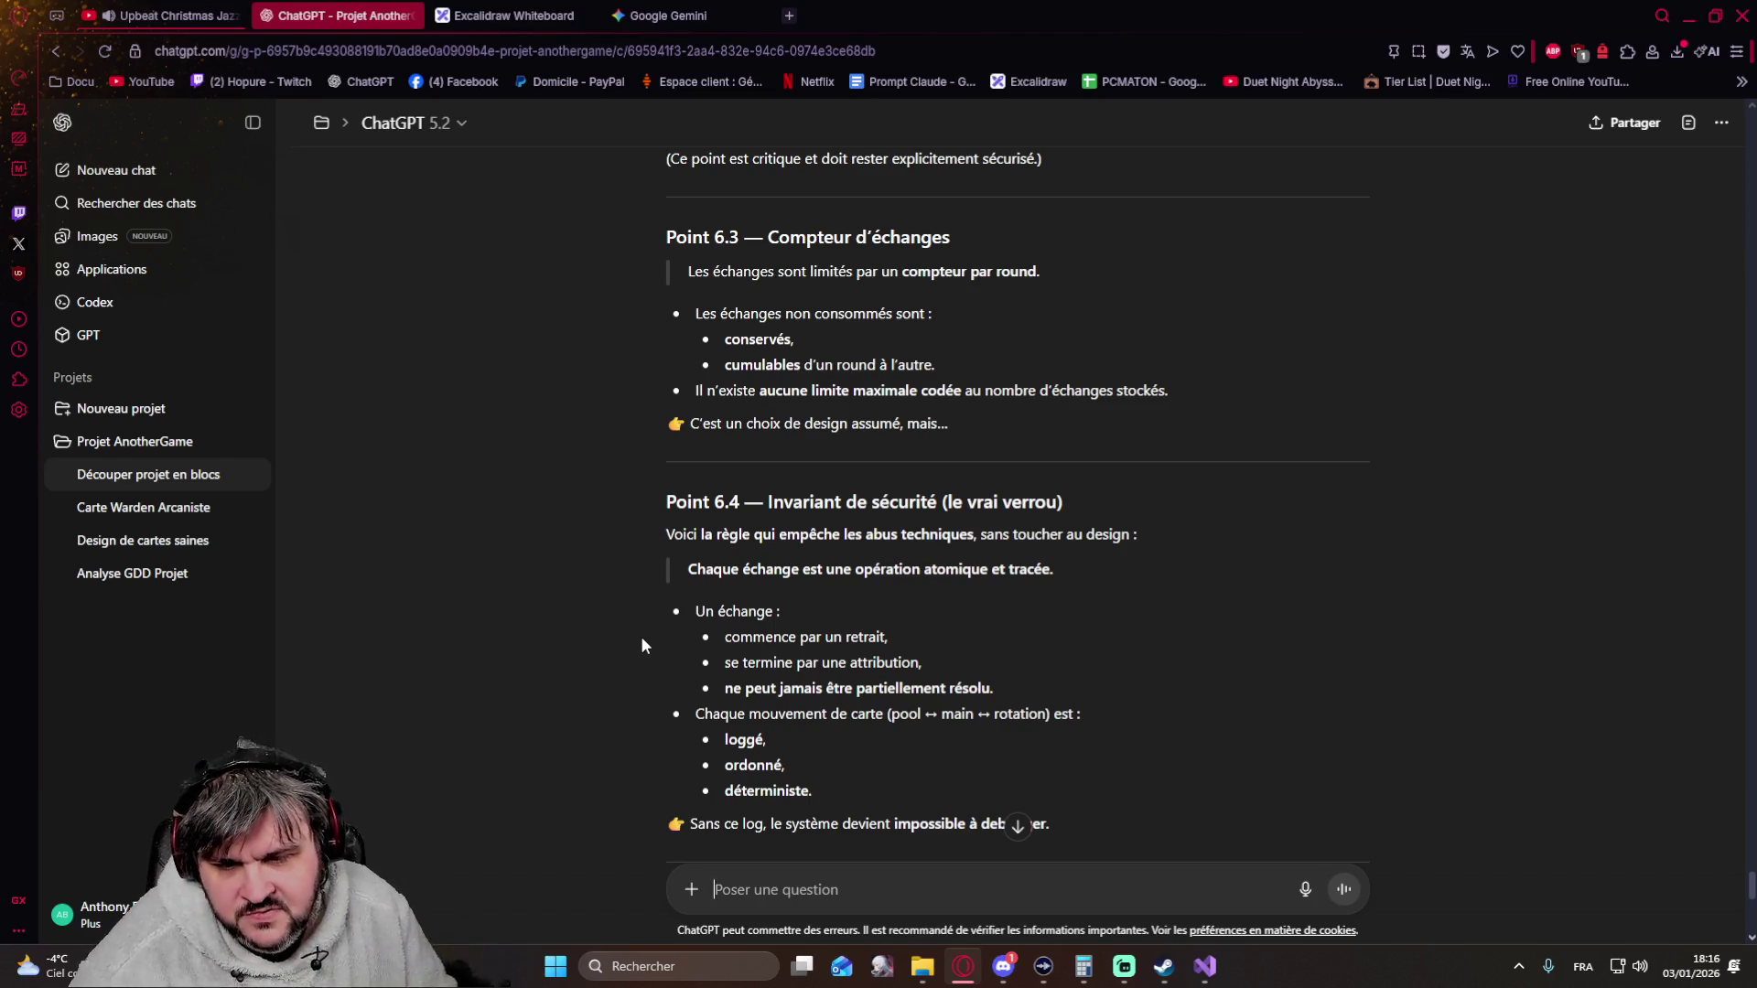
scroll(641, 639, "down", 2)
scroll(580, 573, "down", 3)
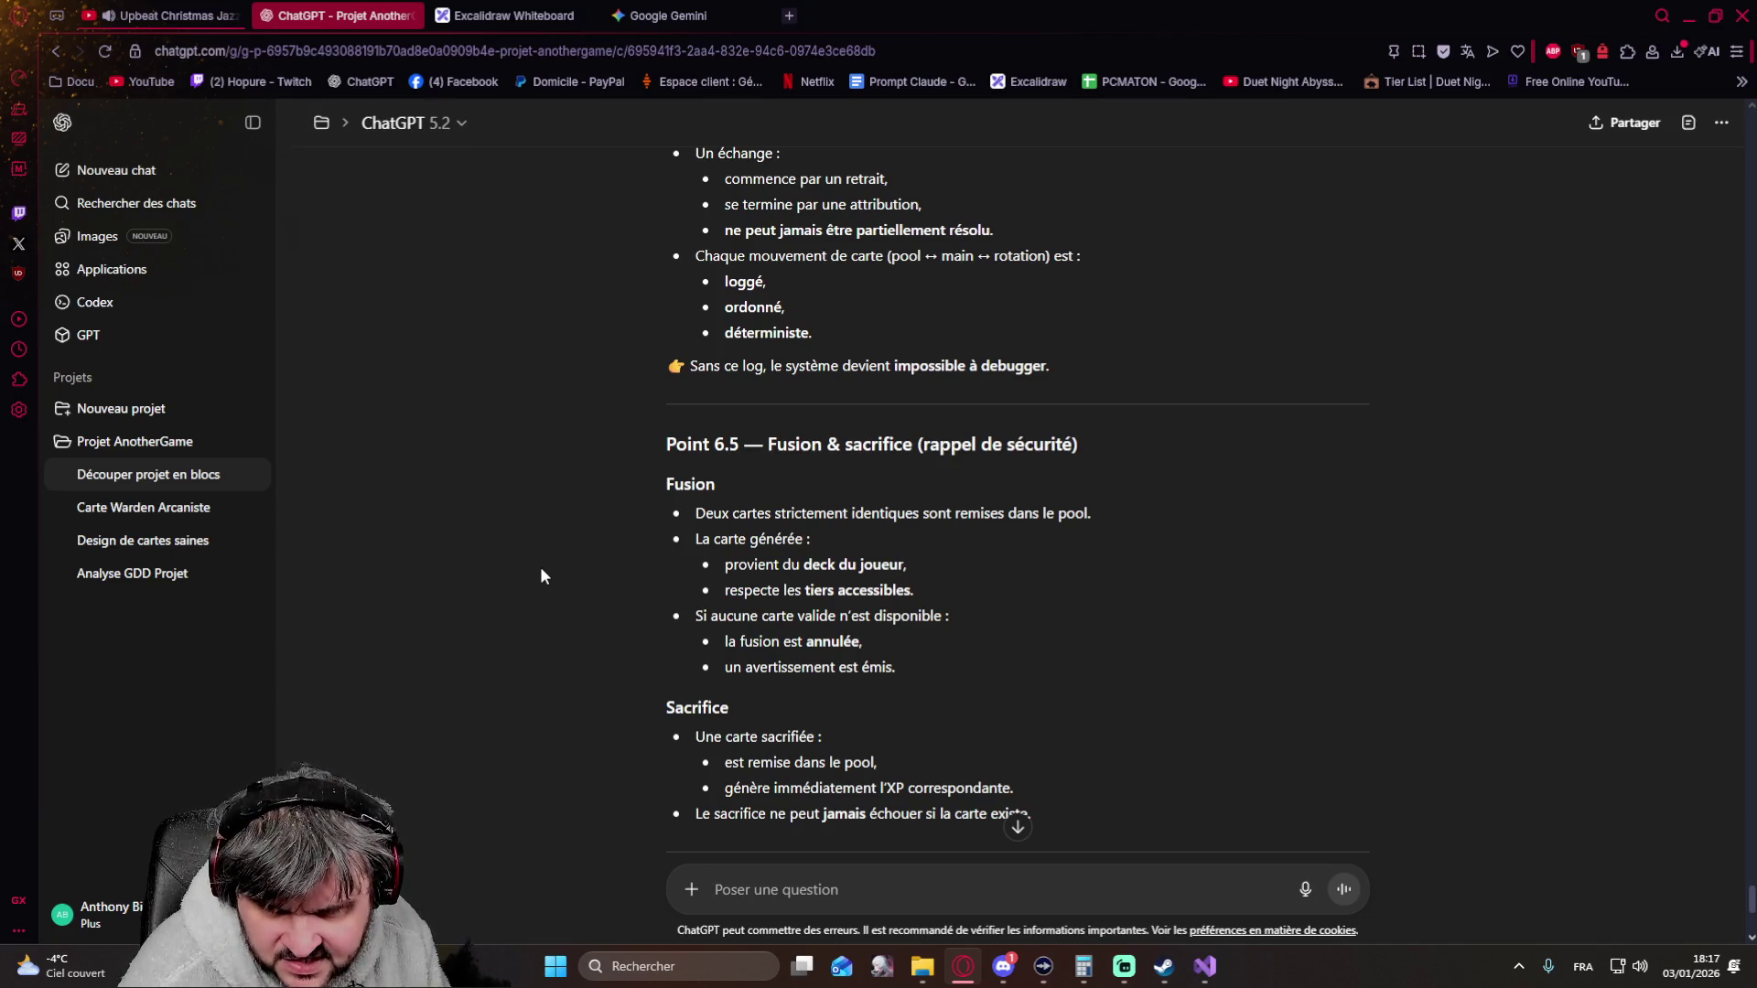
scroll(539, 567, "down", 1)
scroll(540, 568, "down", 2)
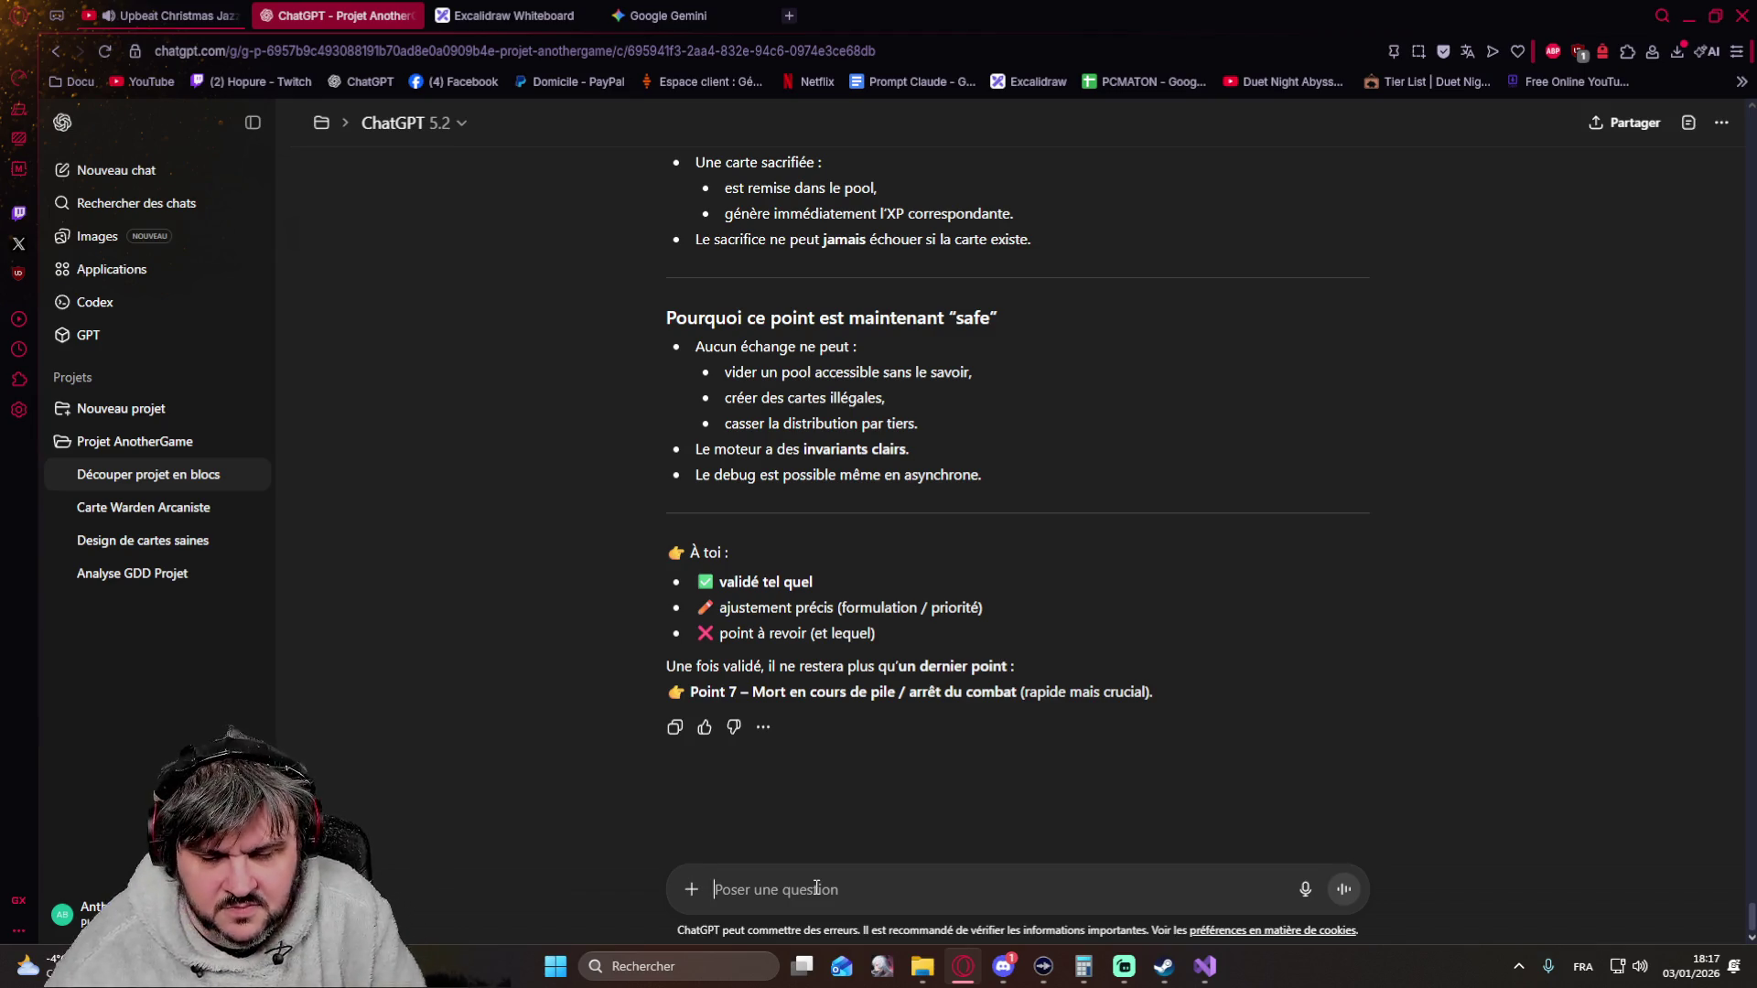
type("point 7")
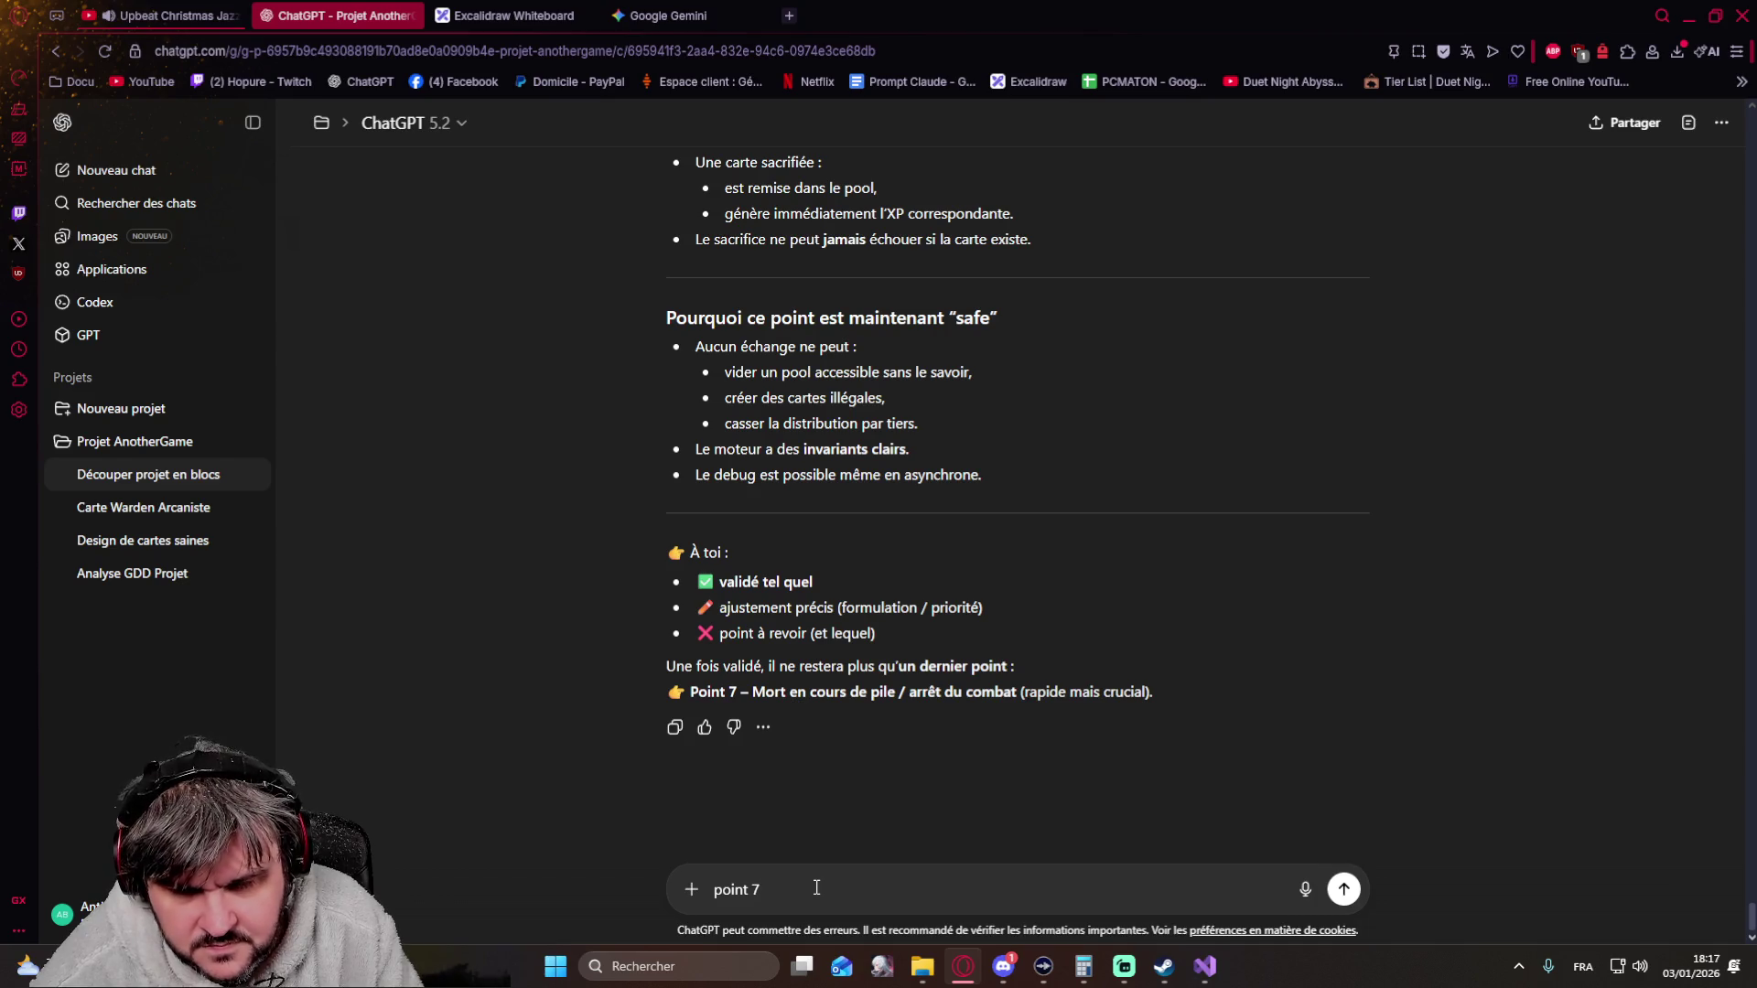
Send the 'point 7' request and read the reply on combat ending when a character dies
key("Return")
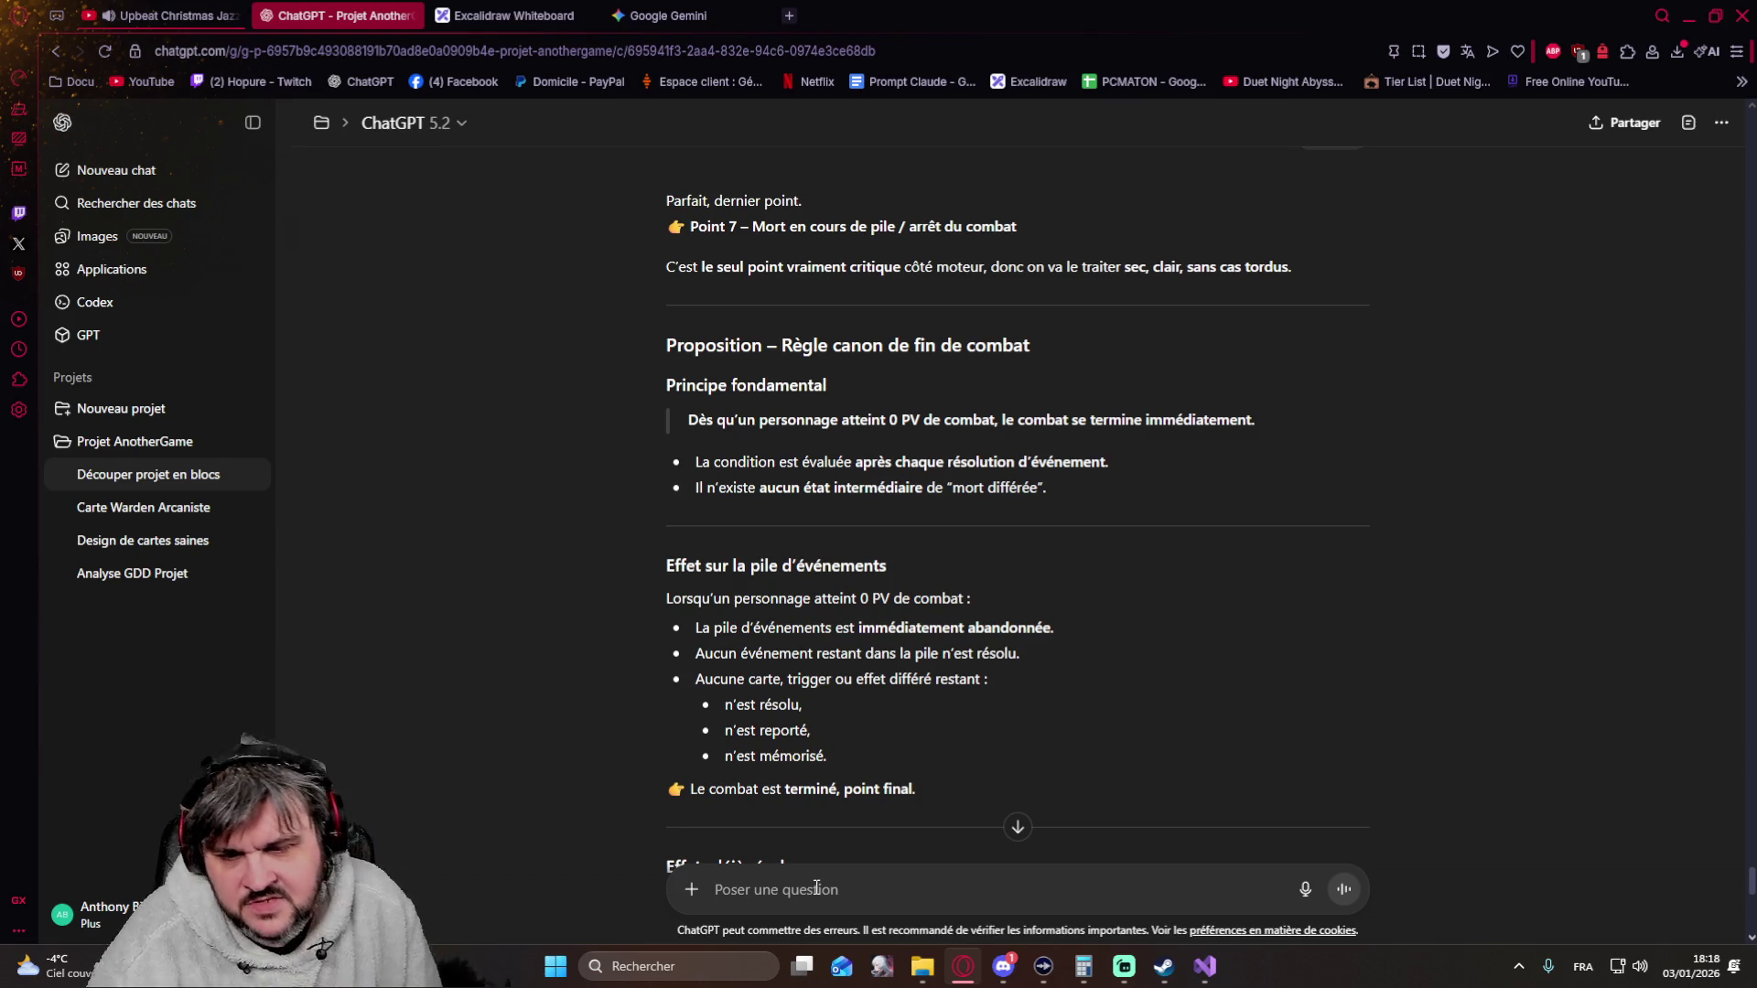
scroll(742, 770, "down", 5)
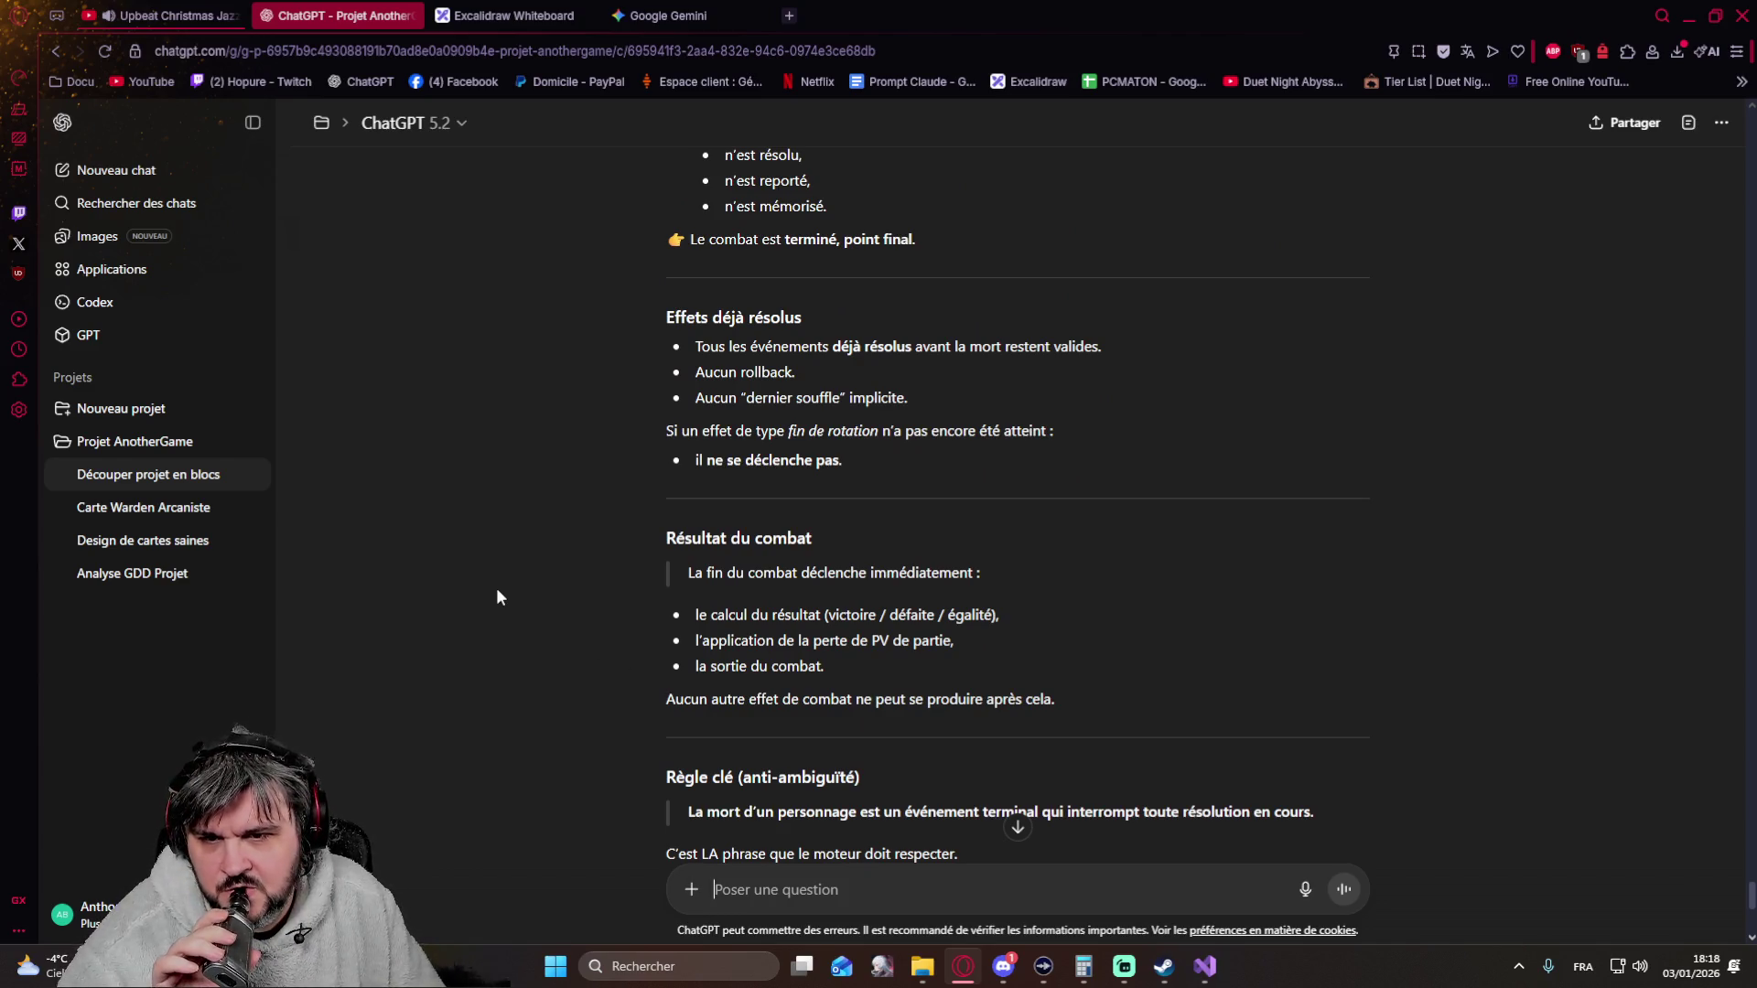
scroll(497, 596, "down", 2)
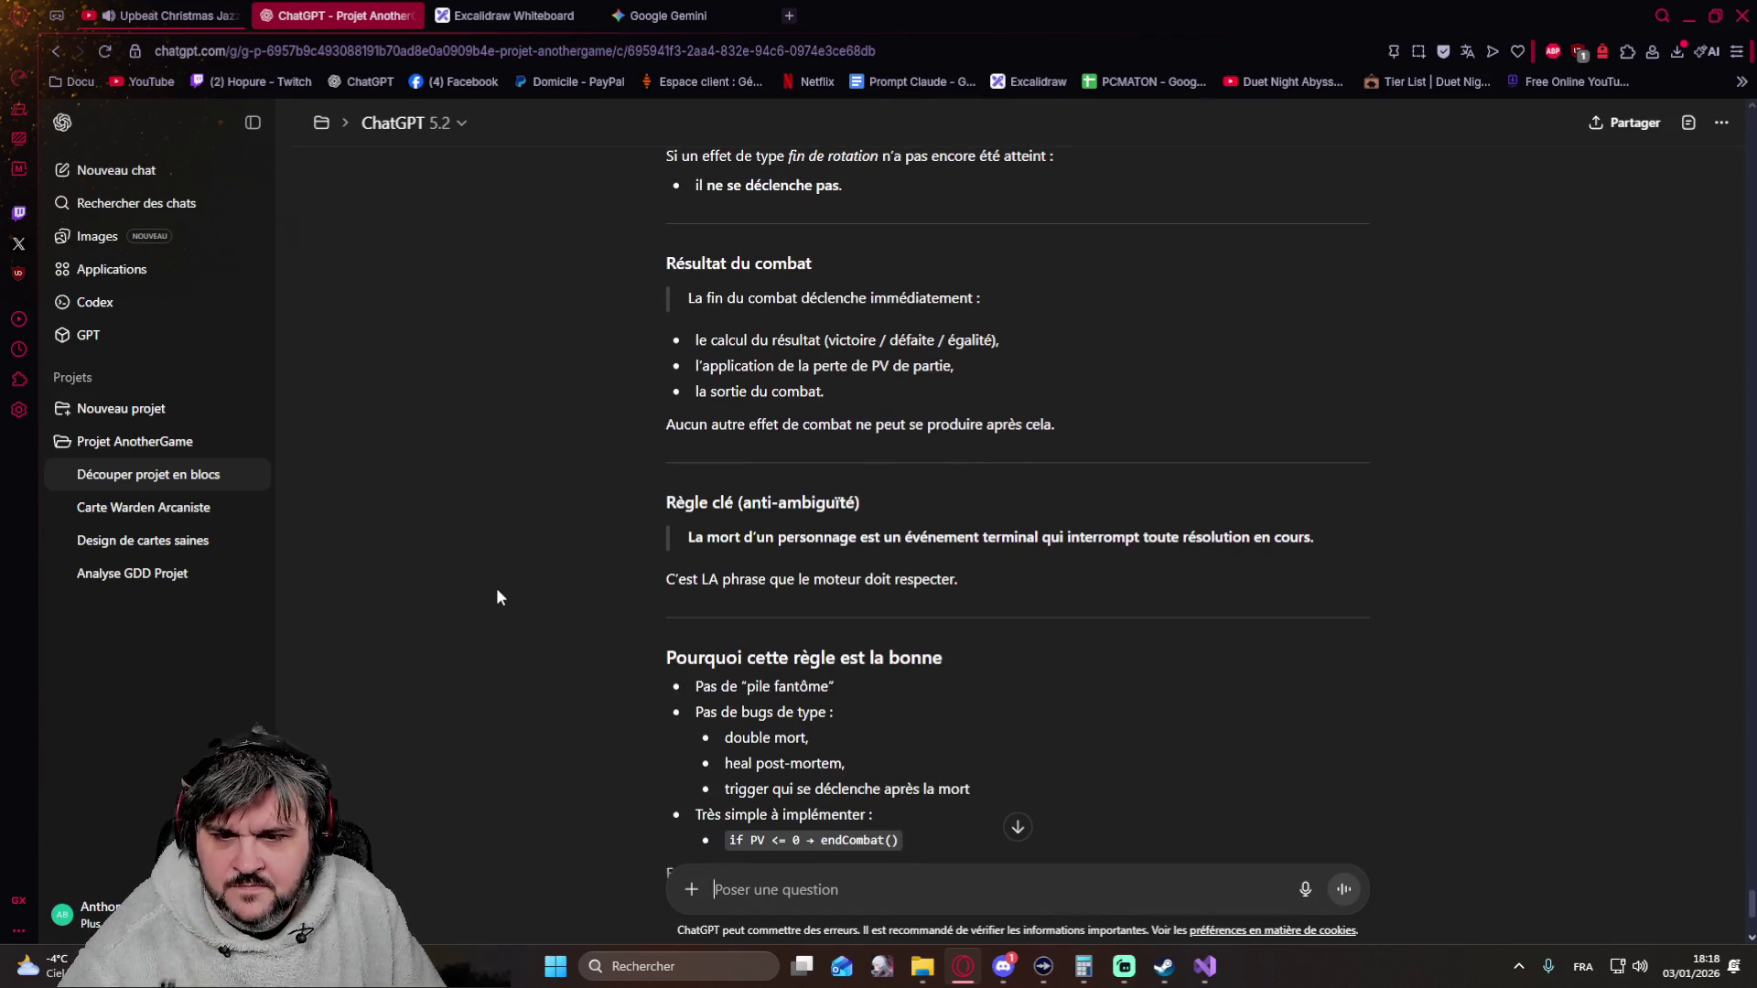
scroll(497, 596, "down", 2)
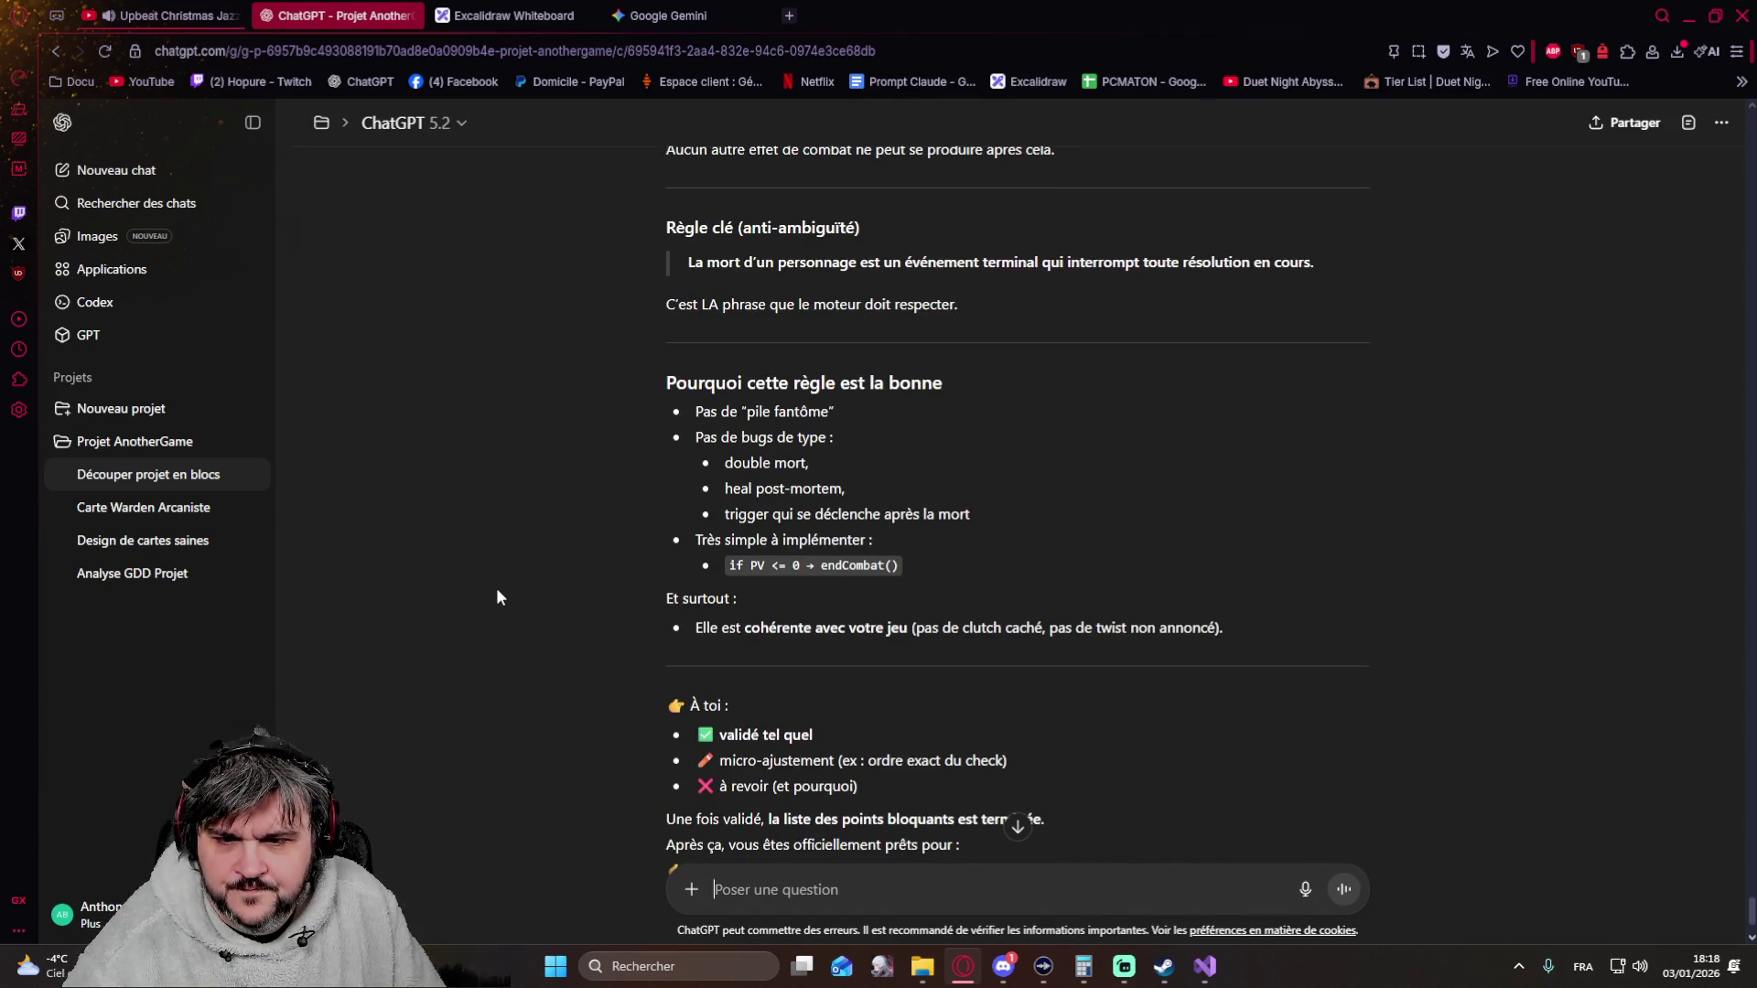
scroll(496, 587, "down", 2)
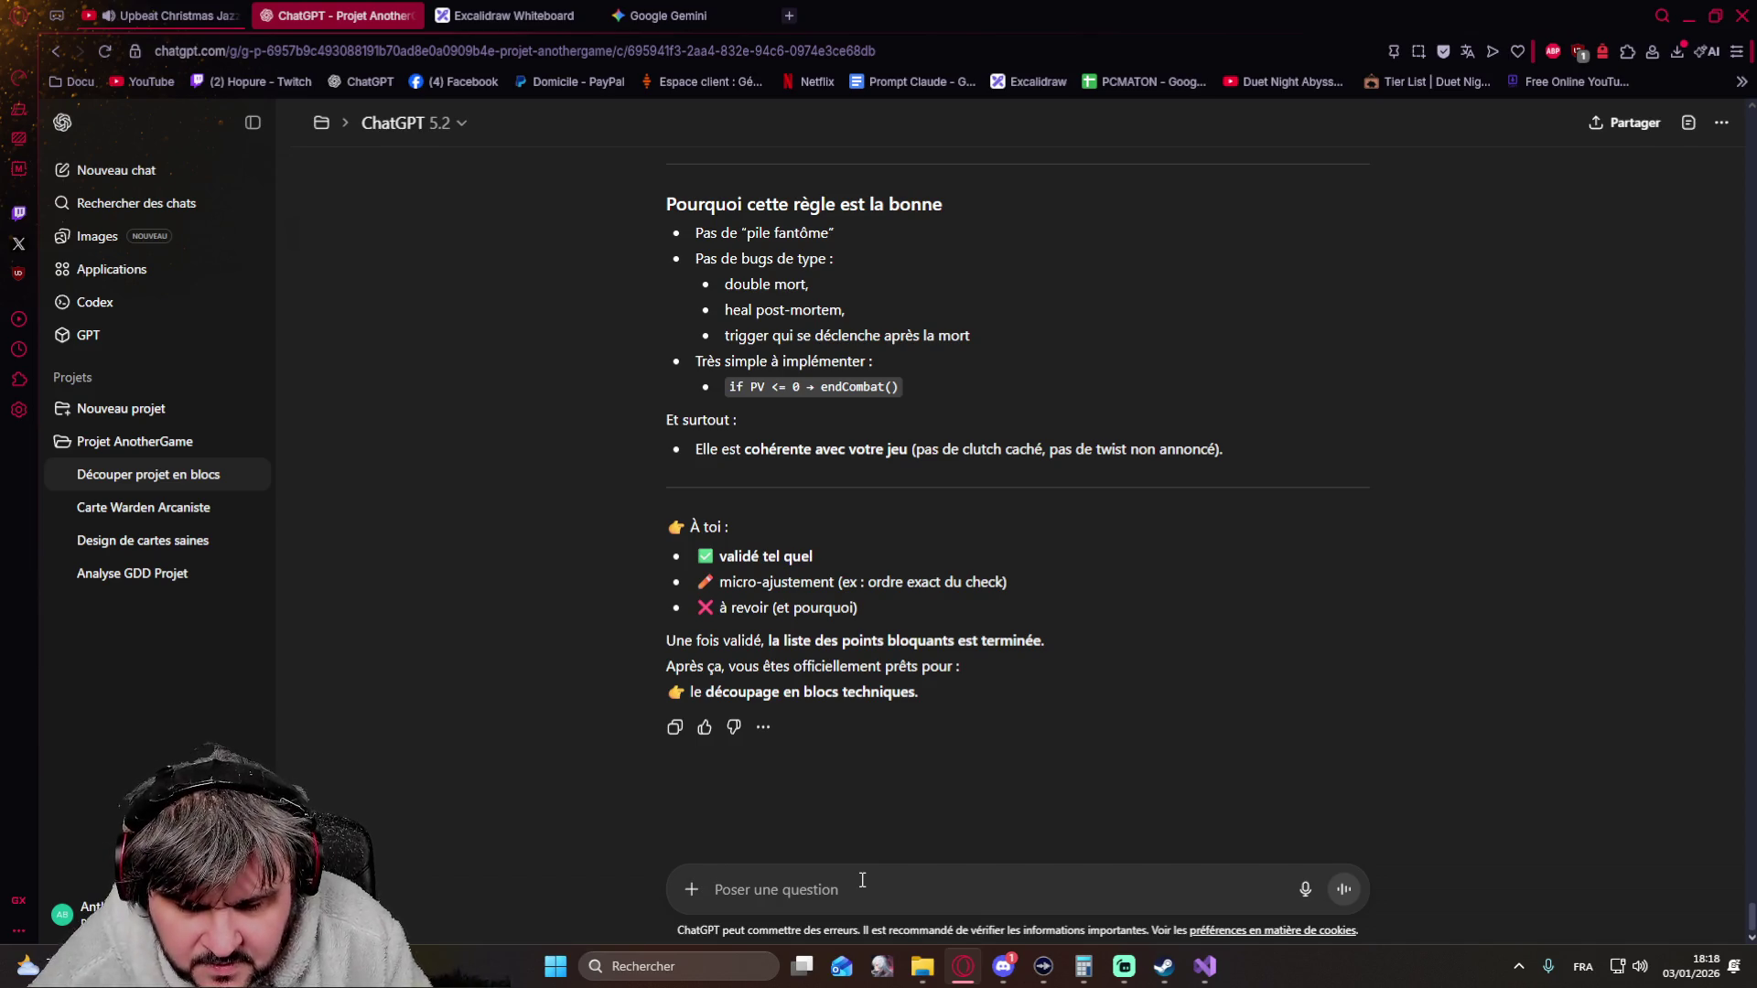
type("ok géné")
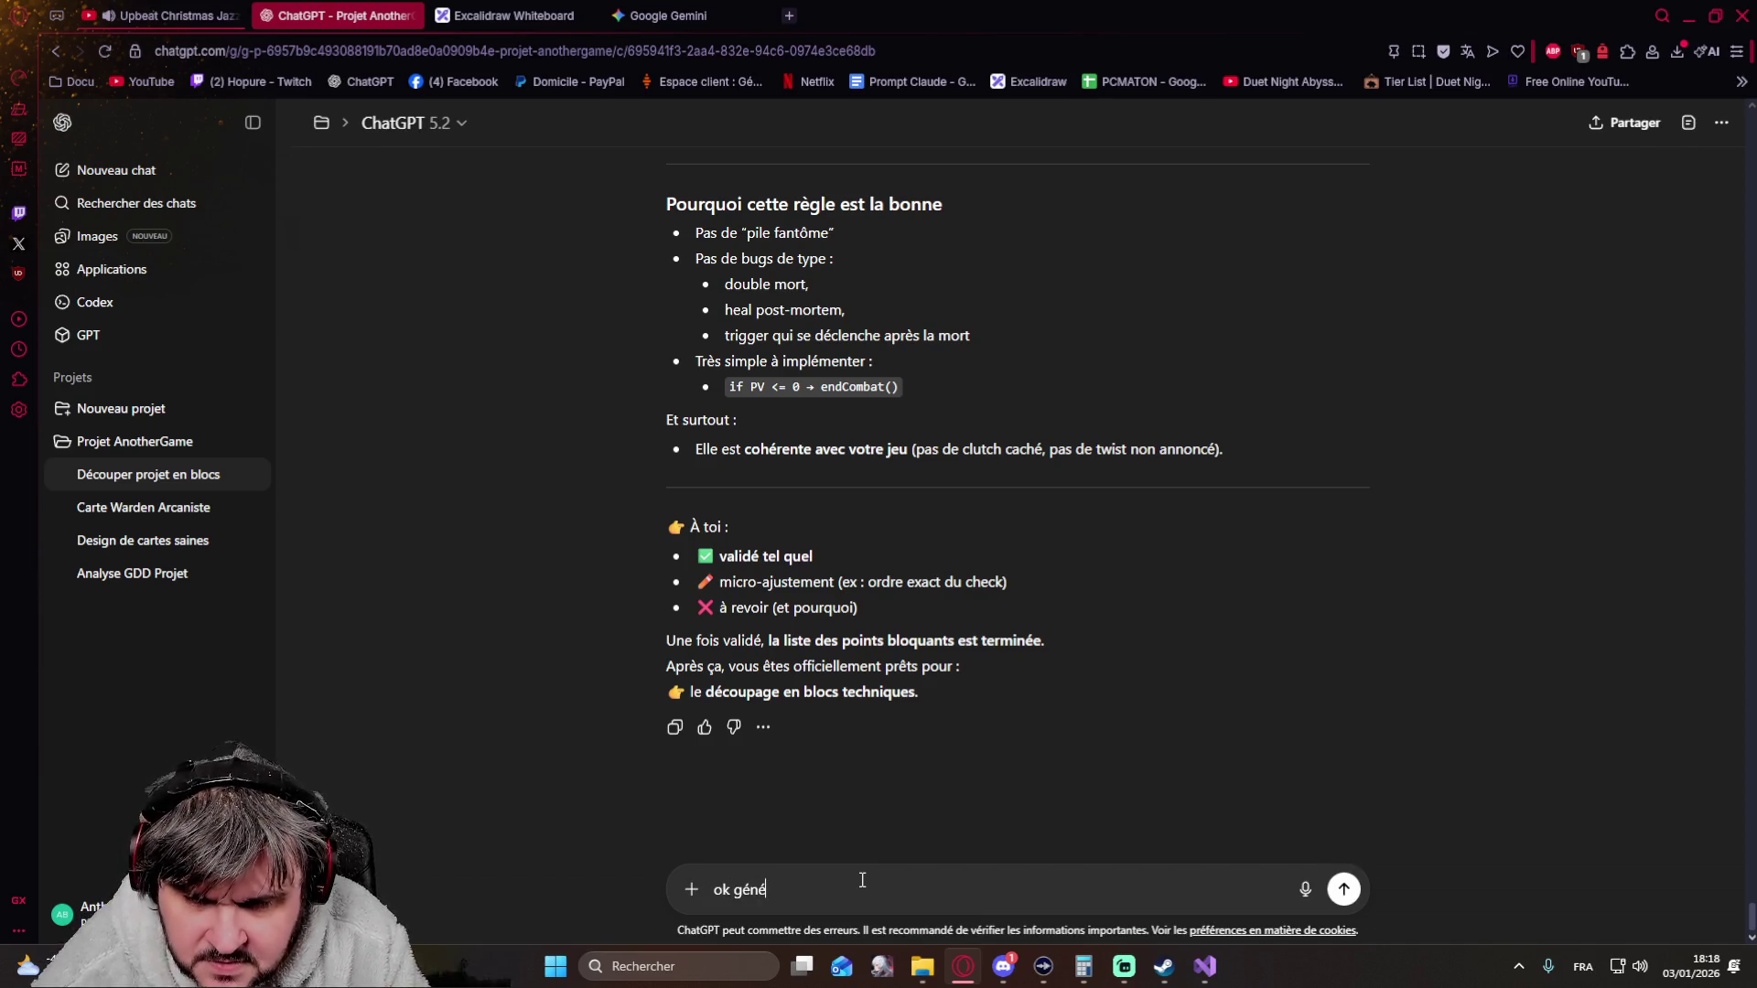
type("re mpoi le canvas complet mis à jour stp")
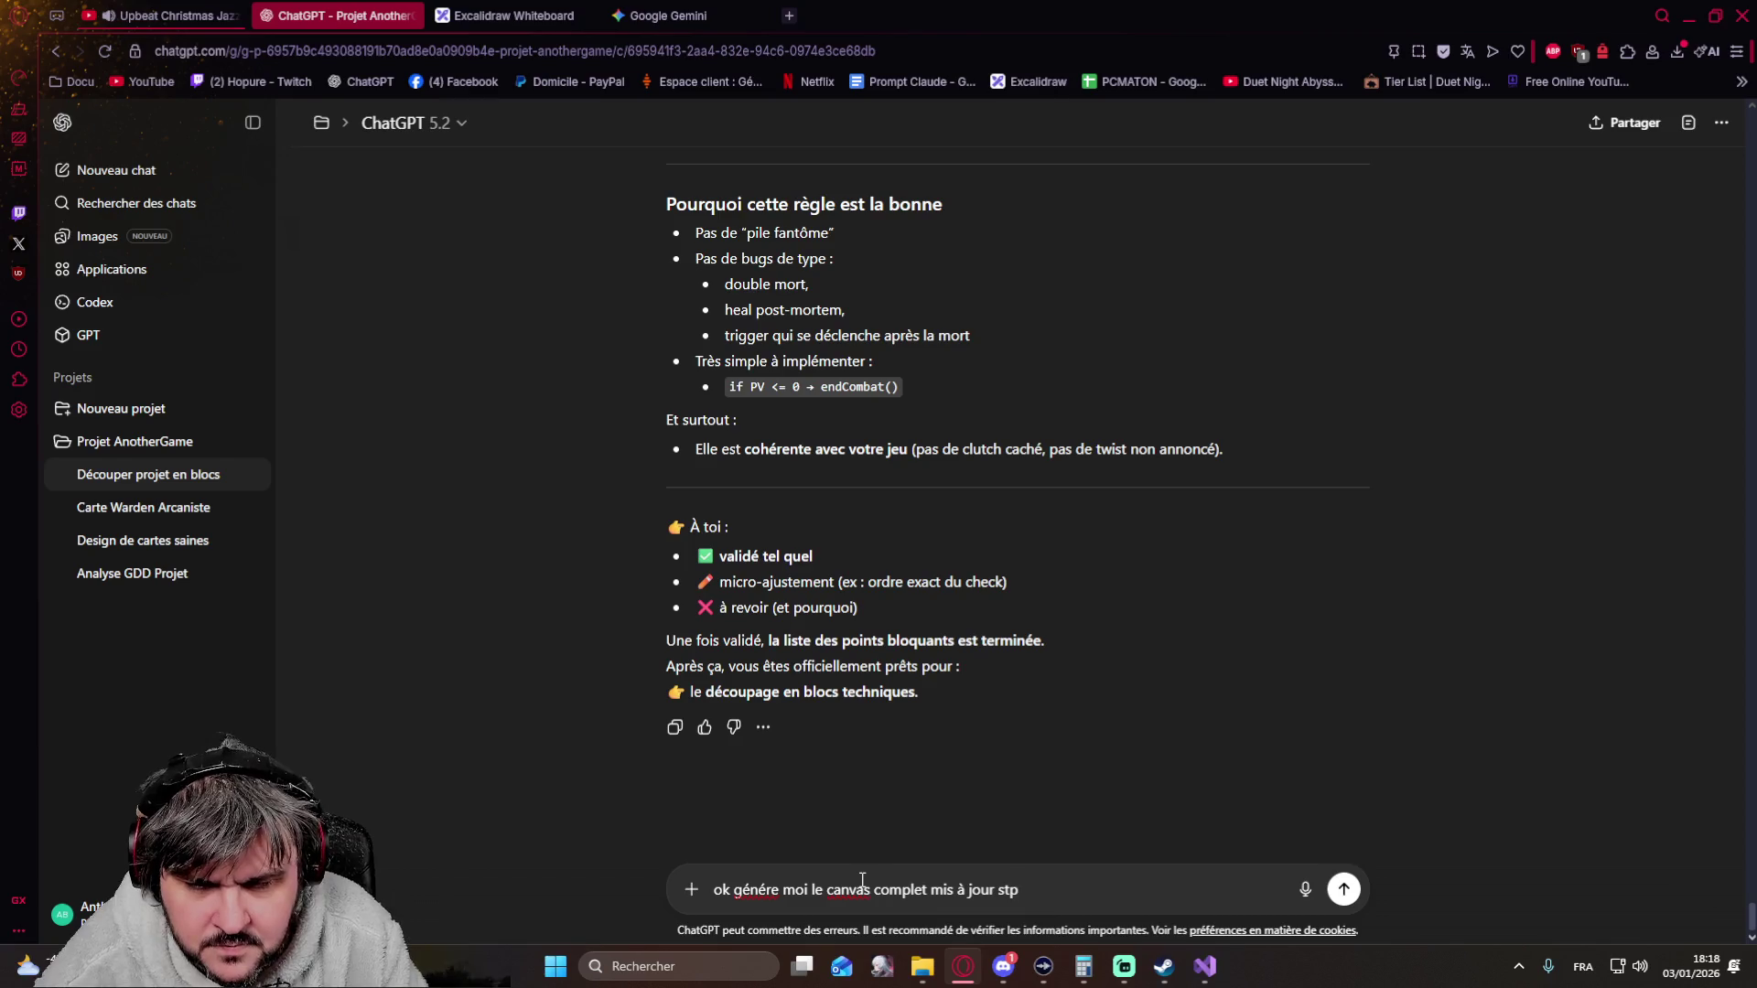
Send 'ok génère moi le canvas complet mis à jour stp' to generate the full updated GDD canvas
key("Return")
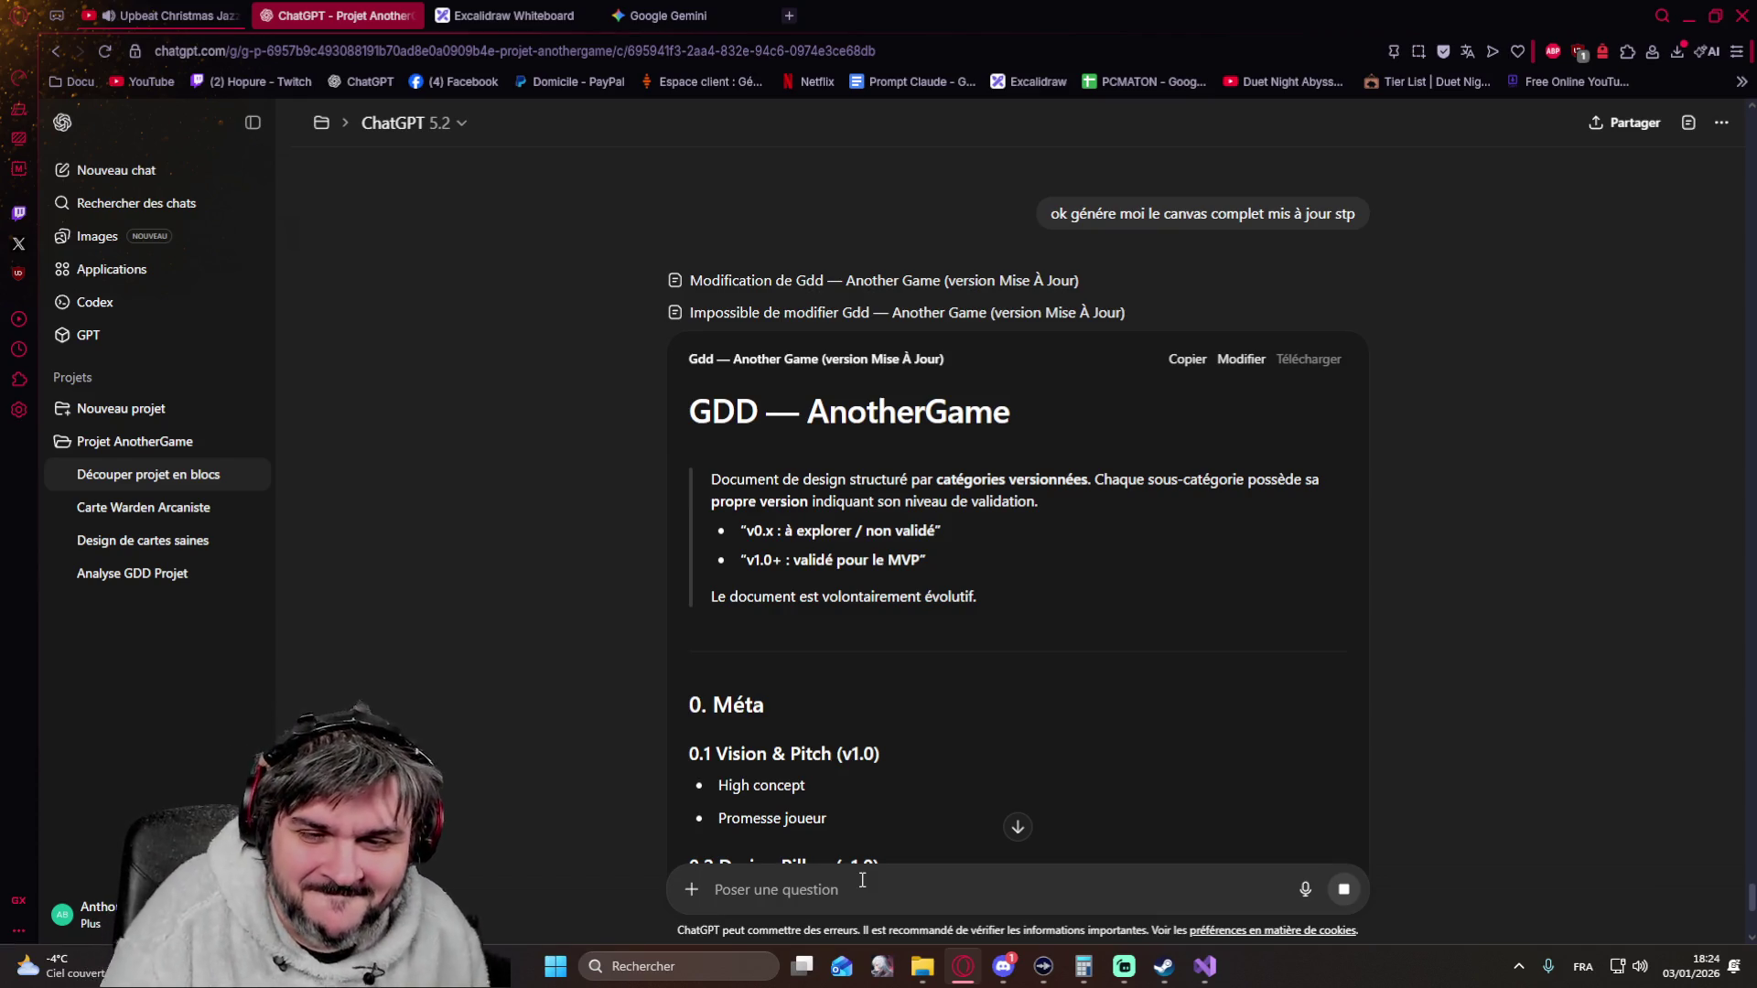
scroll(710, 535, "down", 3)
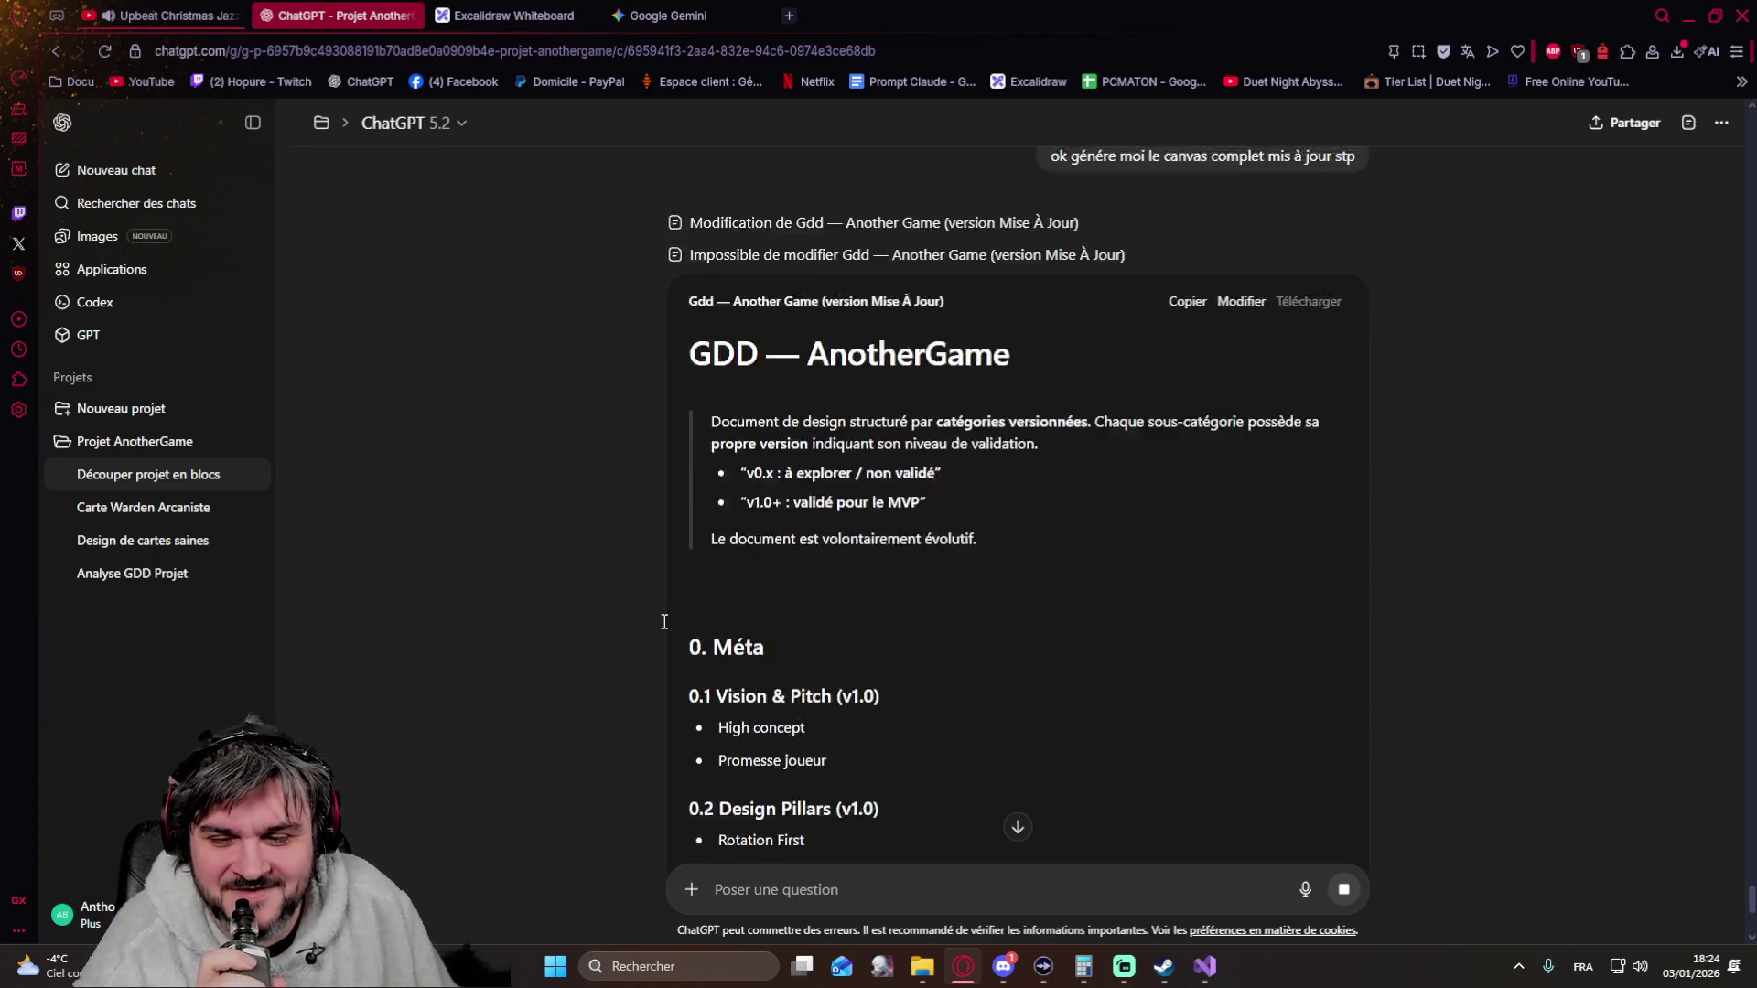
scroll(578, 495, "up", 2)
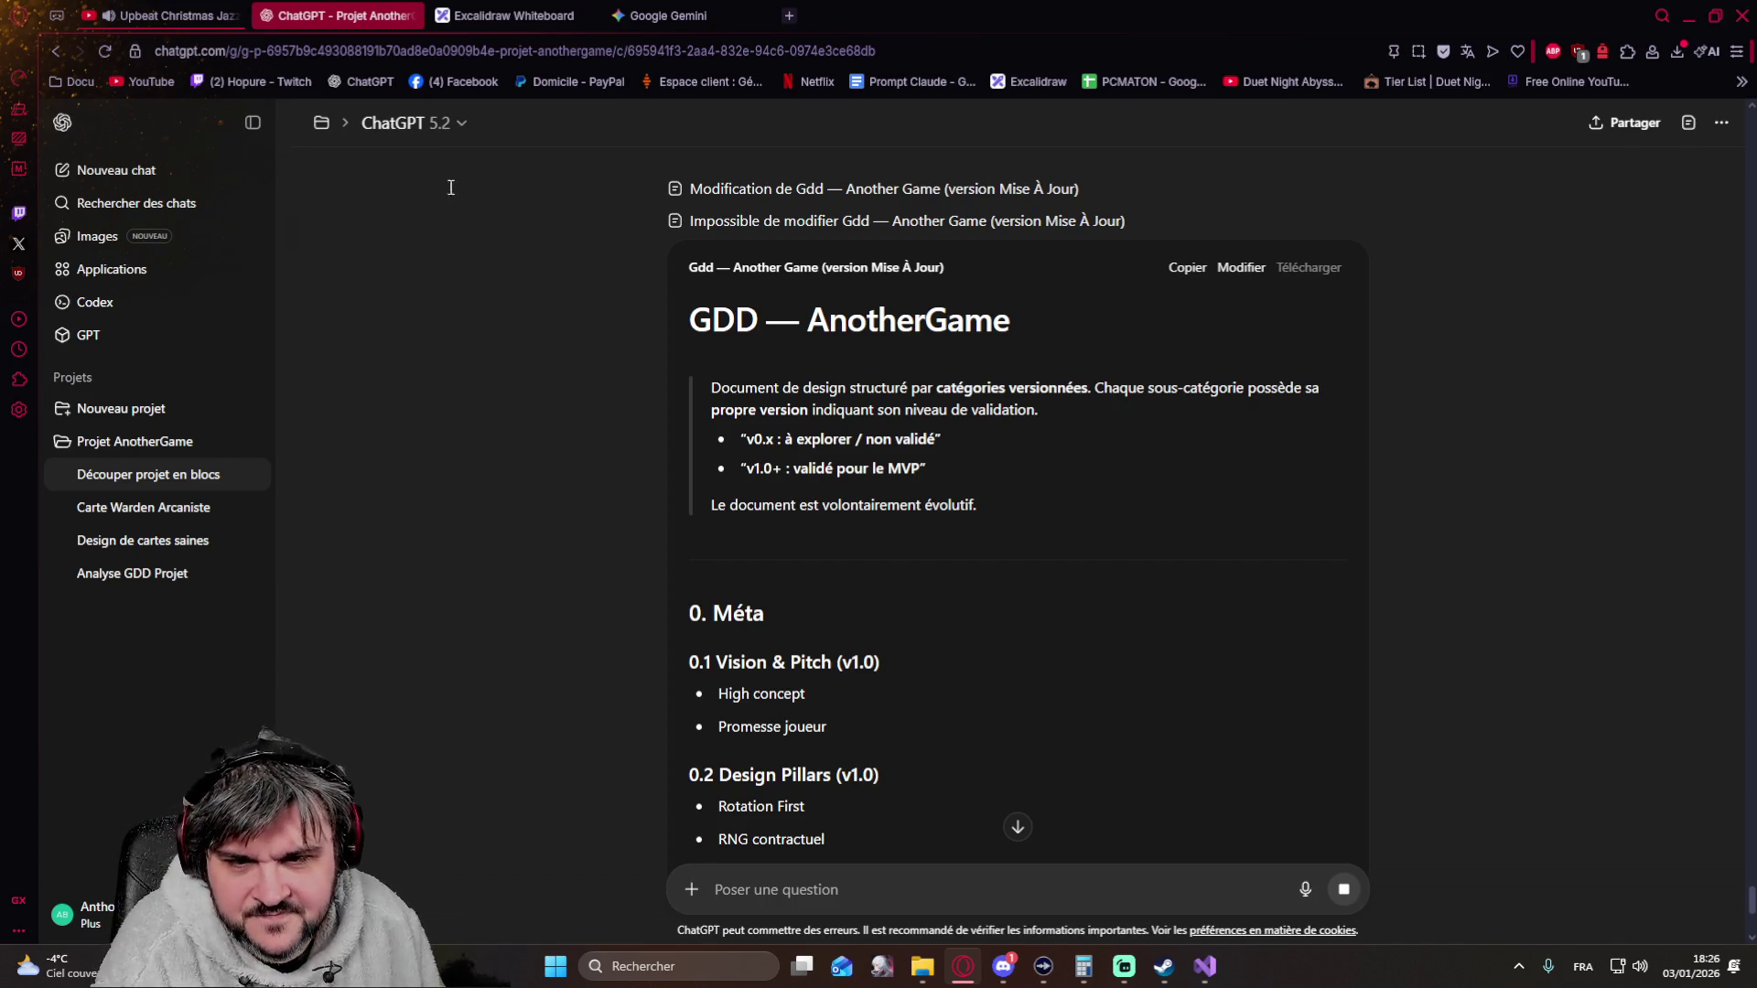
scroll(675, 461, "down", 2)
scroll(675, 462, "down", 2)
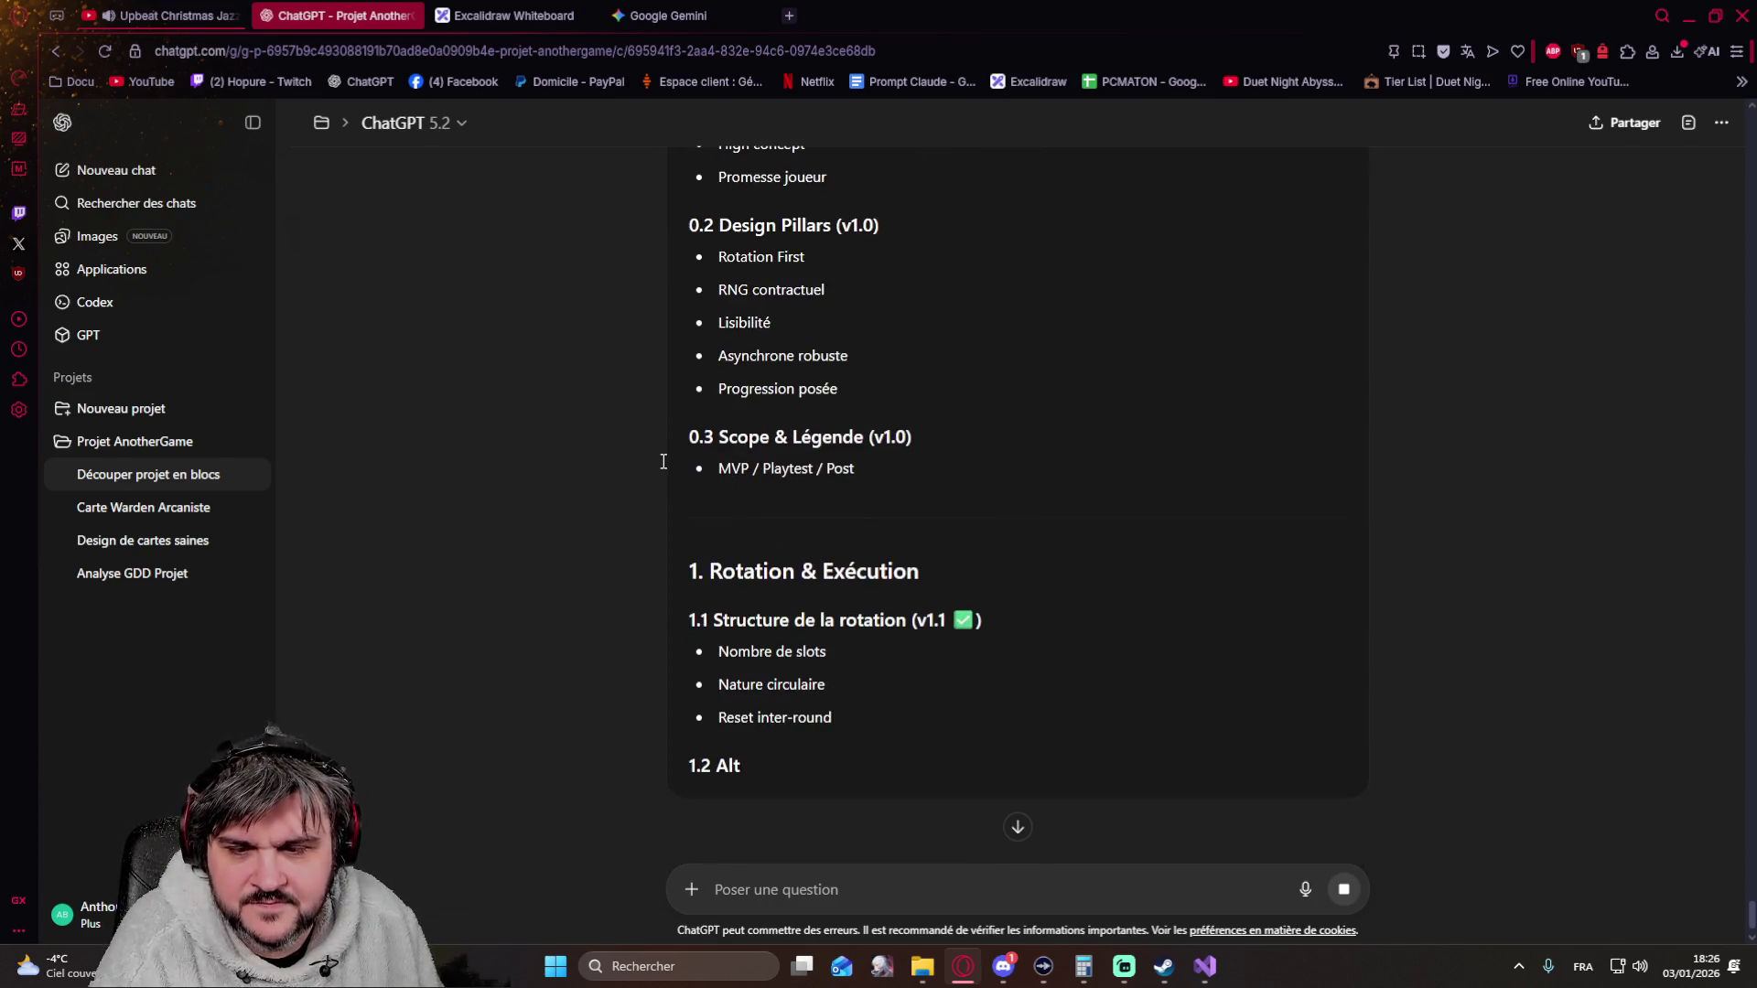
scroll(661, 458, "up", 1)
scroll(660, 458, "up", 1)
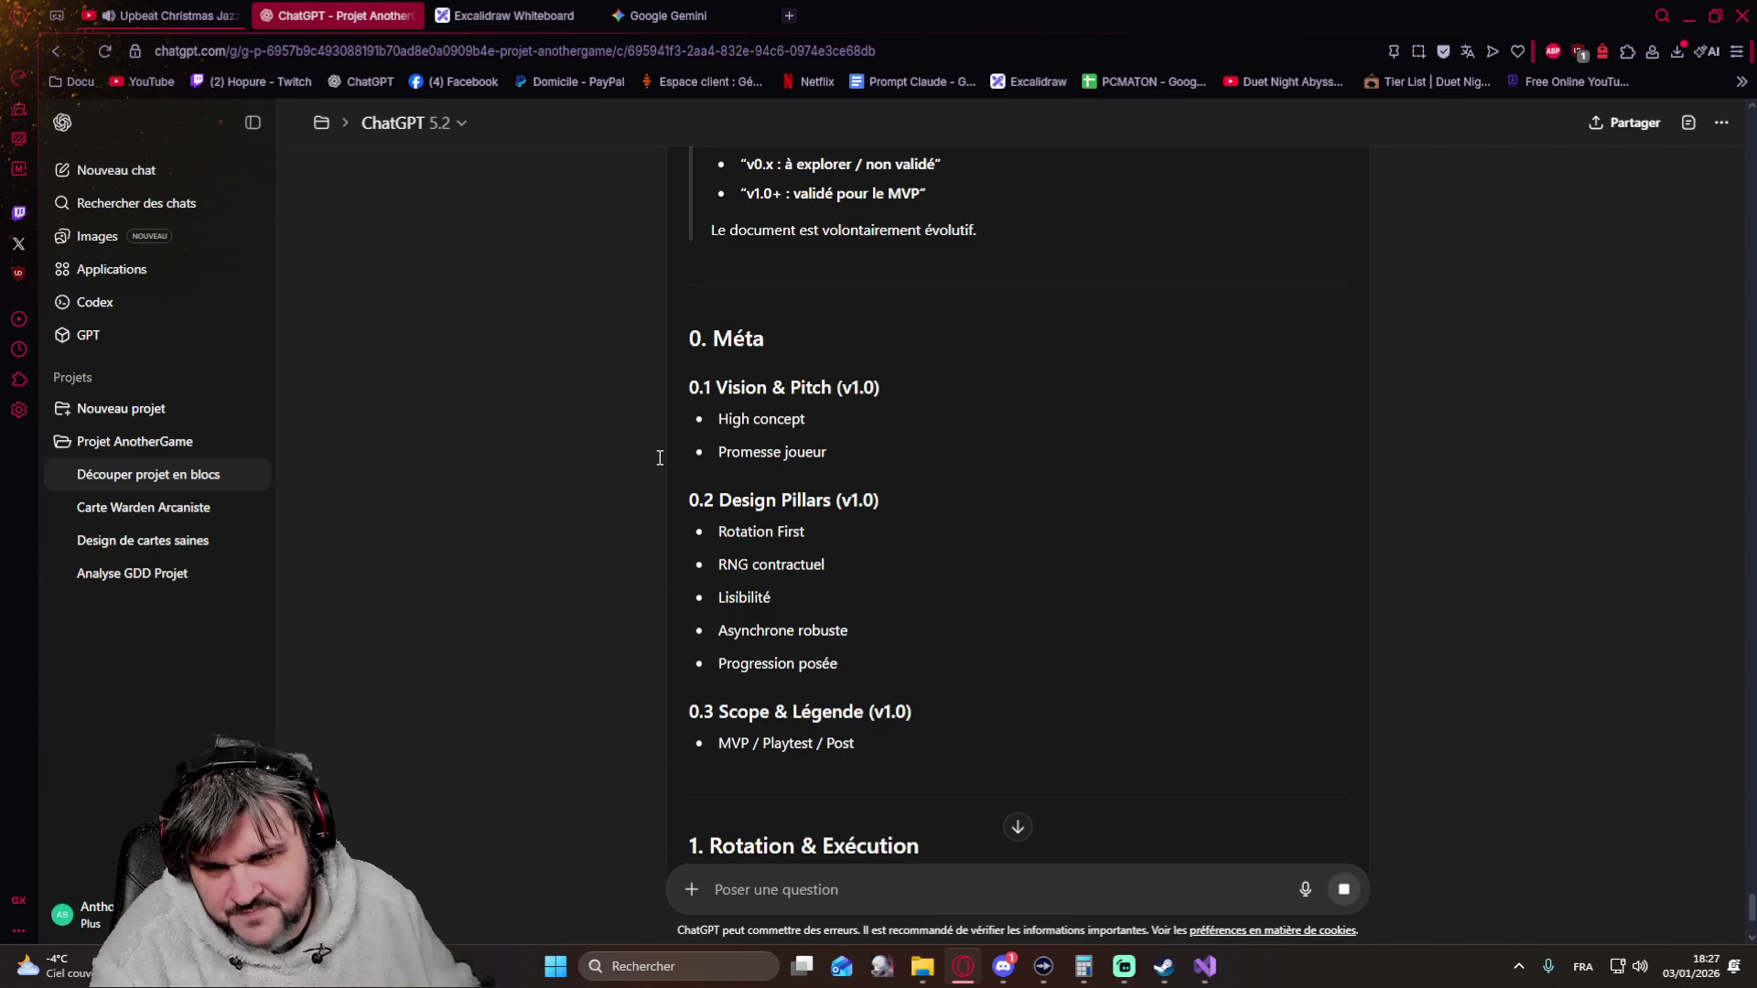
scroll(867, 418, "up", 2)
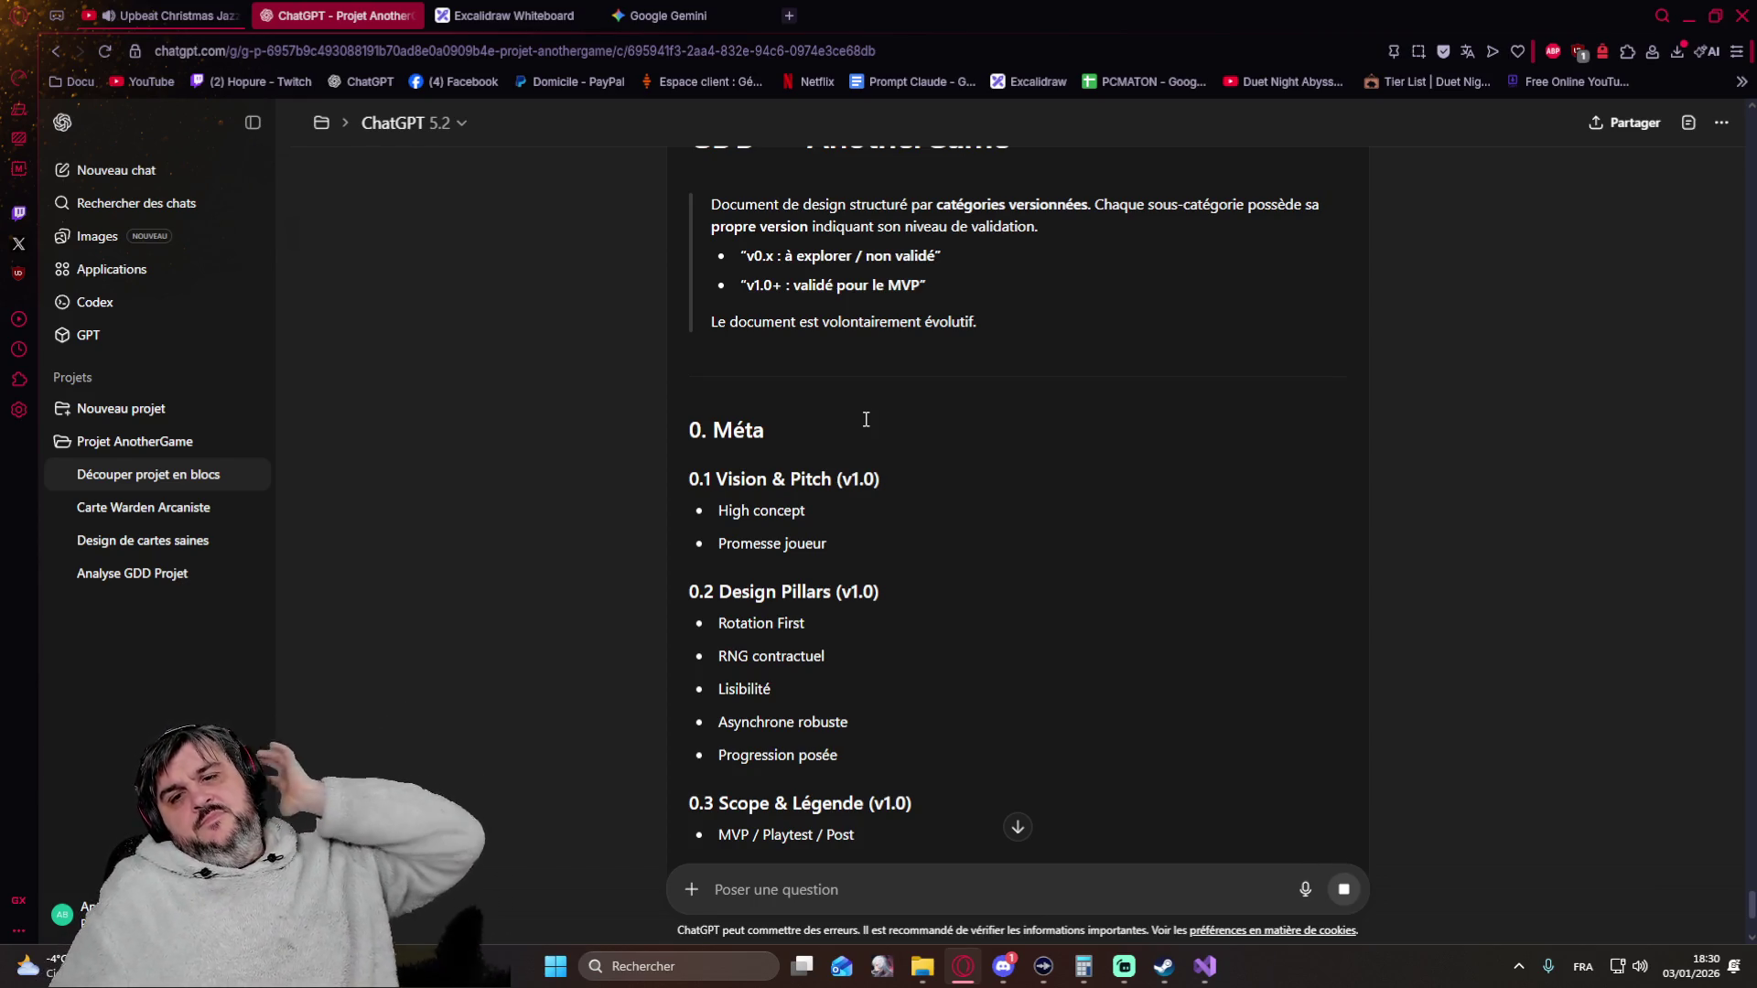
Switch from the ChatGPT GDD canvas to the Google Gemini card-frame conversation
left_click(684, 11)
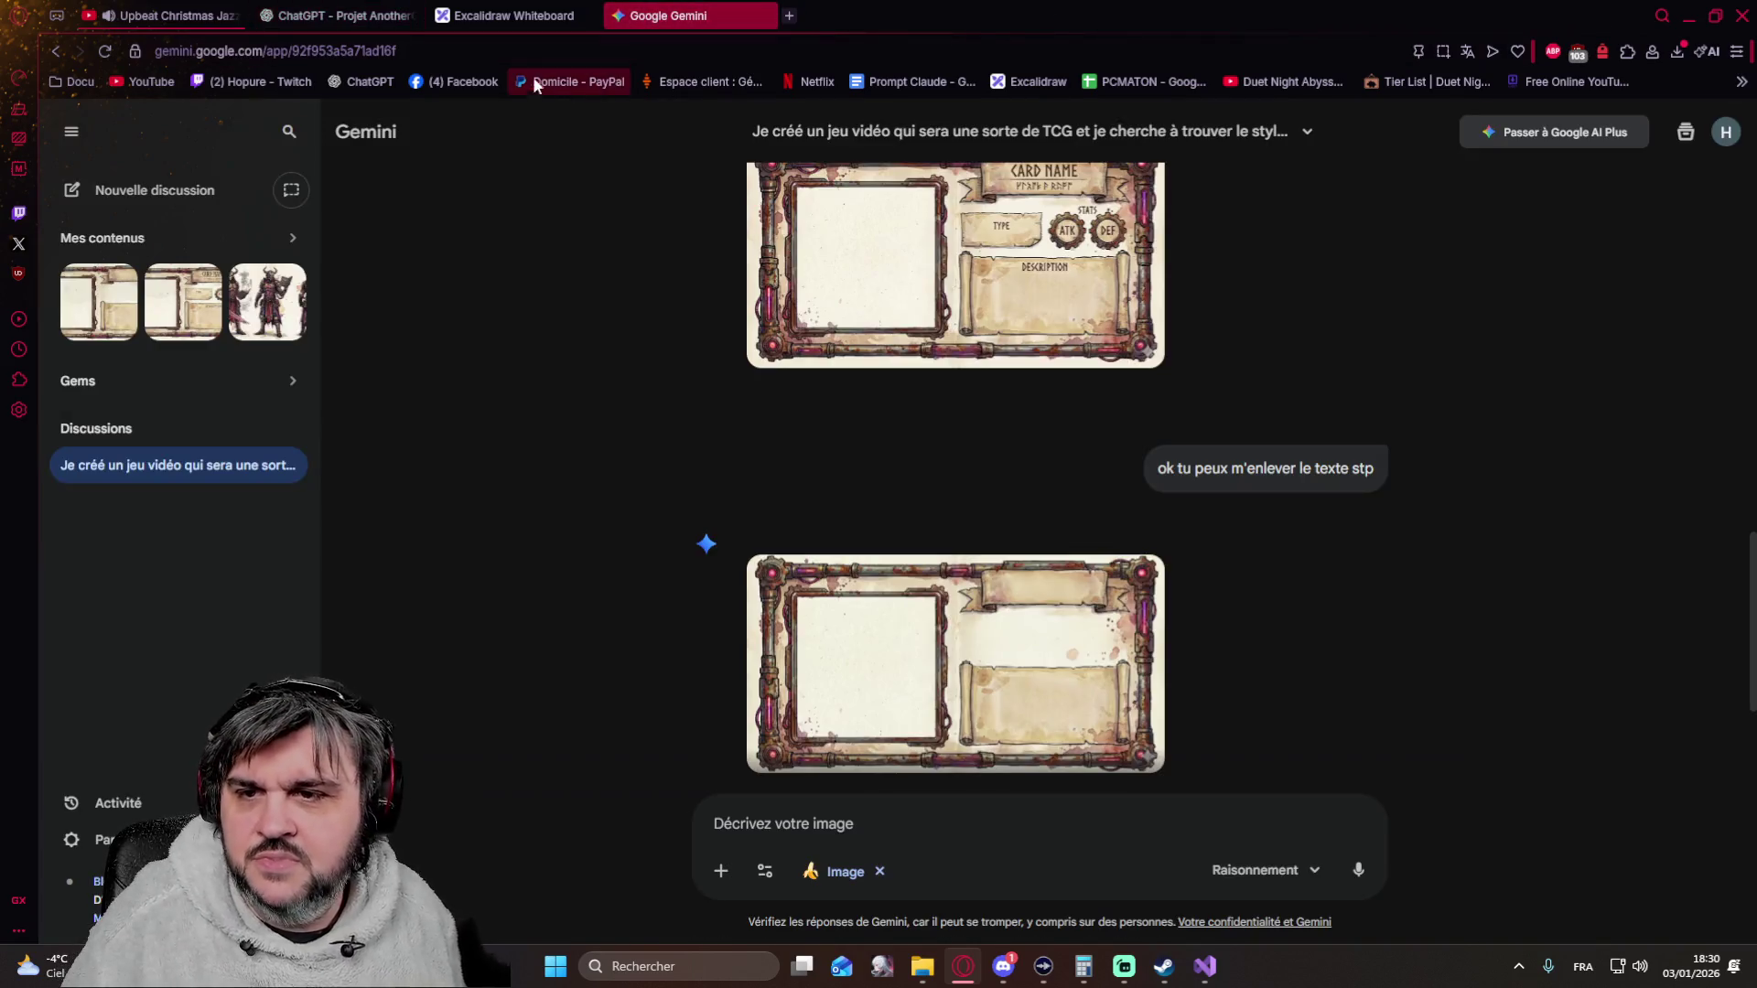
Search Google for 'game revenue' and open the GACHAREVENUE site's revenue data page
left_click(503, 53)
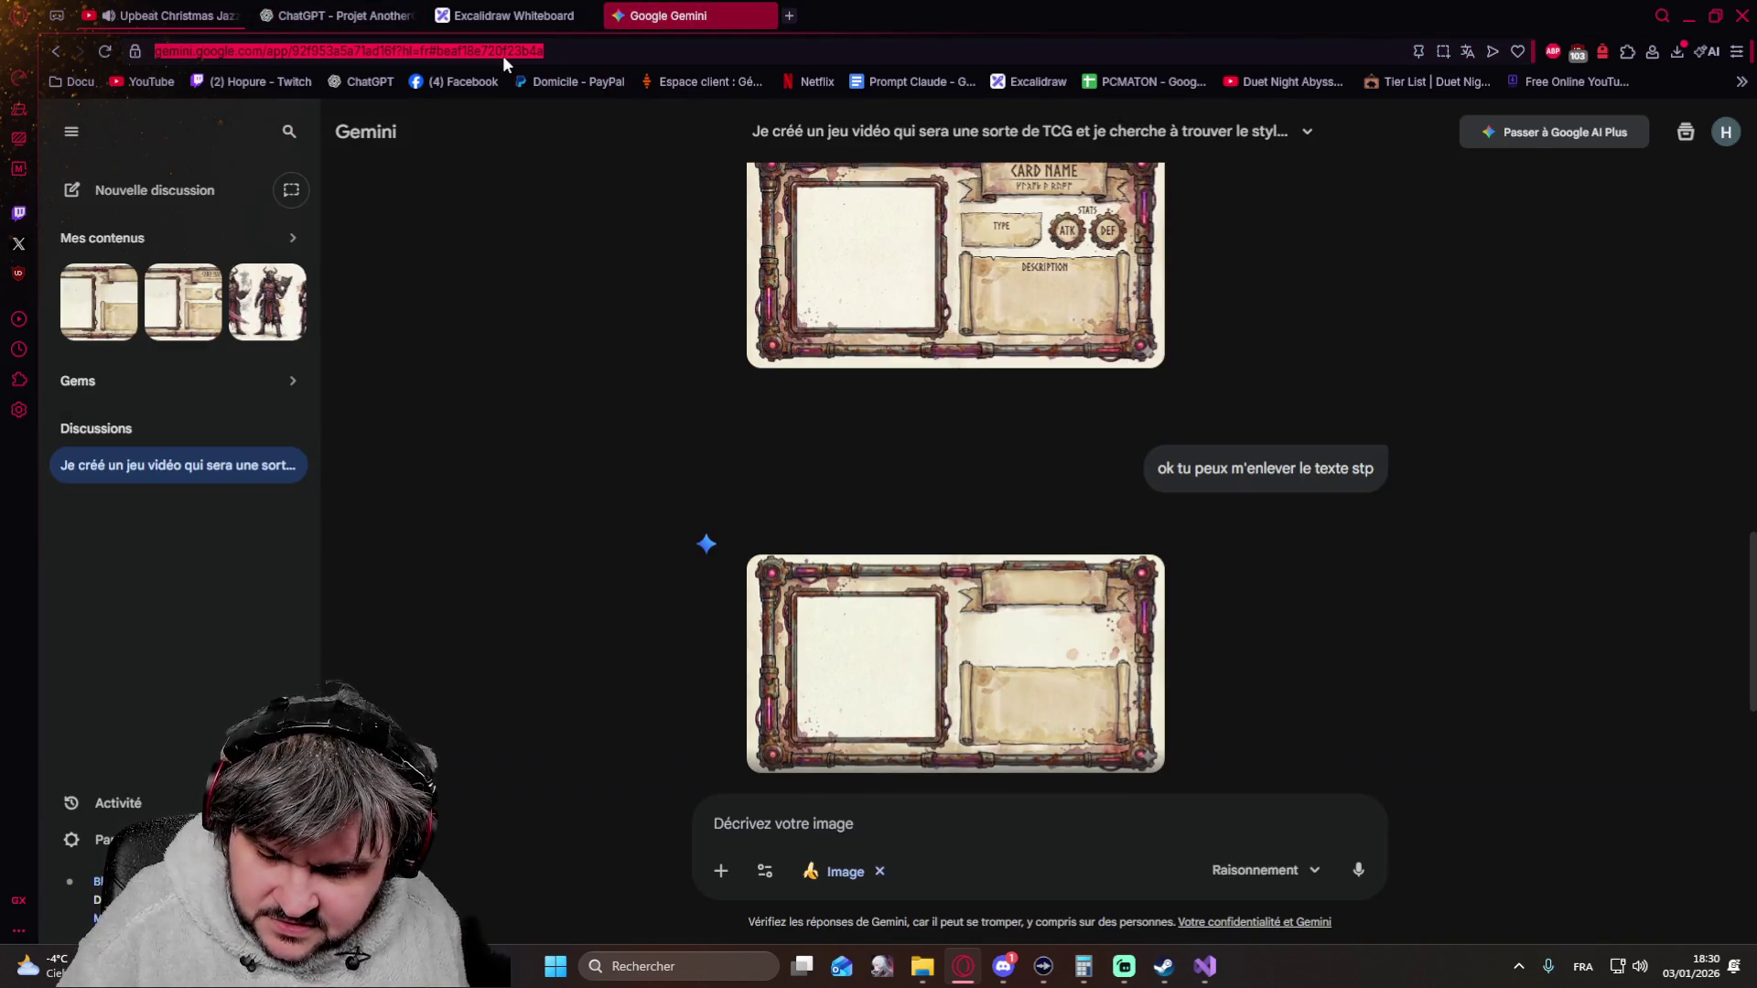
type("reve")
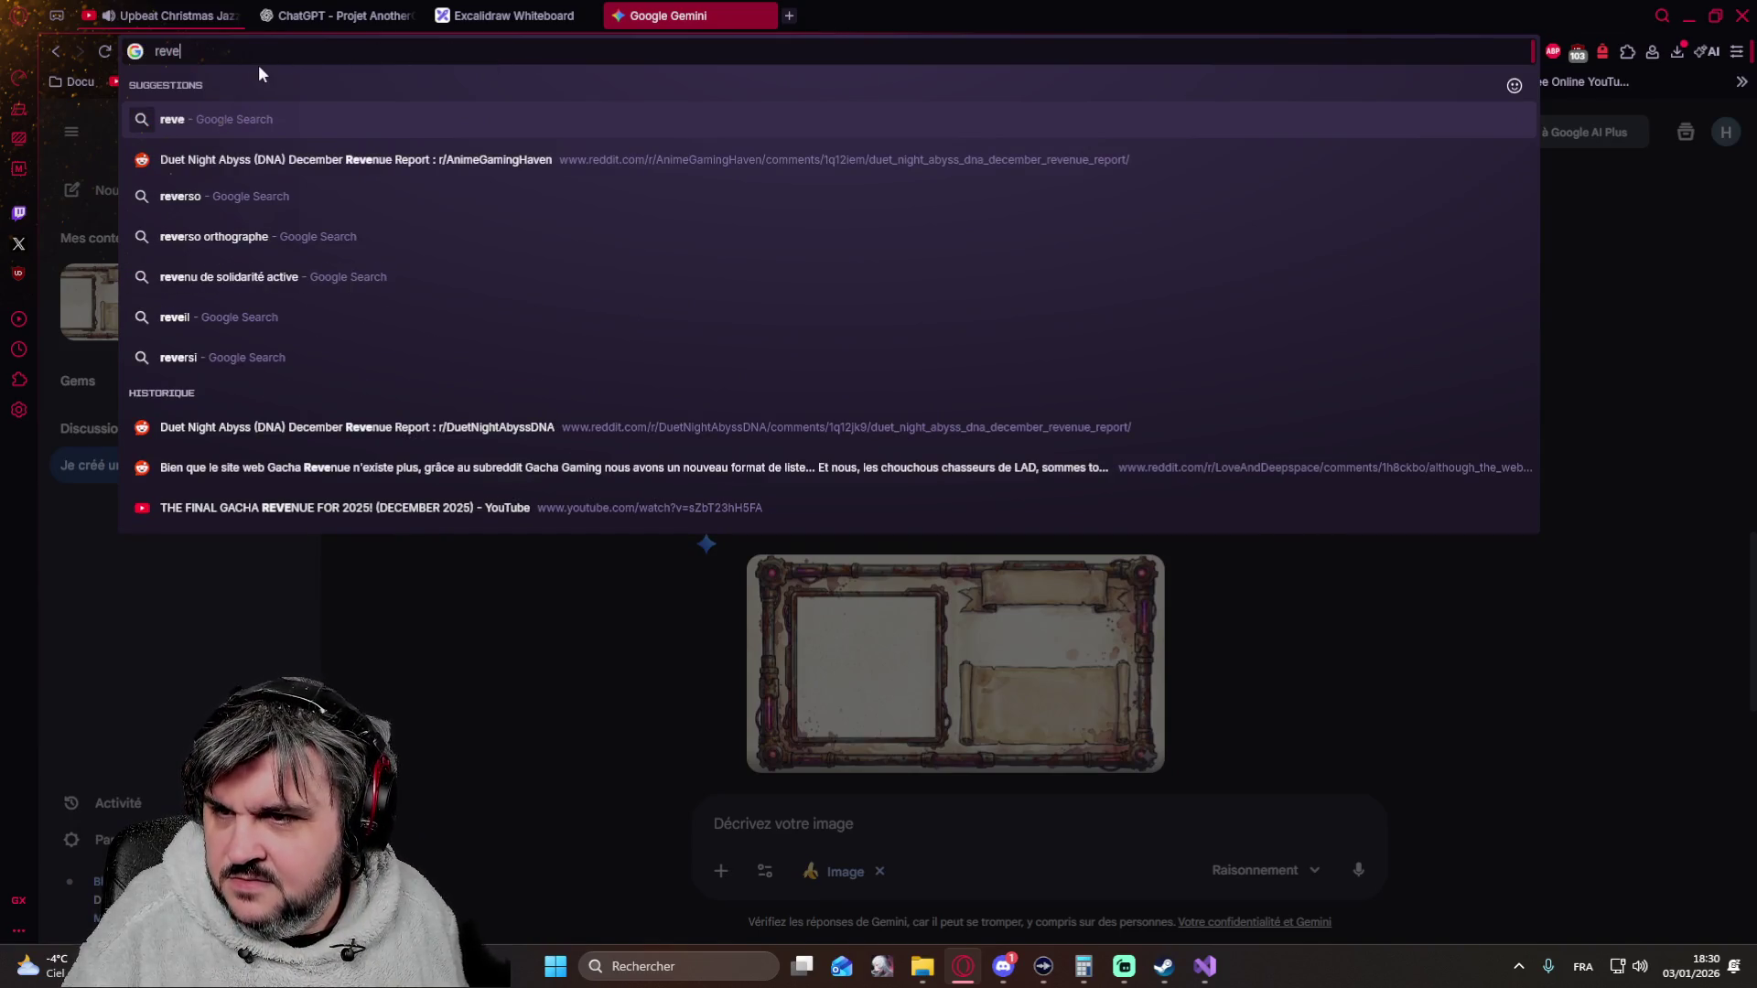
left_click_drag(206, 55, 134, 53)
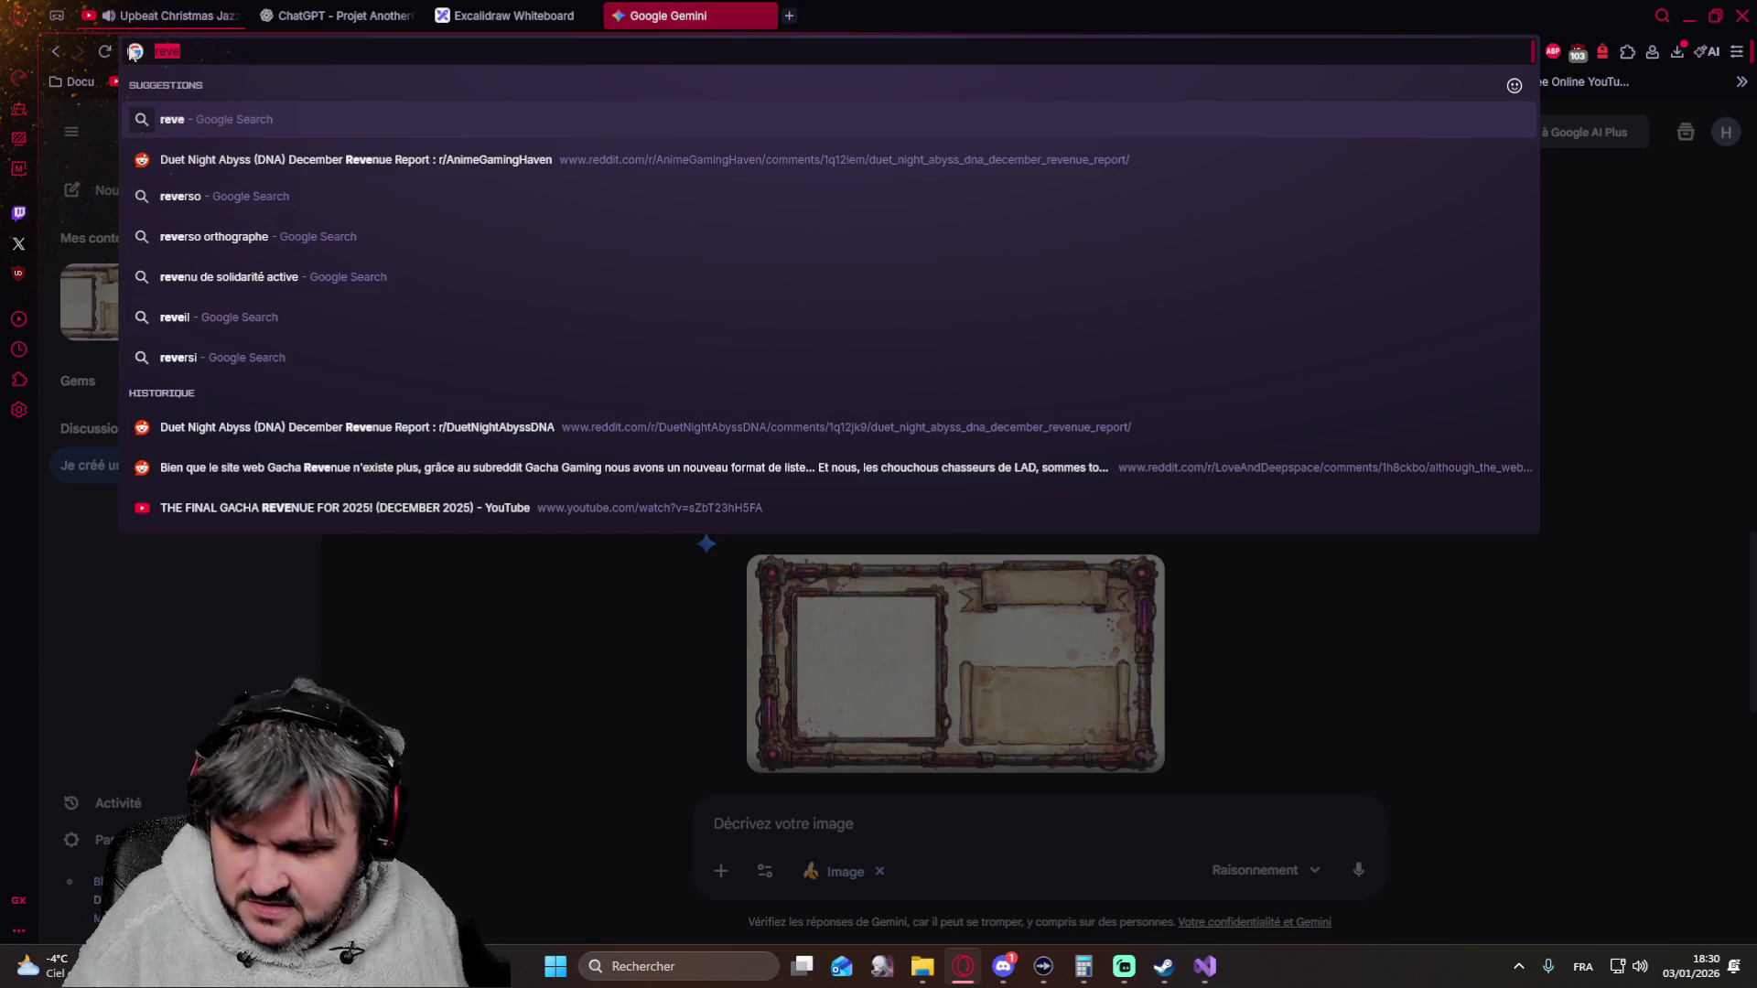
type("game reve")
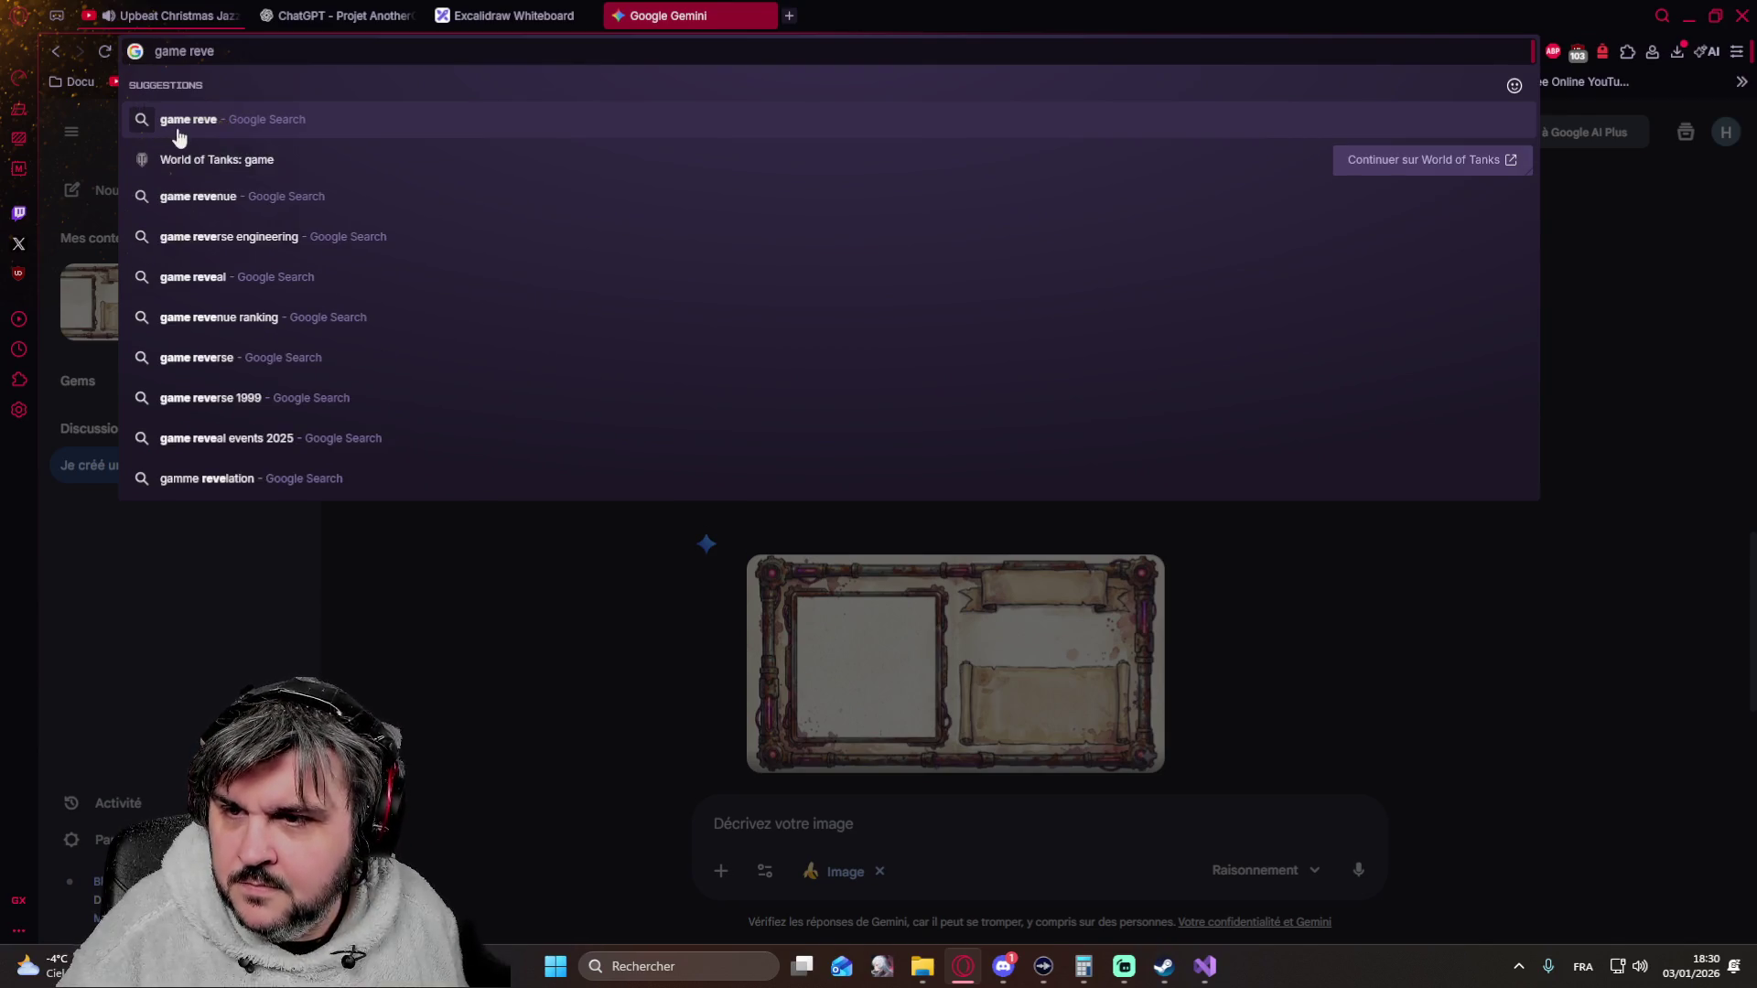
type("nue")
key("Return")
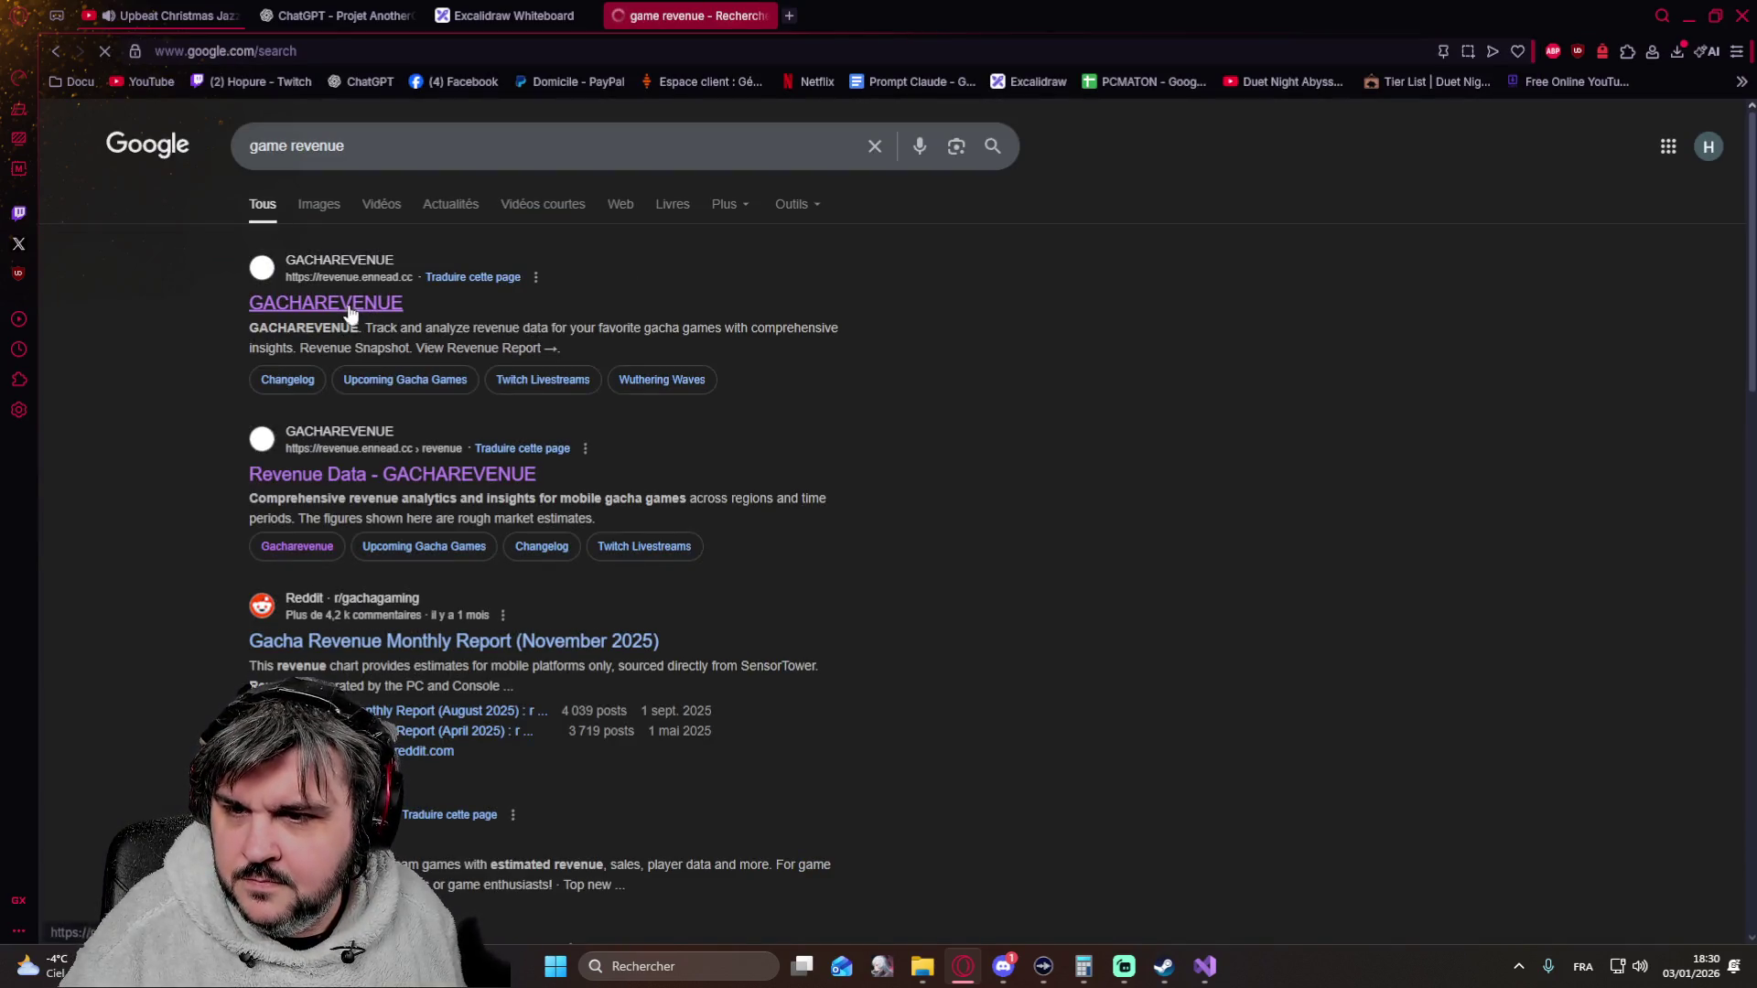
left_click(348, 305)
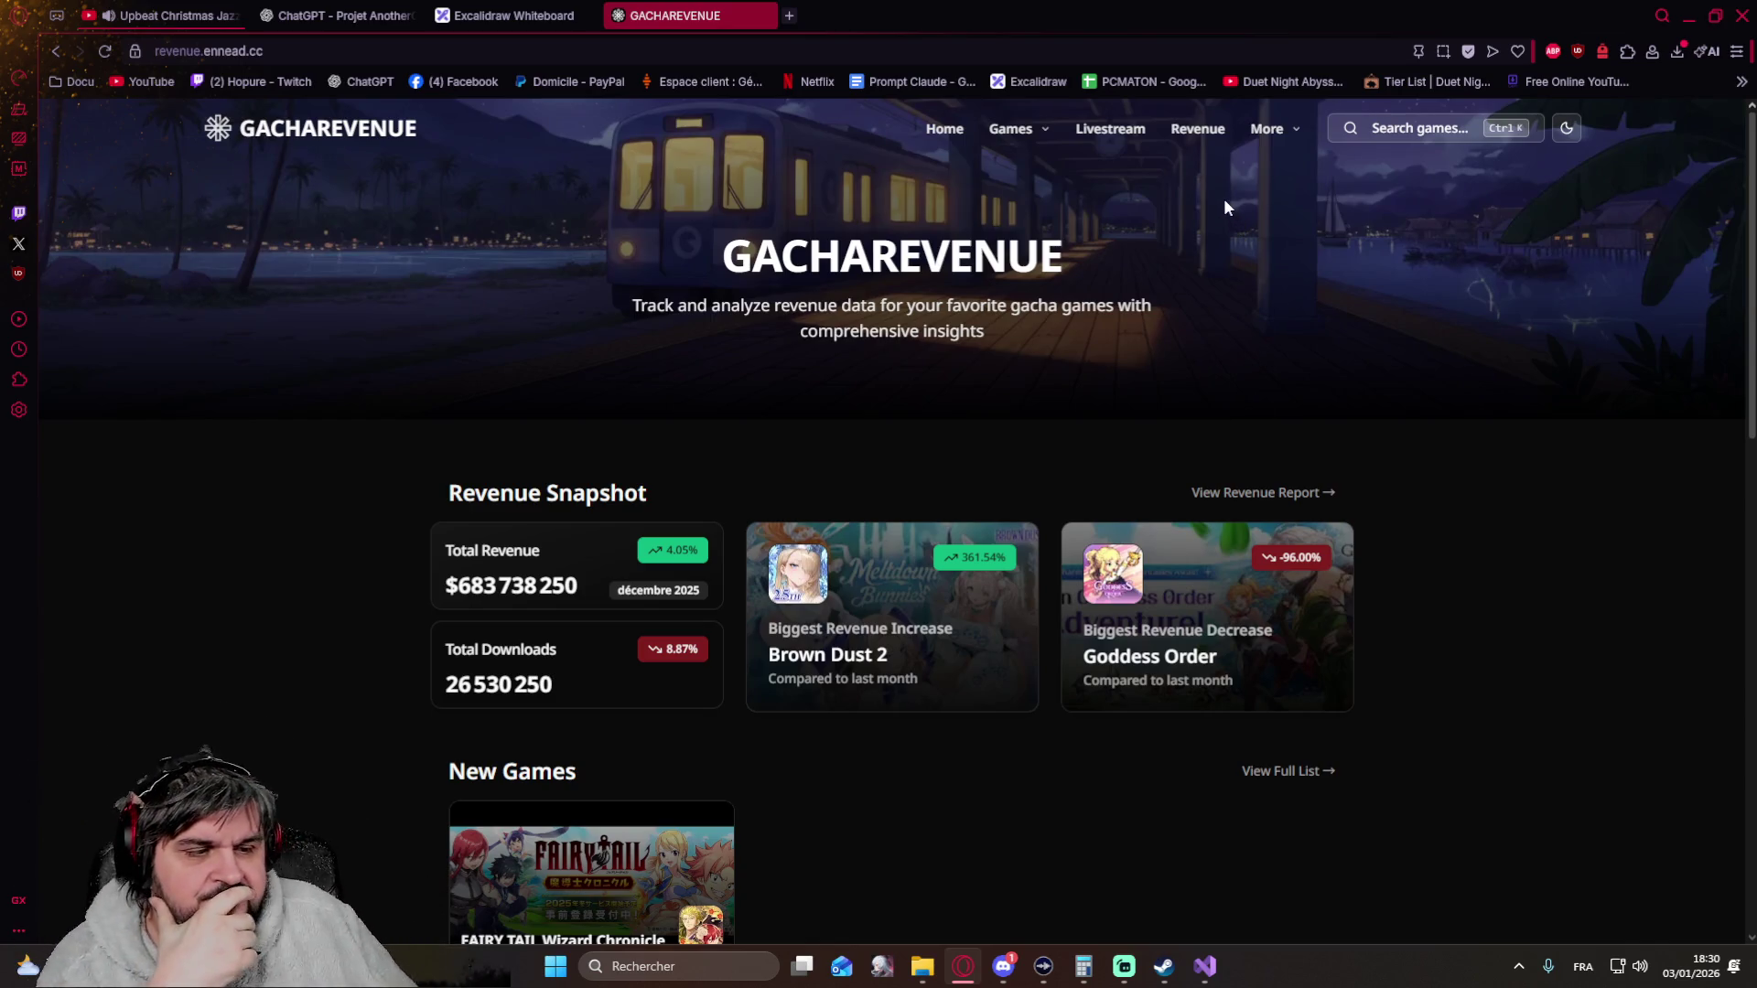
left_click(1198, 129)
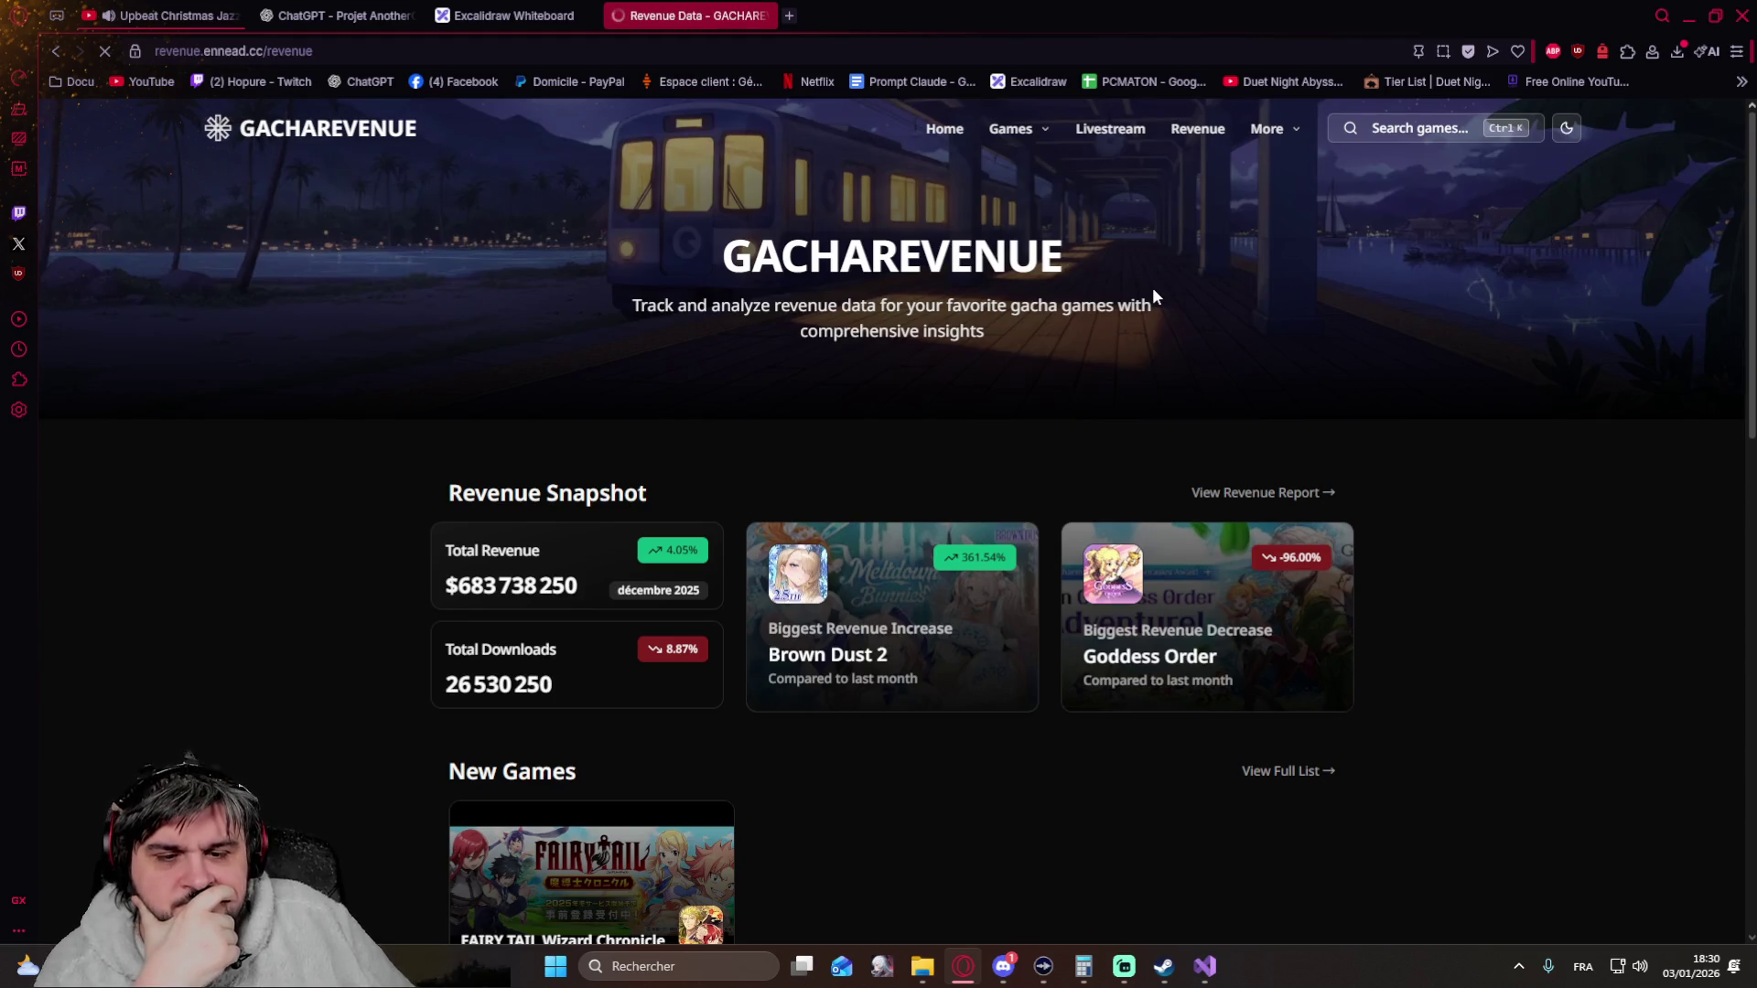
scroll(453, 419, "down", 2)
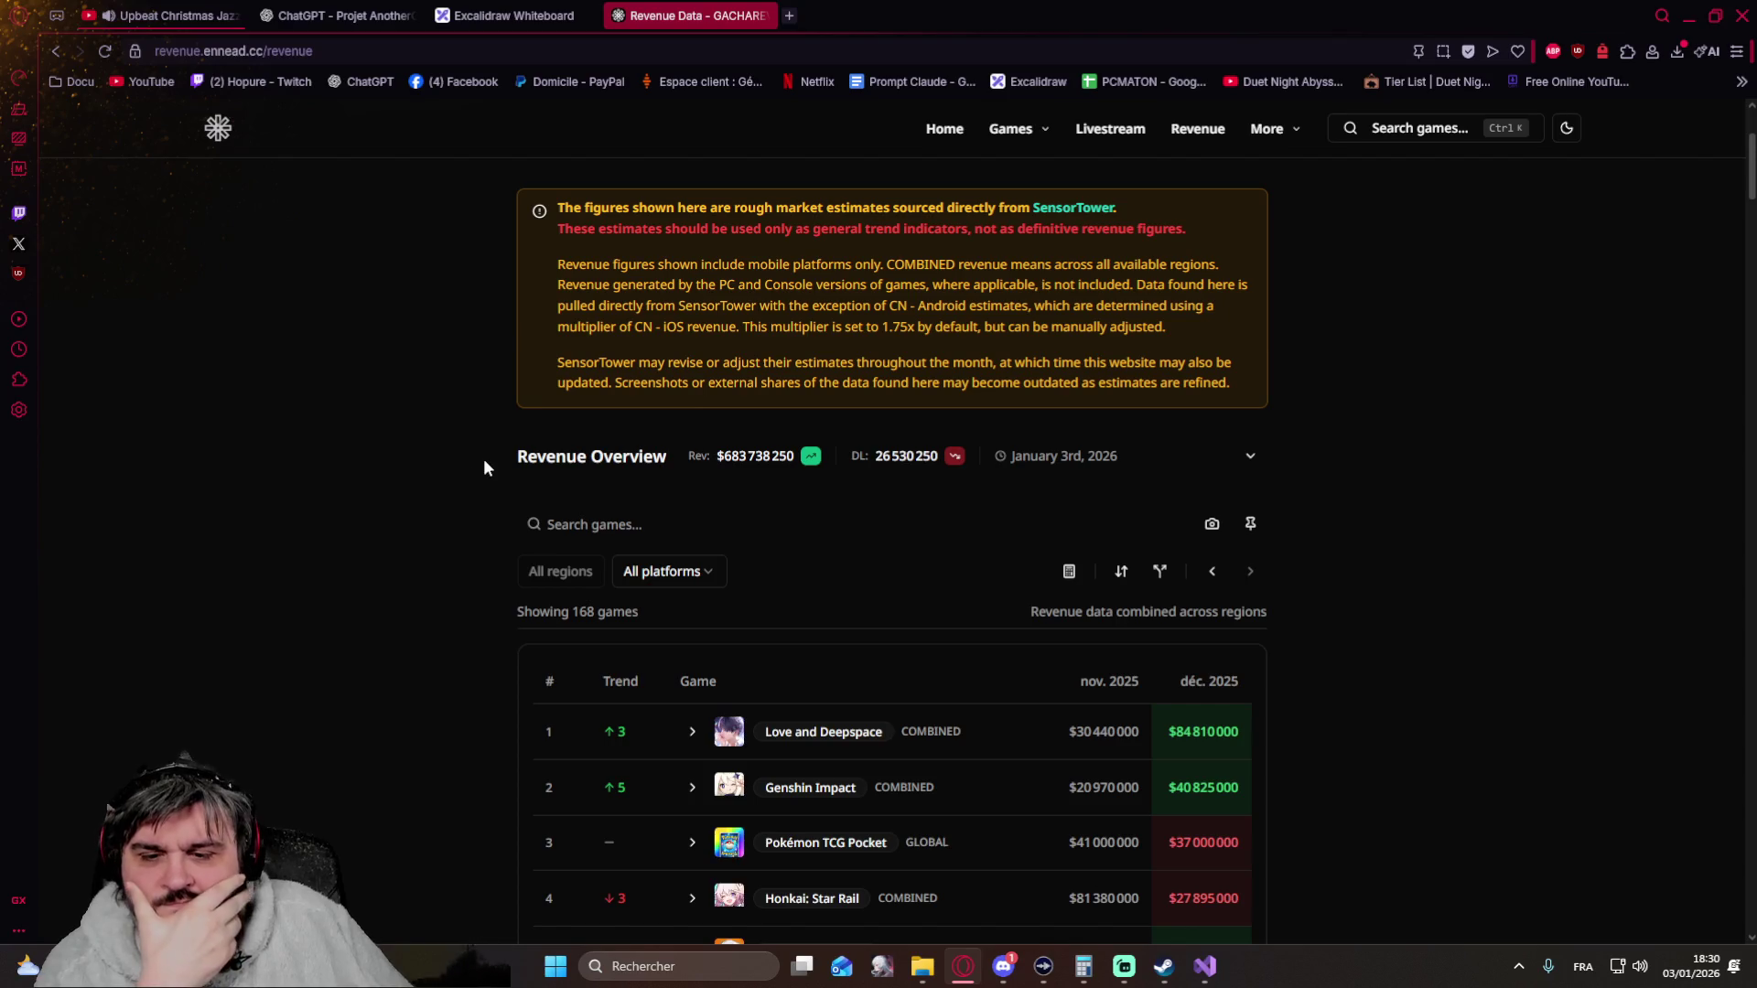
scroll(471, 436, "down", 2)
scroll(453, 406, "down", 1)
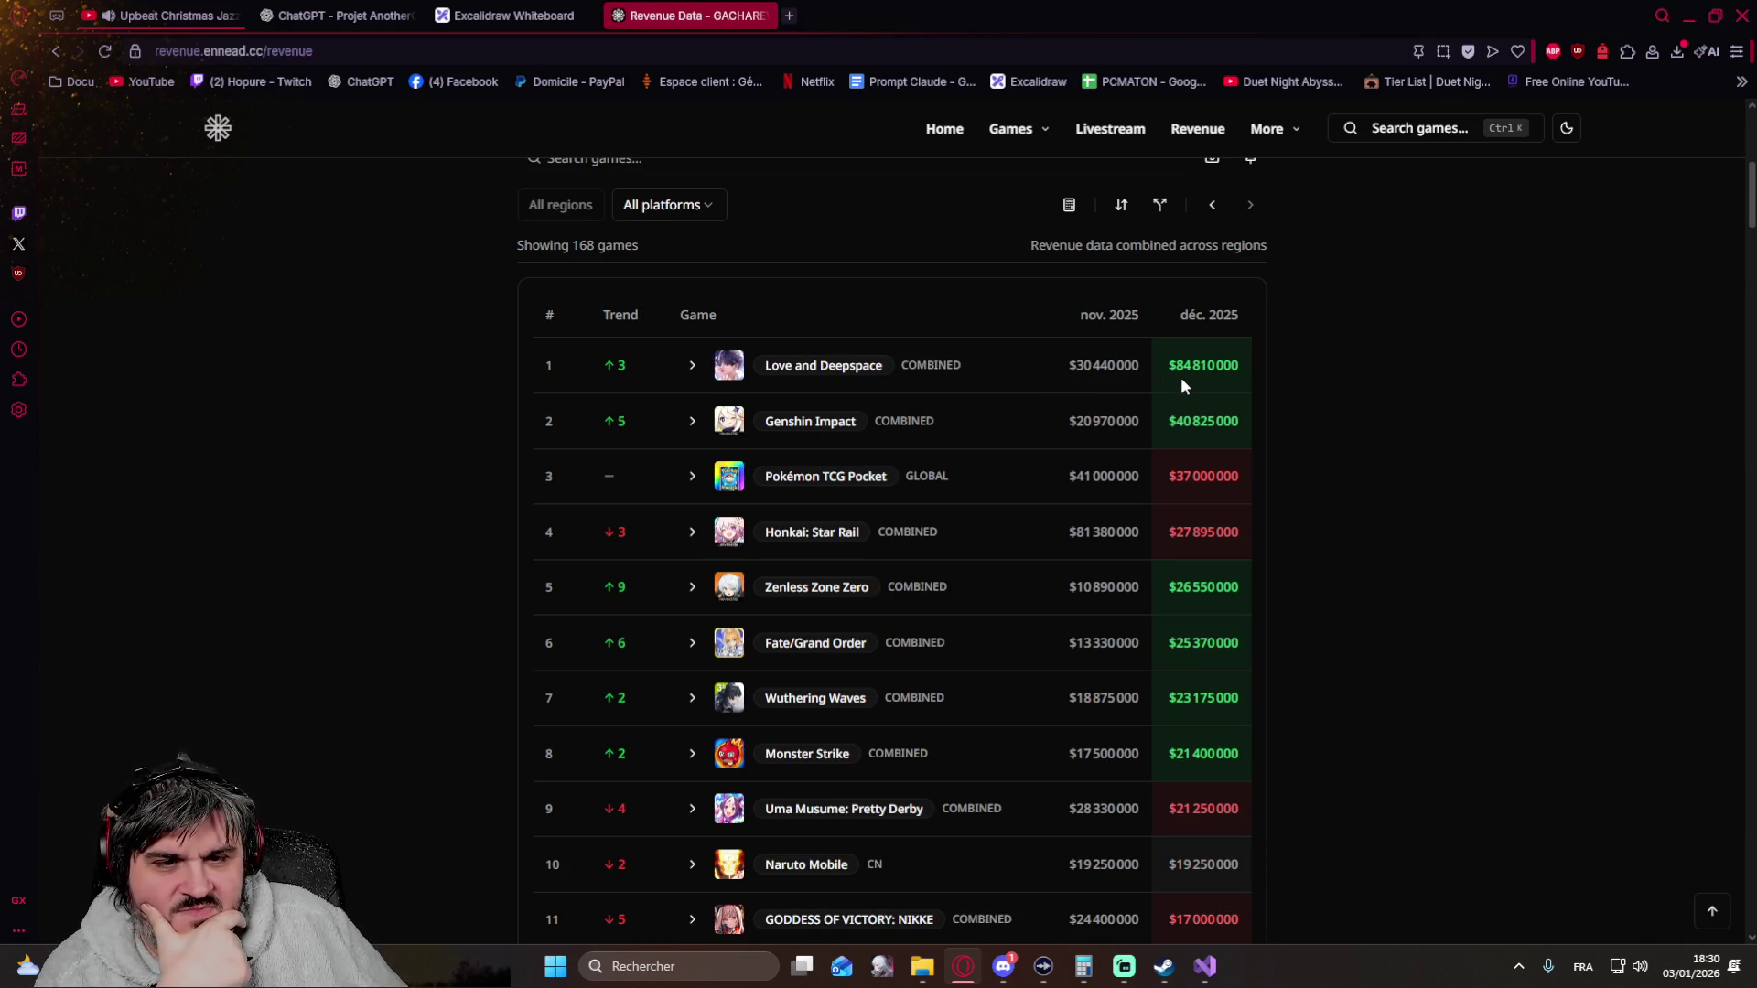
mouse_move(1002, 421)
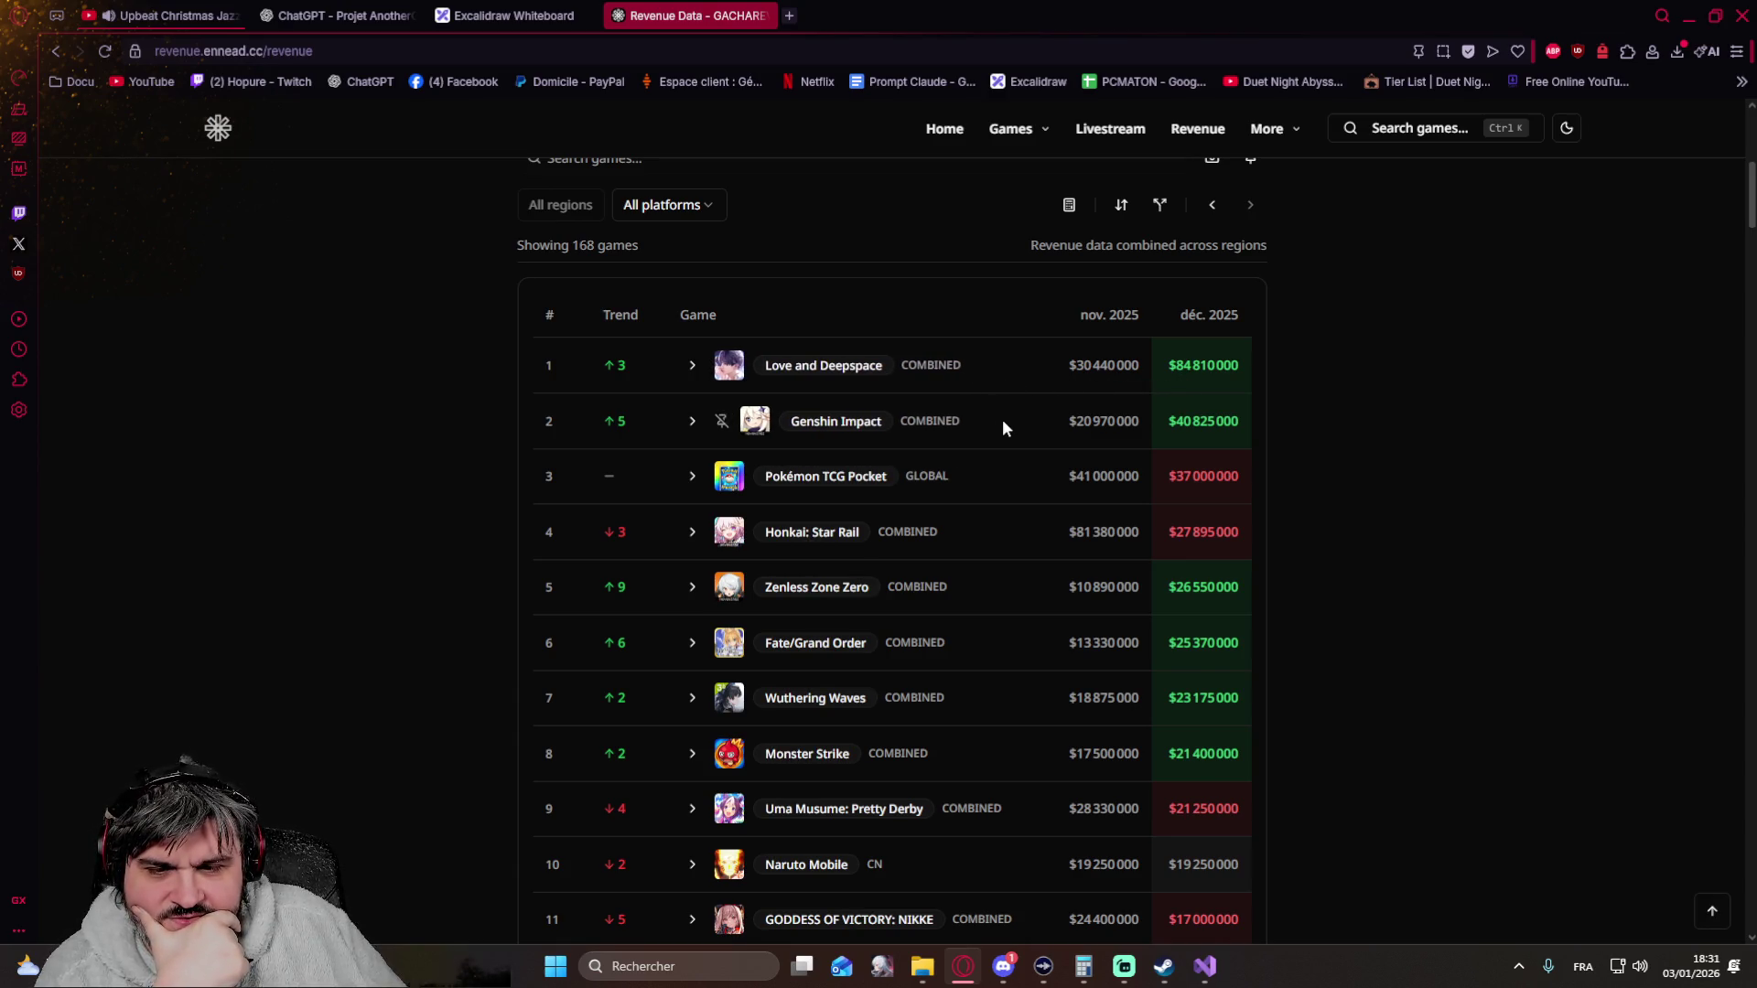
scroll(1002, 419, "down", 1)
scroll(1000, 466, "down", 1)
scroll(1001, 467, "down", 1)
scroll(1000, 466, "down", 1)
scroll(1001, 467, "down", 1)
scroll(978, 459, "down", 1)
scroll(979, 461, "down", 1)
scroll(978, 460, "down", 2)
scroll(979, 469, "down", 2)
scroll(979, 468, "down", 1)
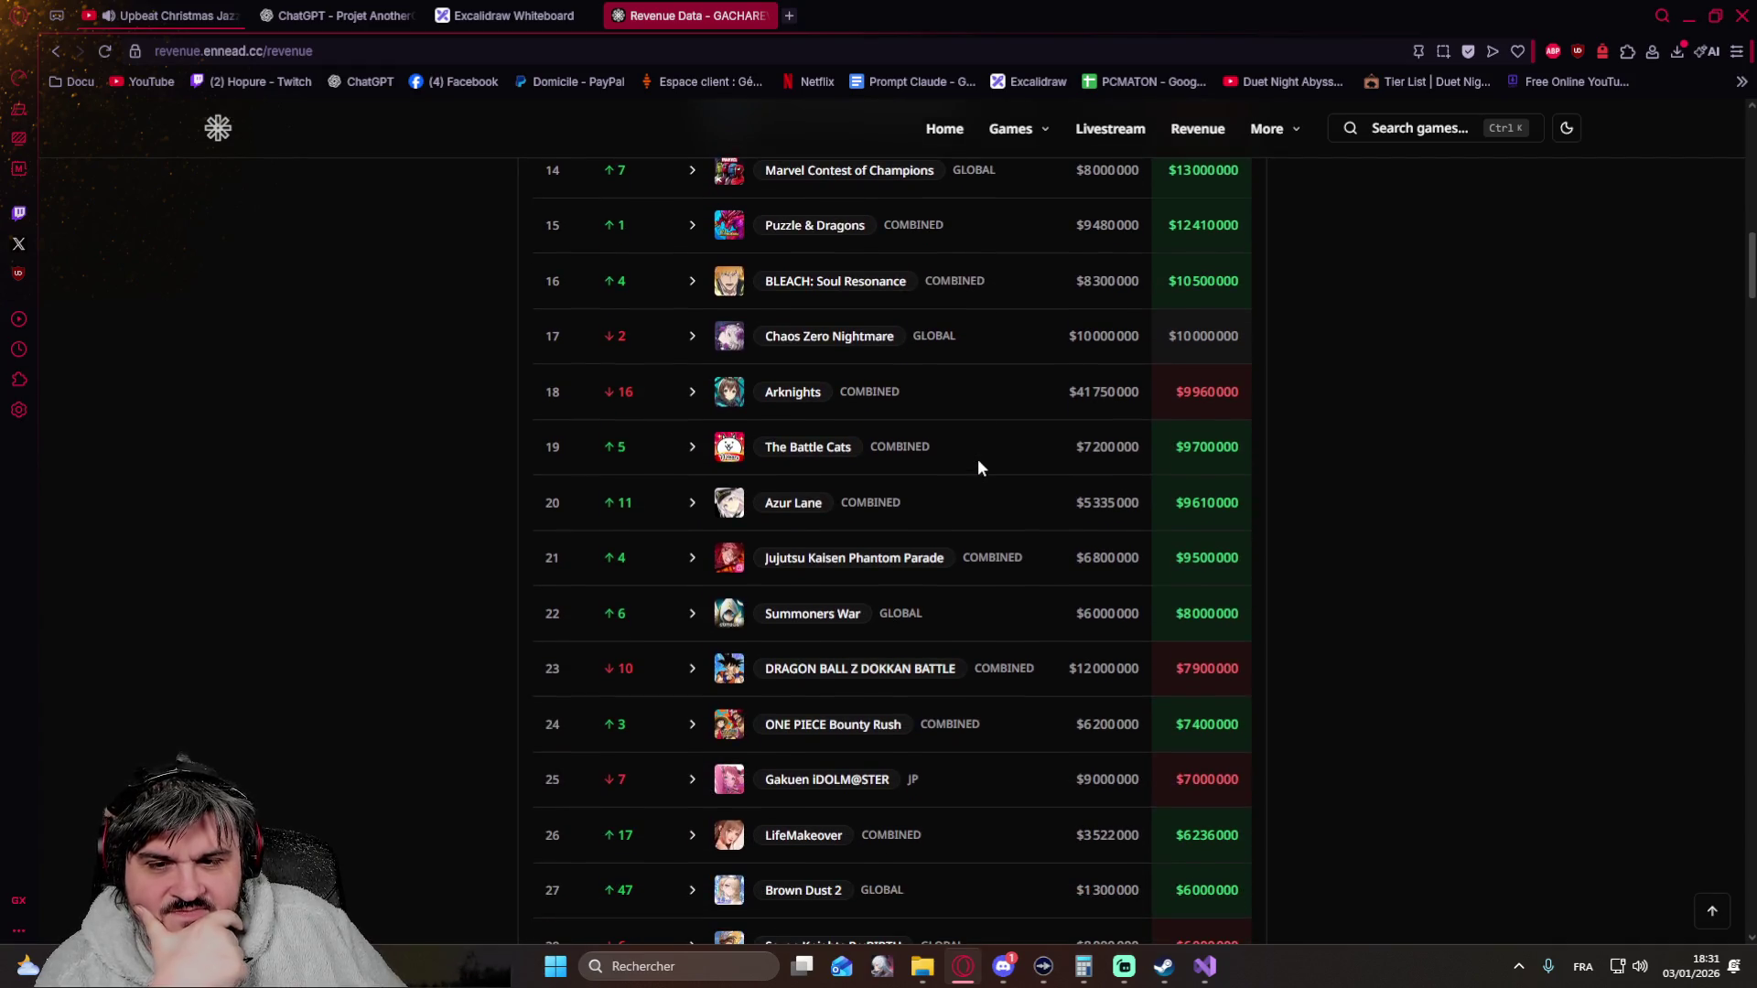
scroll(978, 468, "down", 2)
scroll(980, 468, "down", 2)
scroll(978, 469, "down", 1)
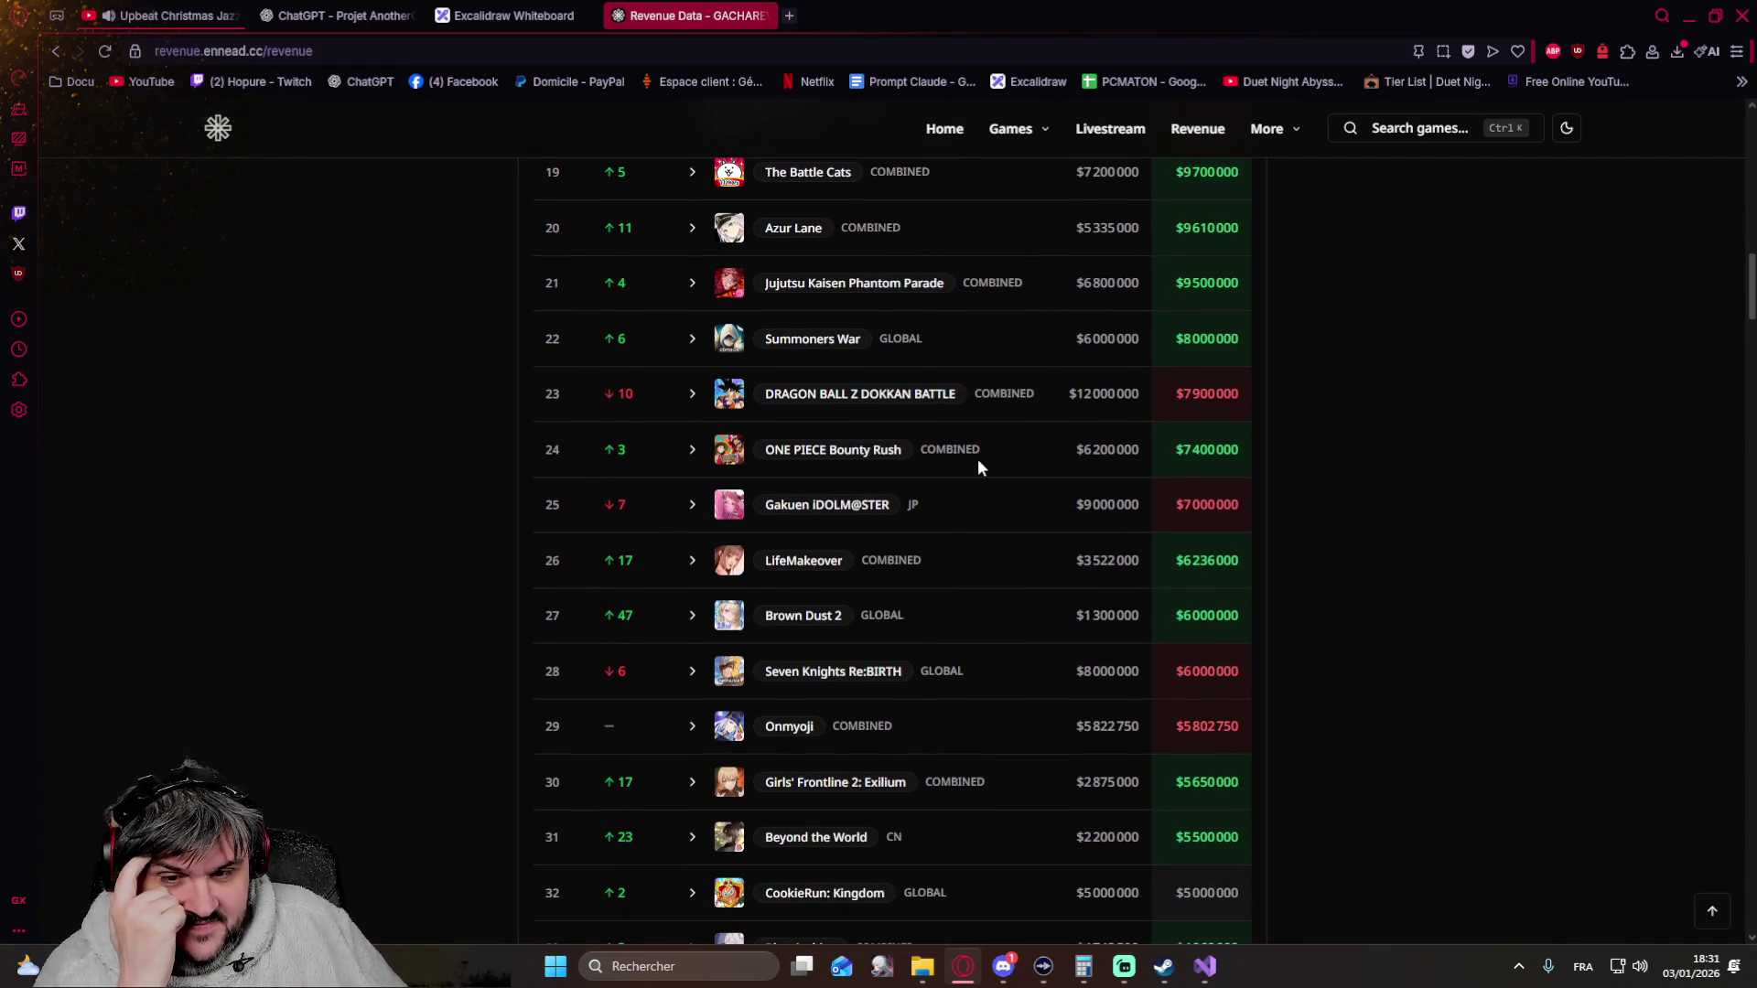
scroll(979, 468, "down", 2)
scroll(979, 468, "down", 1)
scroll(979, 469, "down", 1)
scroll(980, 468, "down", 1)
scroll(979, 468, "down", 1)
scroll(979, 468, "down", 3)
scroll(979, 468, "down", 1)
scroll(978, 468, "down", 2)
scroll(978, 467, "down", 1)
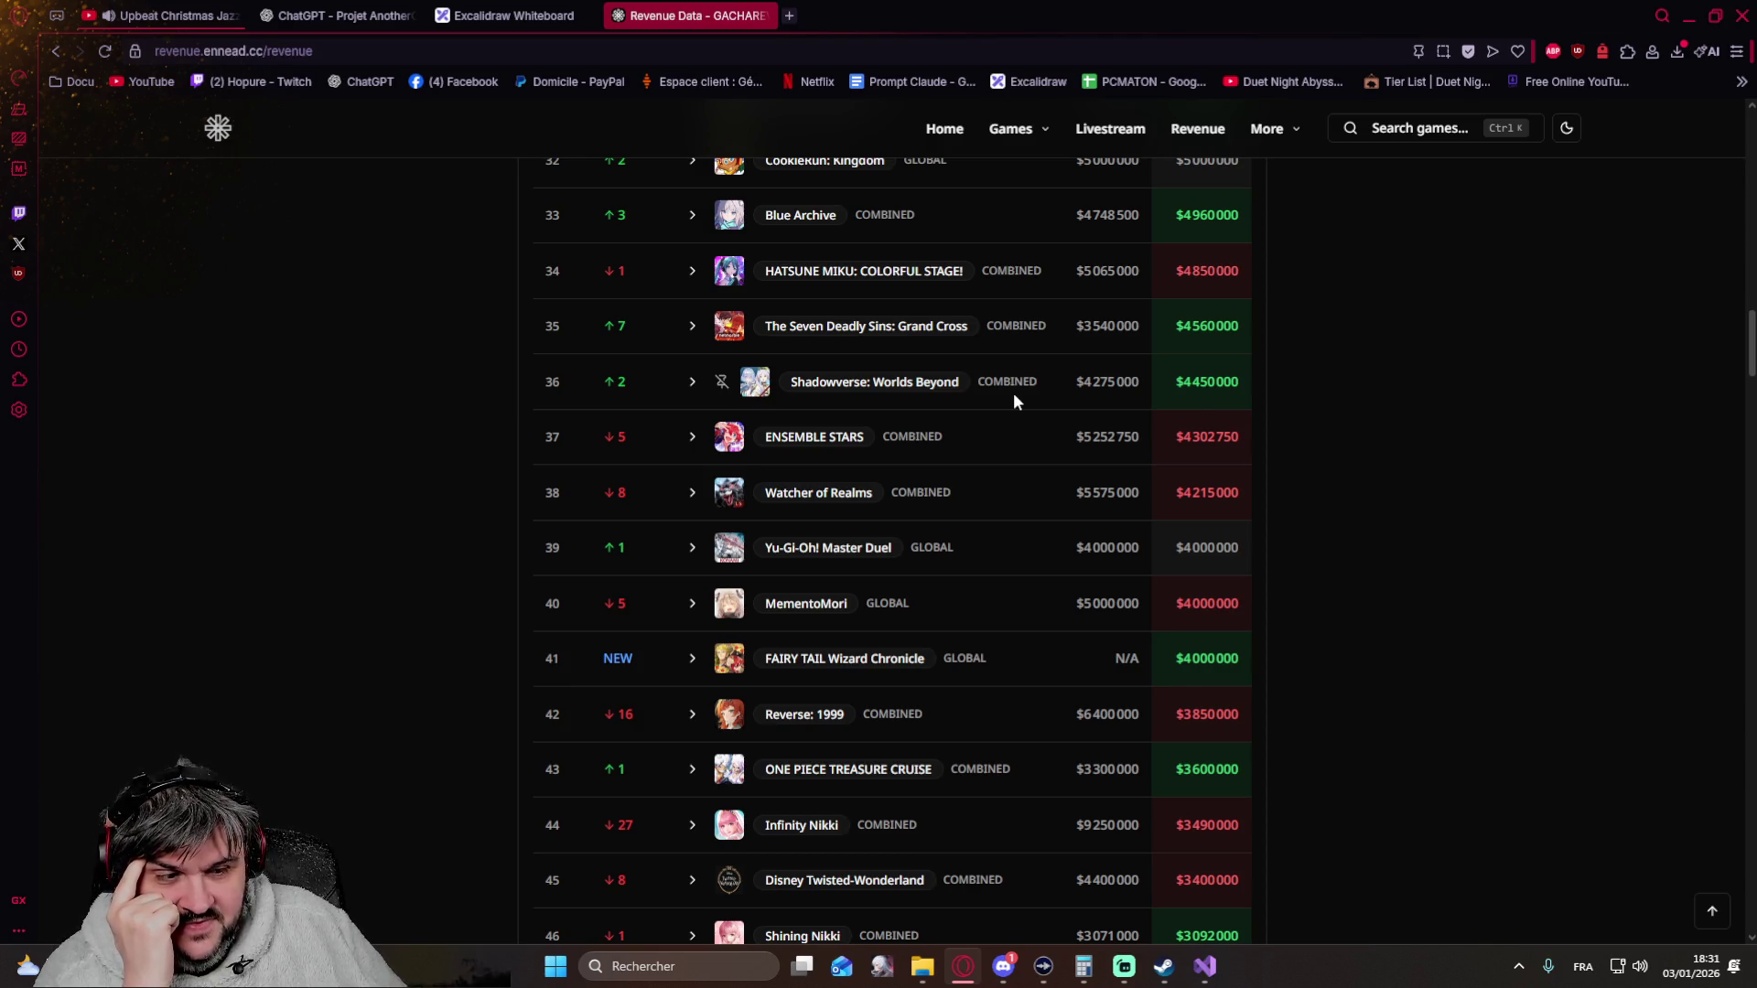
scroll(1013, 394, "down", 1)
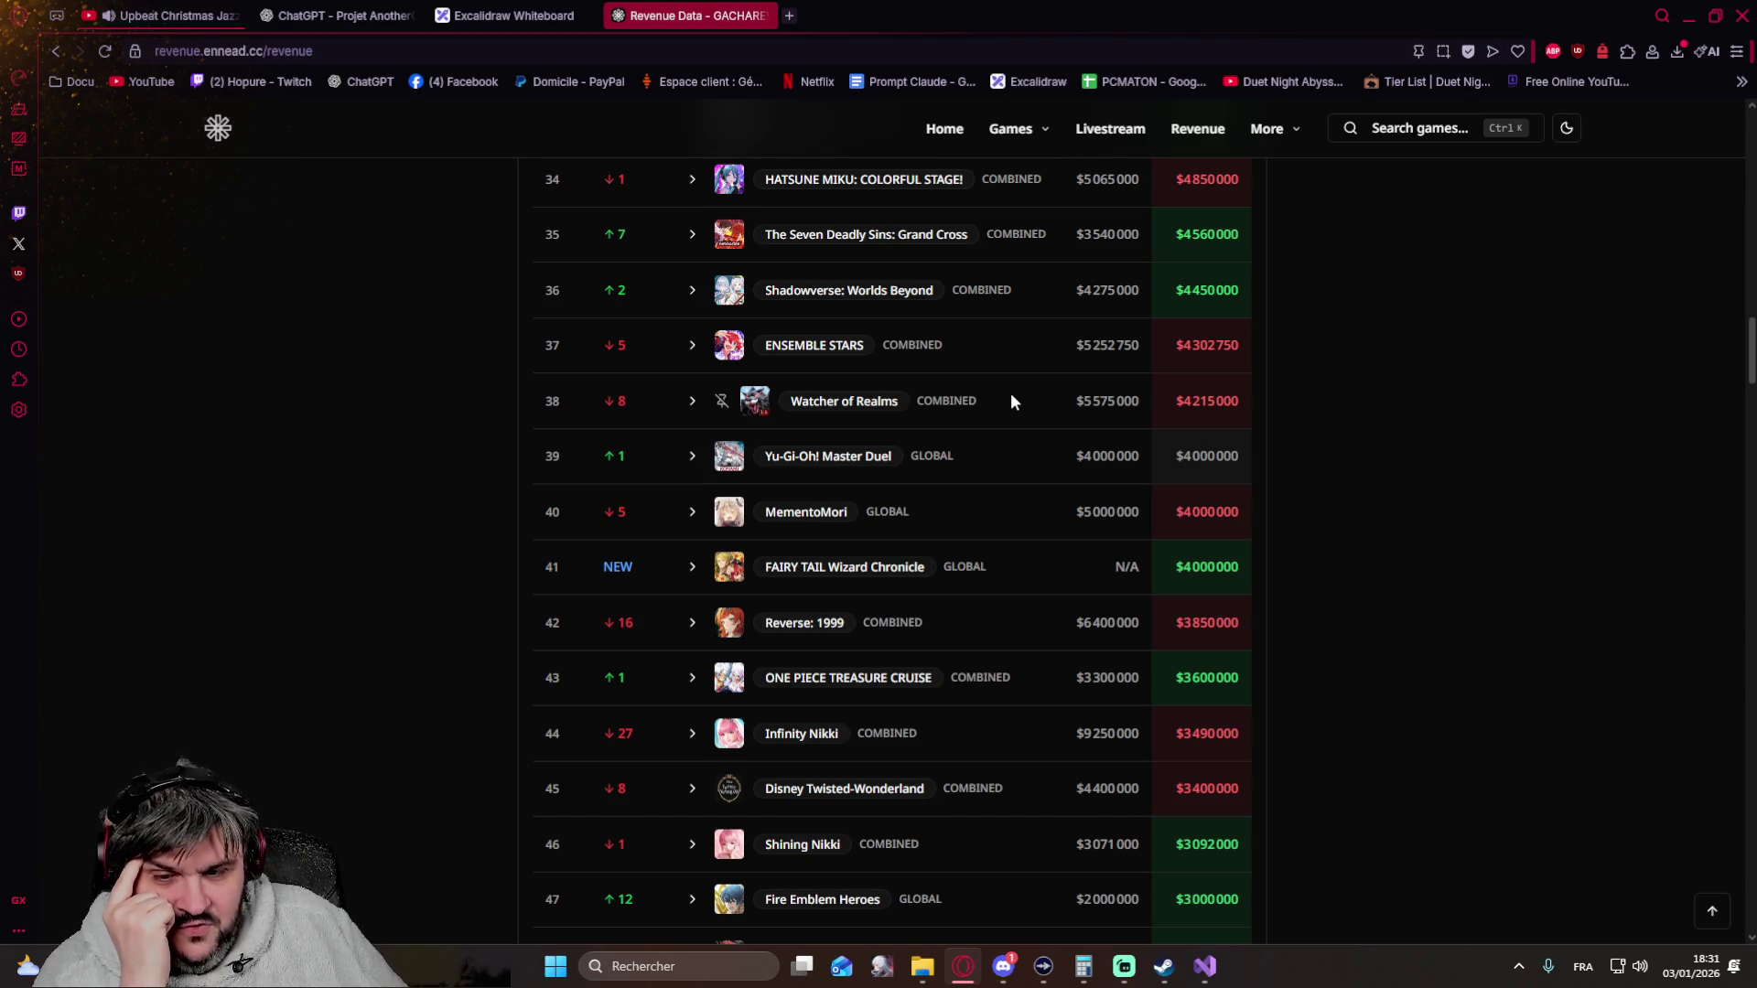
scroll(1011, 395, "down", 1)
scroll(1010, 394, "down", 1)
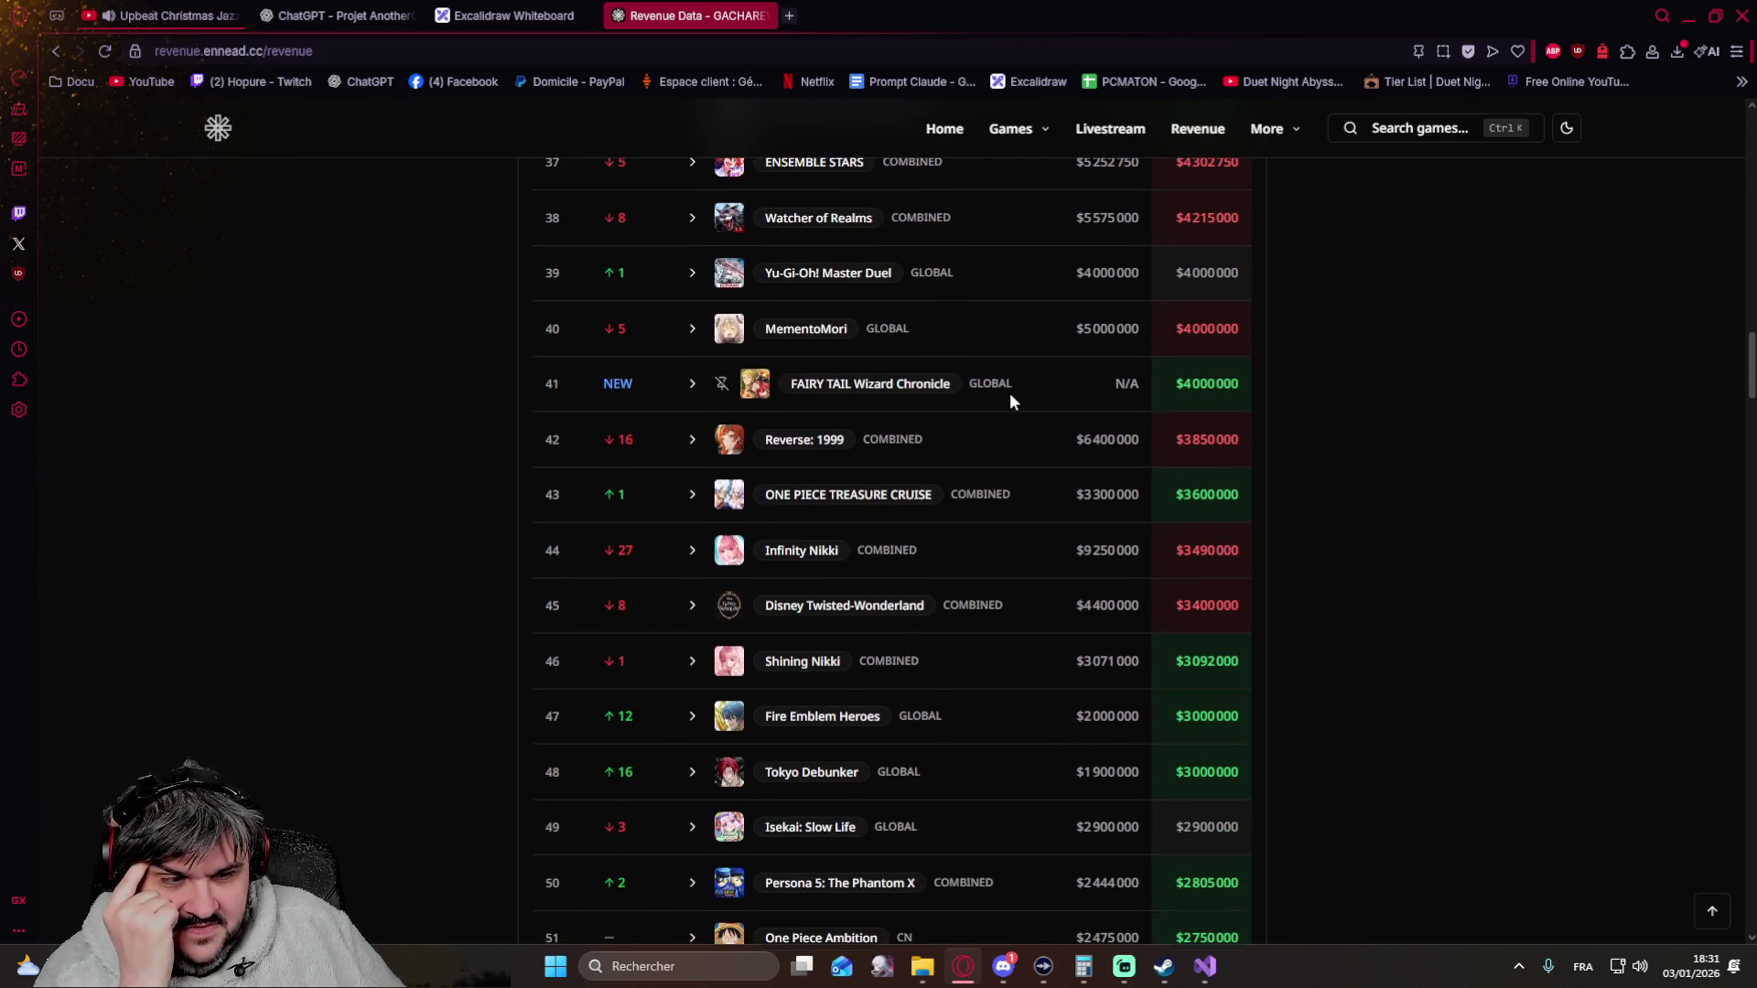
scroll(1009, 393, "down", 1)
scroll(1009, 396, "down", 1)
scroll(1007, 393, "down", 1)
scroll(1008, 394, "down", 1)
scroll(1009, 395, "down", 1)
scroll(1004, 397, "down", 1)
scroll(1004, 395, "down", 1)
scroll(1003, 395, "down", 1)
scroll(1004, 395, "down", 1)
scroll(1004, 396, "down", 1)
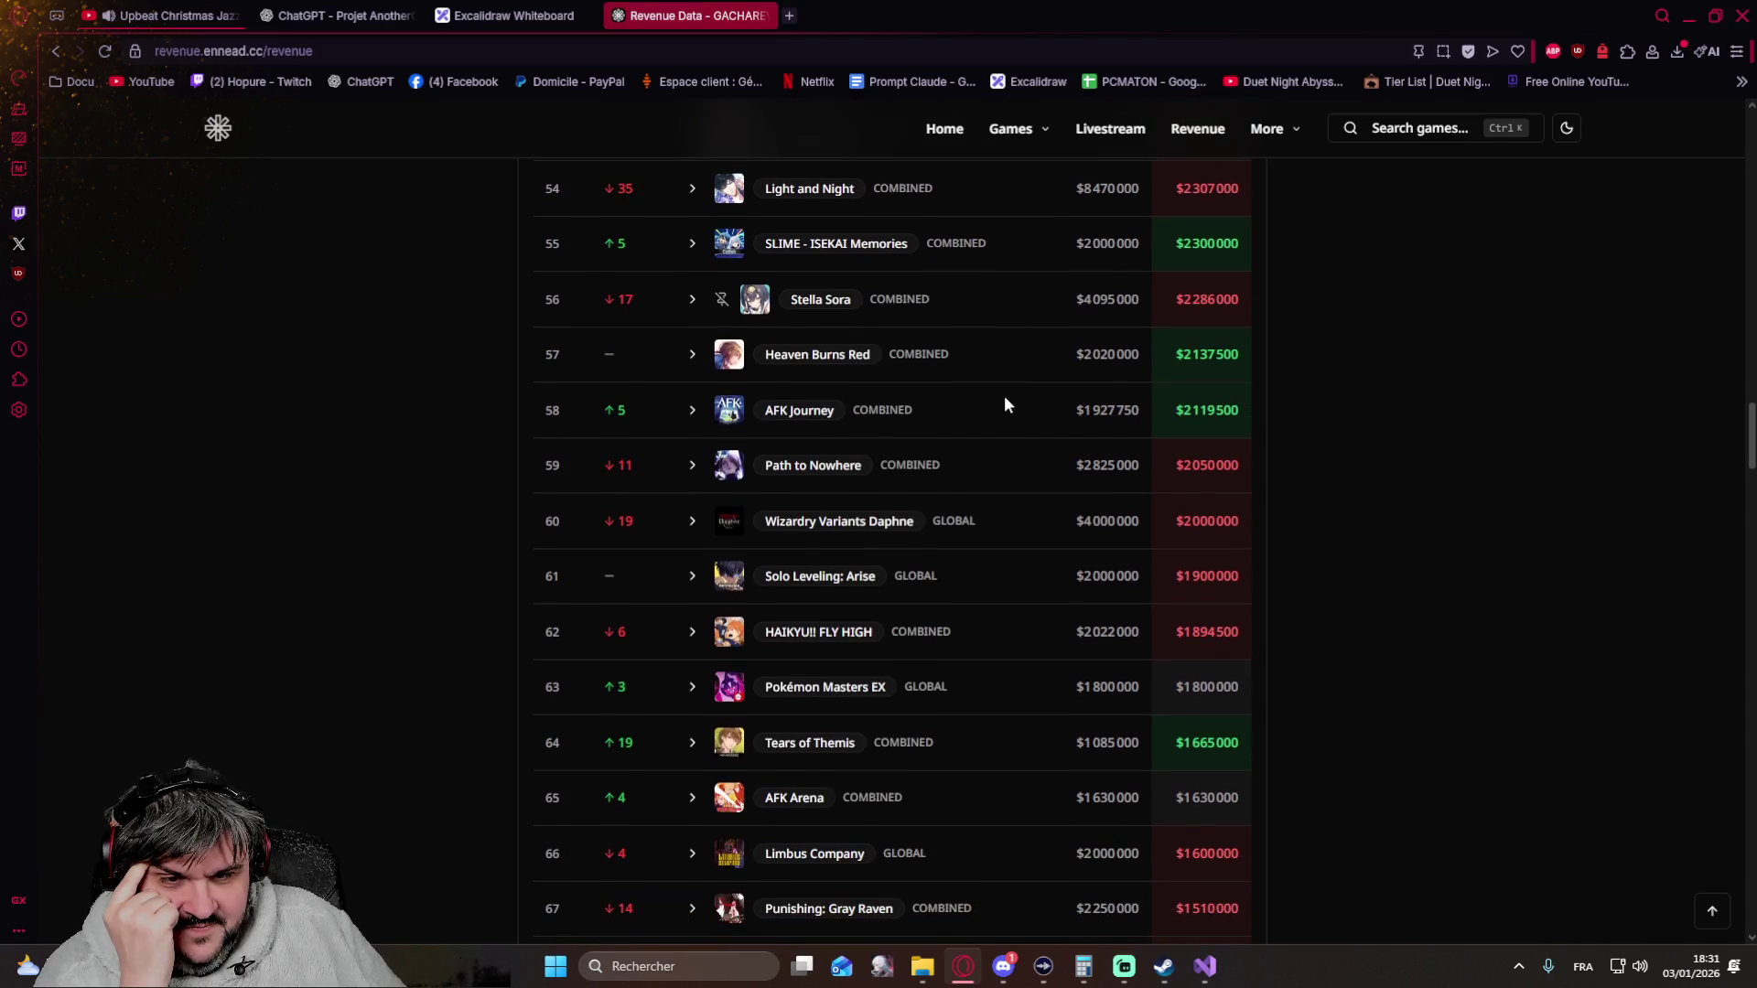
scroll(1003, 404, "down", 1)
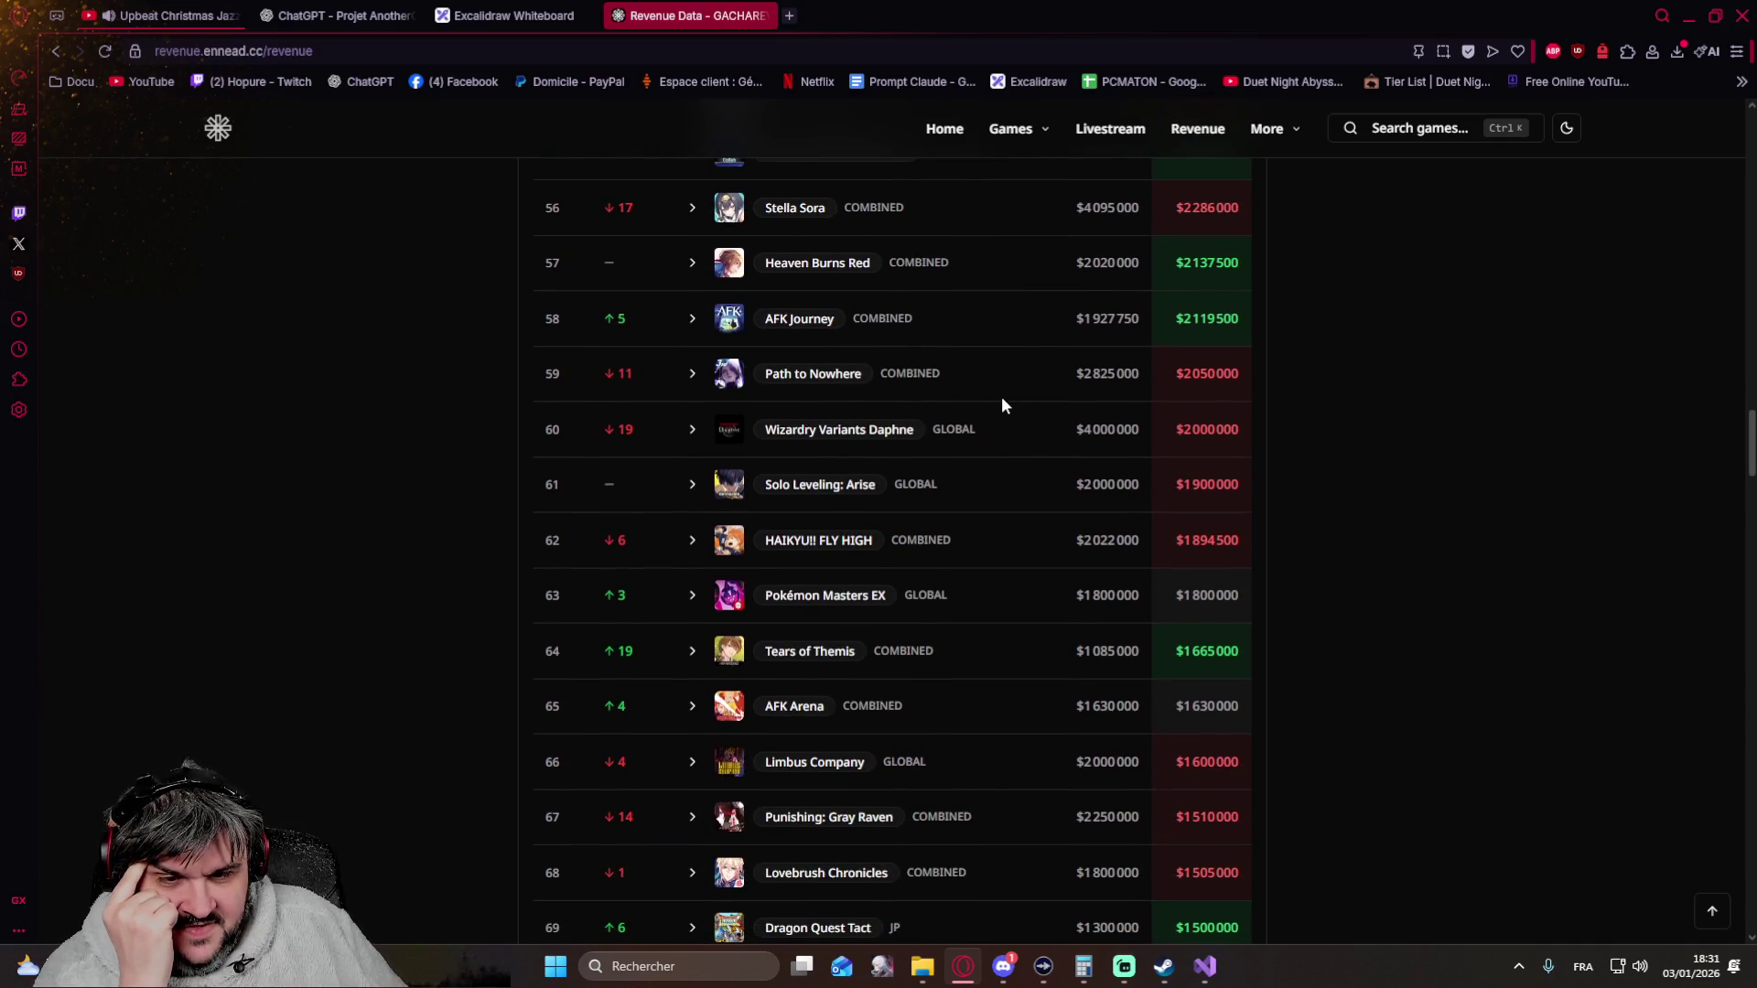
scroll(1002, 403, "down", 1)
scroll(1002, 403, "down", 1)
scroll(992, 417, "down", 1)
scroll(992, 416, "down", 1)
scroll(993, 417, "down", 1)
scroll(993, 416, "down", 1)
scroll(993, 416, "down", 1)
scroll(992, 416, "down", 1)
scroll(993, 416, "down", 1)
scroll(991, 407, "down", 1)
scroll(989, 407, "down", 1)
scroll(989, 411, "down", 1)
scroll(988, 411, "down", 1)
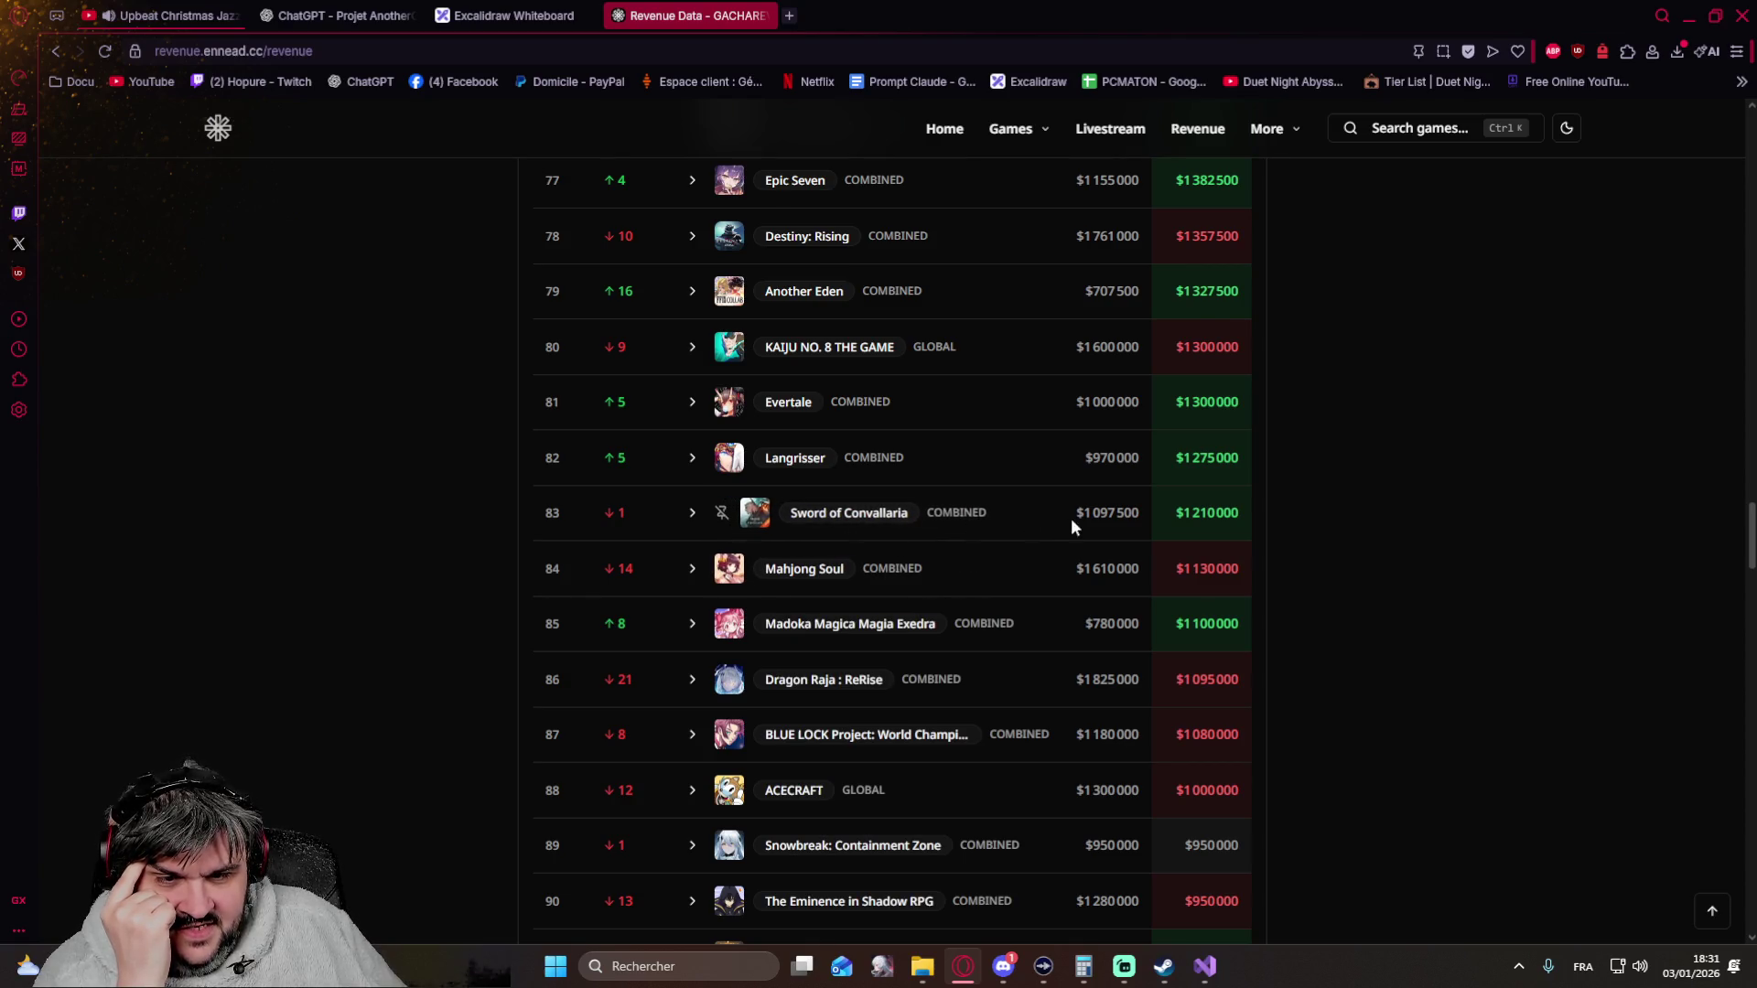
scroll(956, 517, "down", 2)
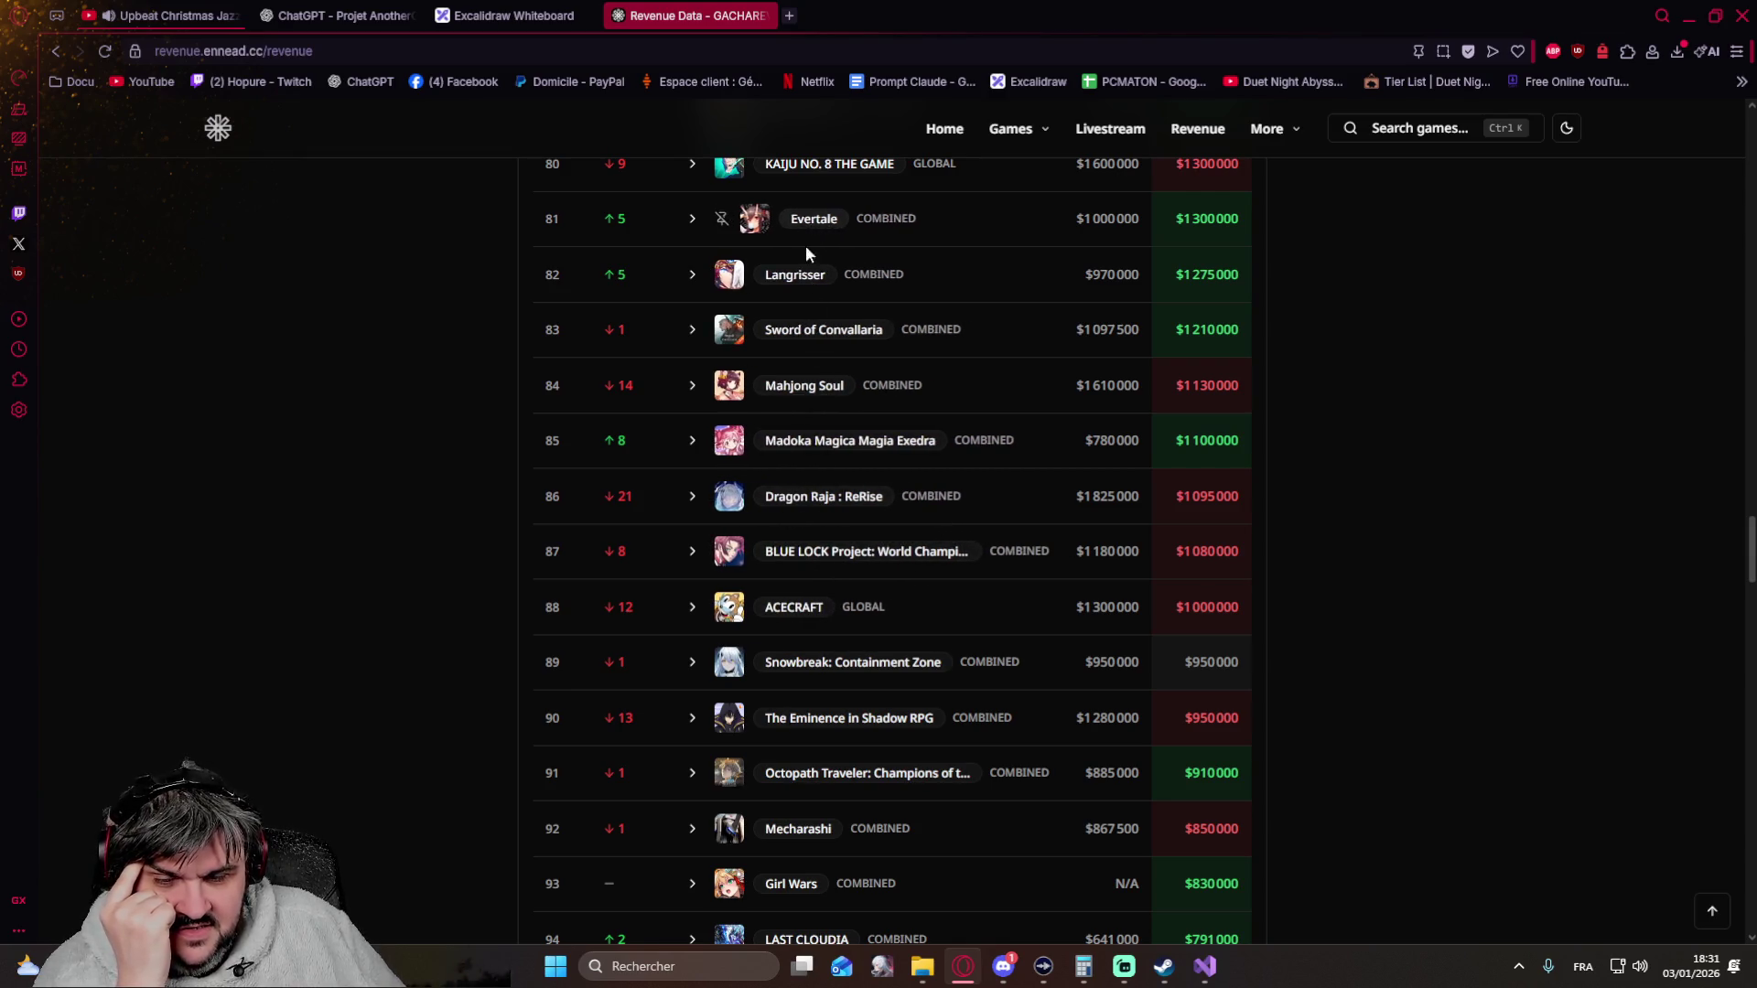
scroll(821, 435, "down", 3)
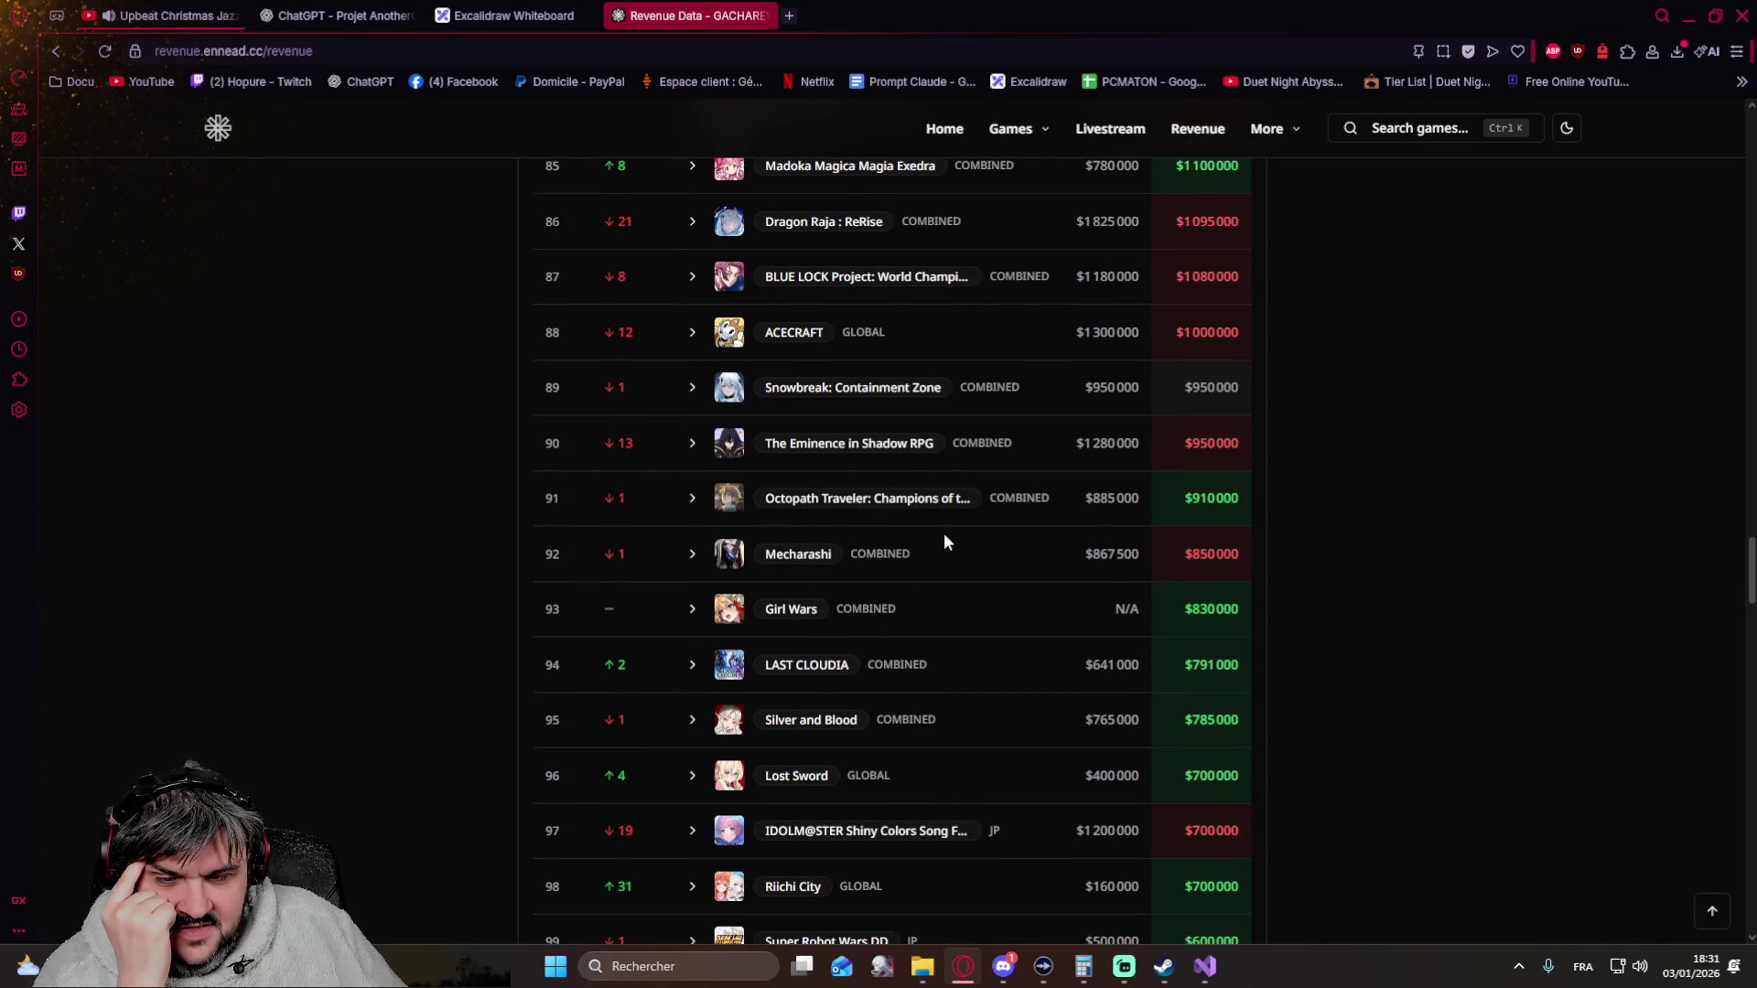
scroll(943, 541, "down", 1)
scroll(944, 543, "down", 2)
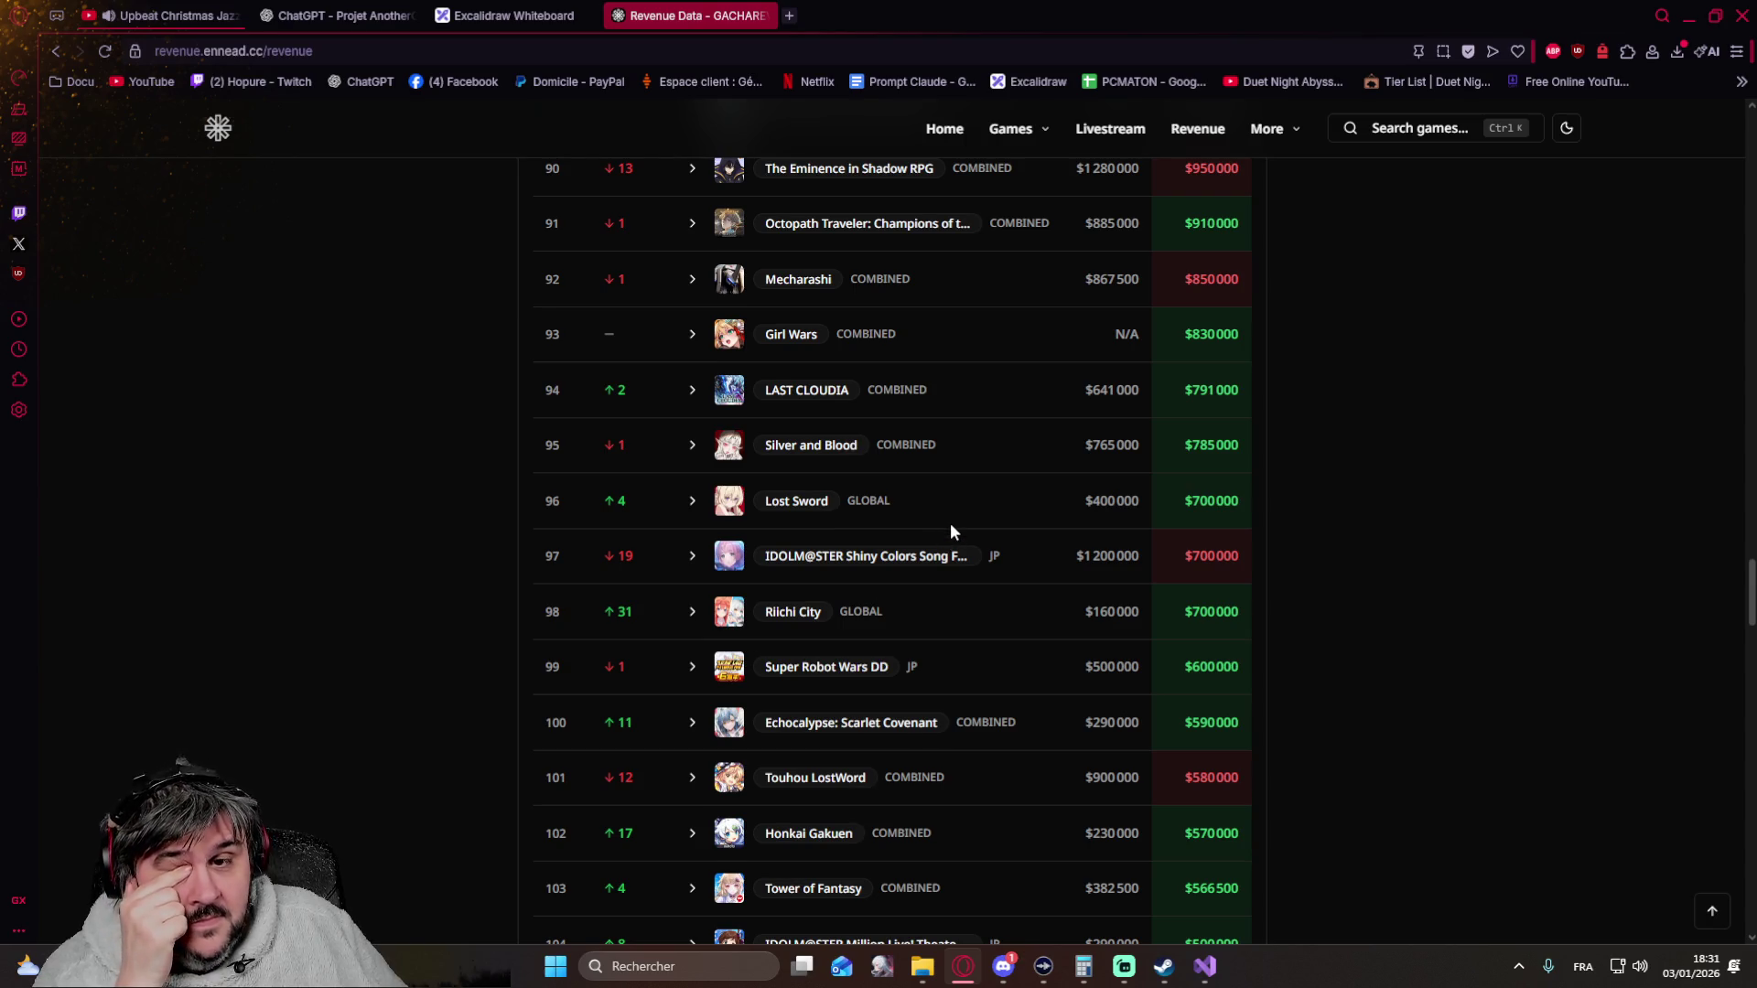
scroll(950, 523, "up", 2)
scroll(950, 524, "up", 2)
scroll(950, 523, "up", 2)
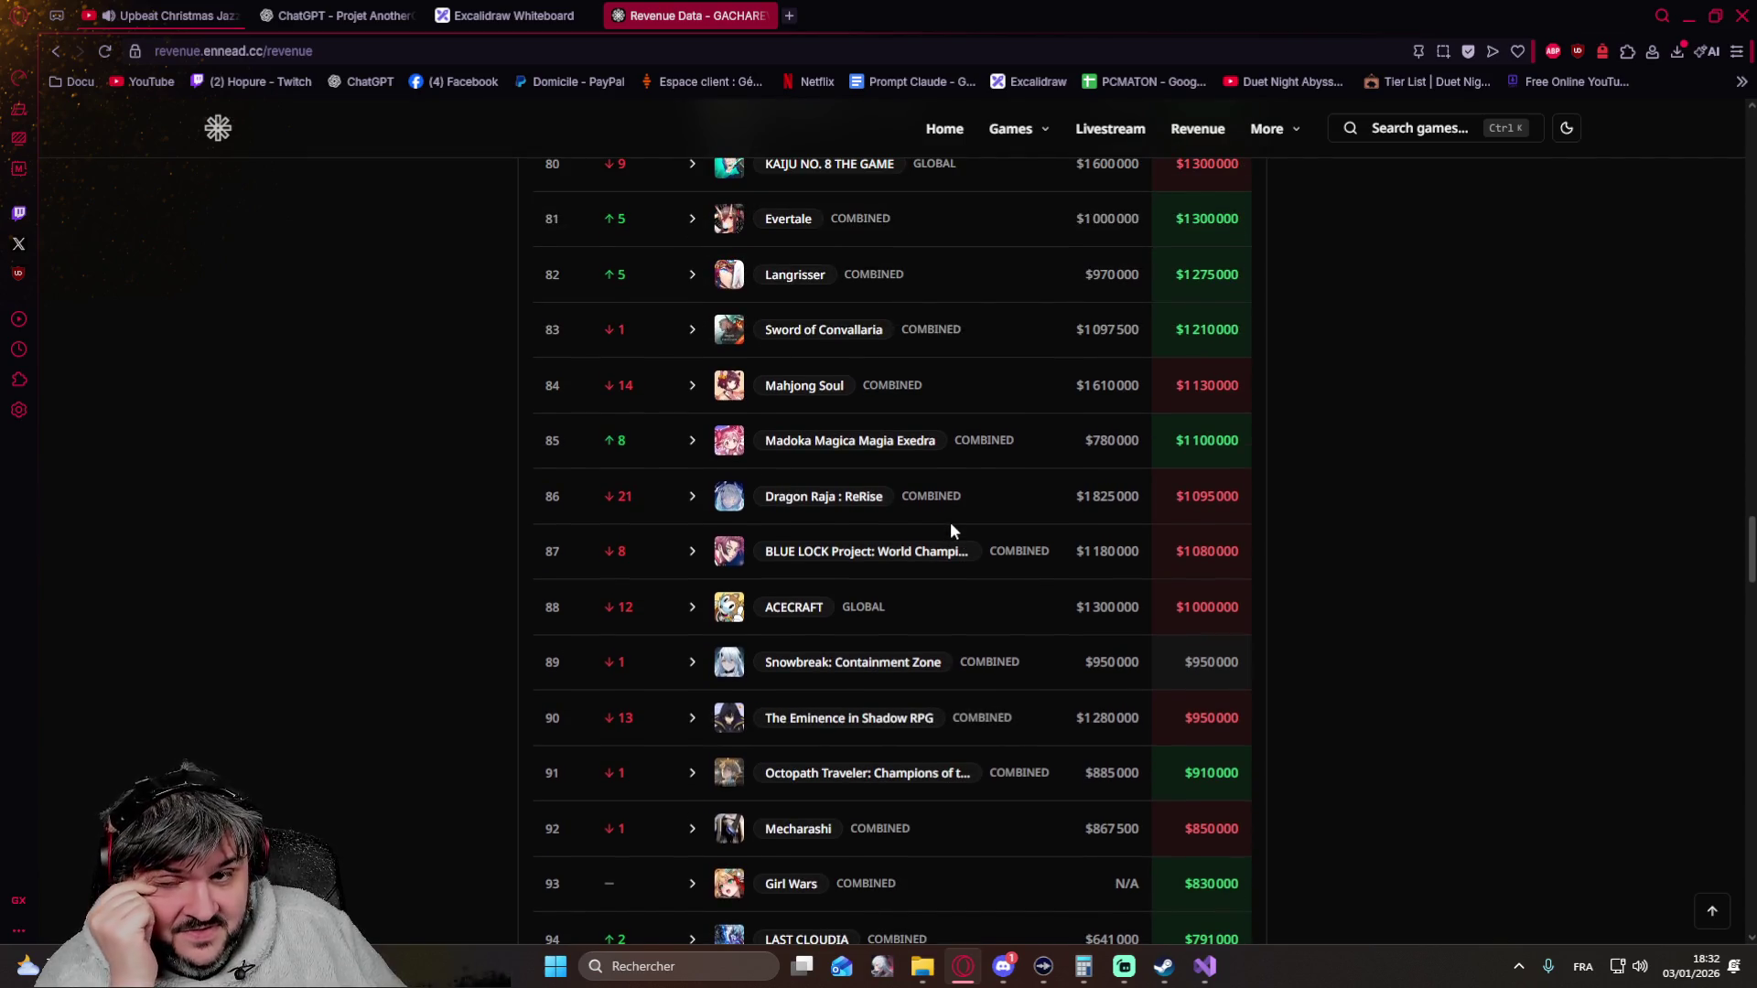
scroll(950, 530, "up", 2)
scroll(950, 531, "up", 2)
scroll(951, 531, "up", 2)
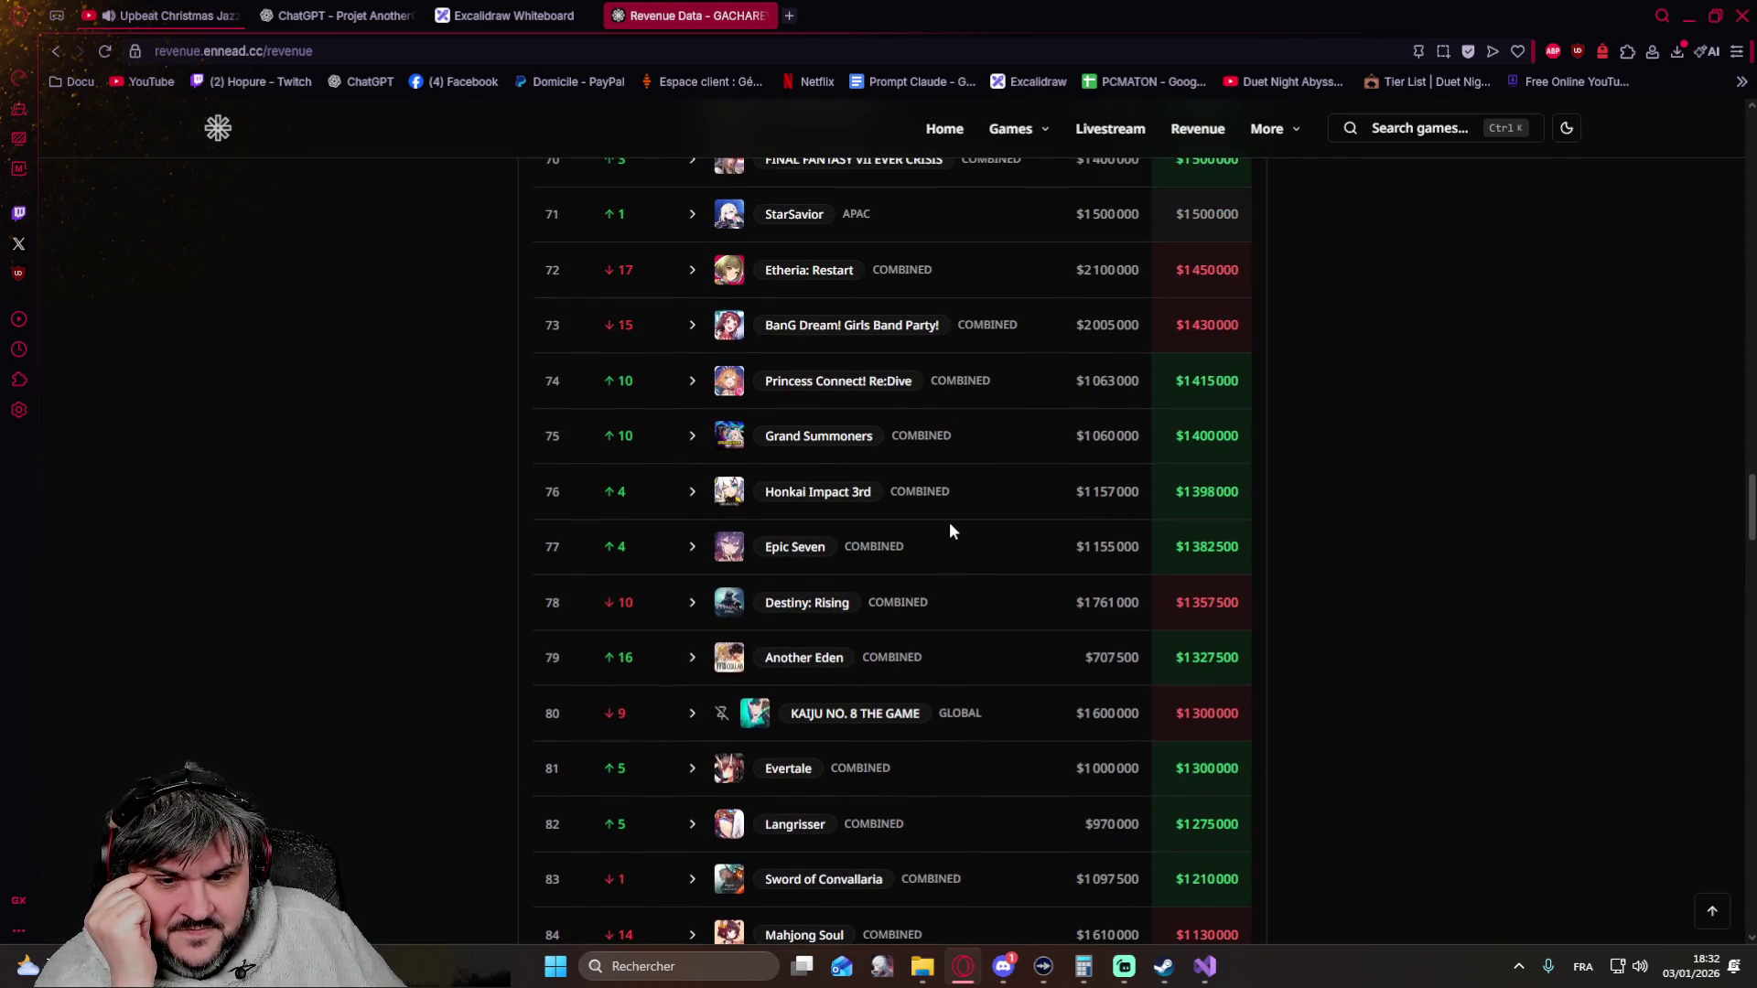
scroll(950, 531, "up", 2)
scroll(949, 530, "up", 1)
scroll(950, 522, "up", 1)
scroll(950, 523, "up", 1)
scroll(950, 523, "up", 1)
scroll(950, 523, "up", 1)
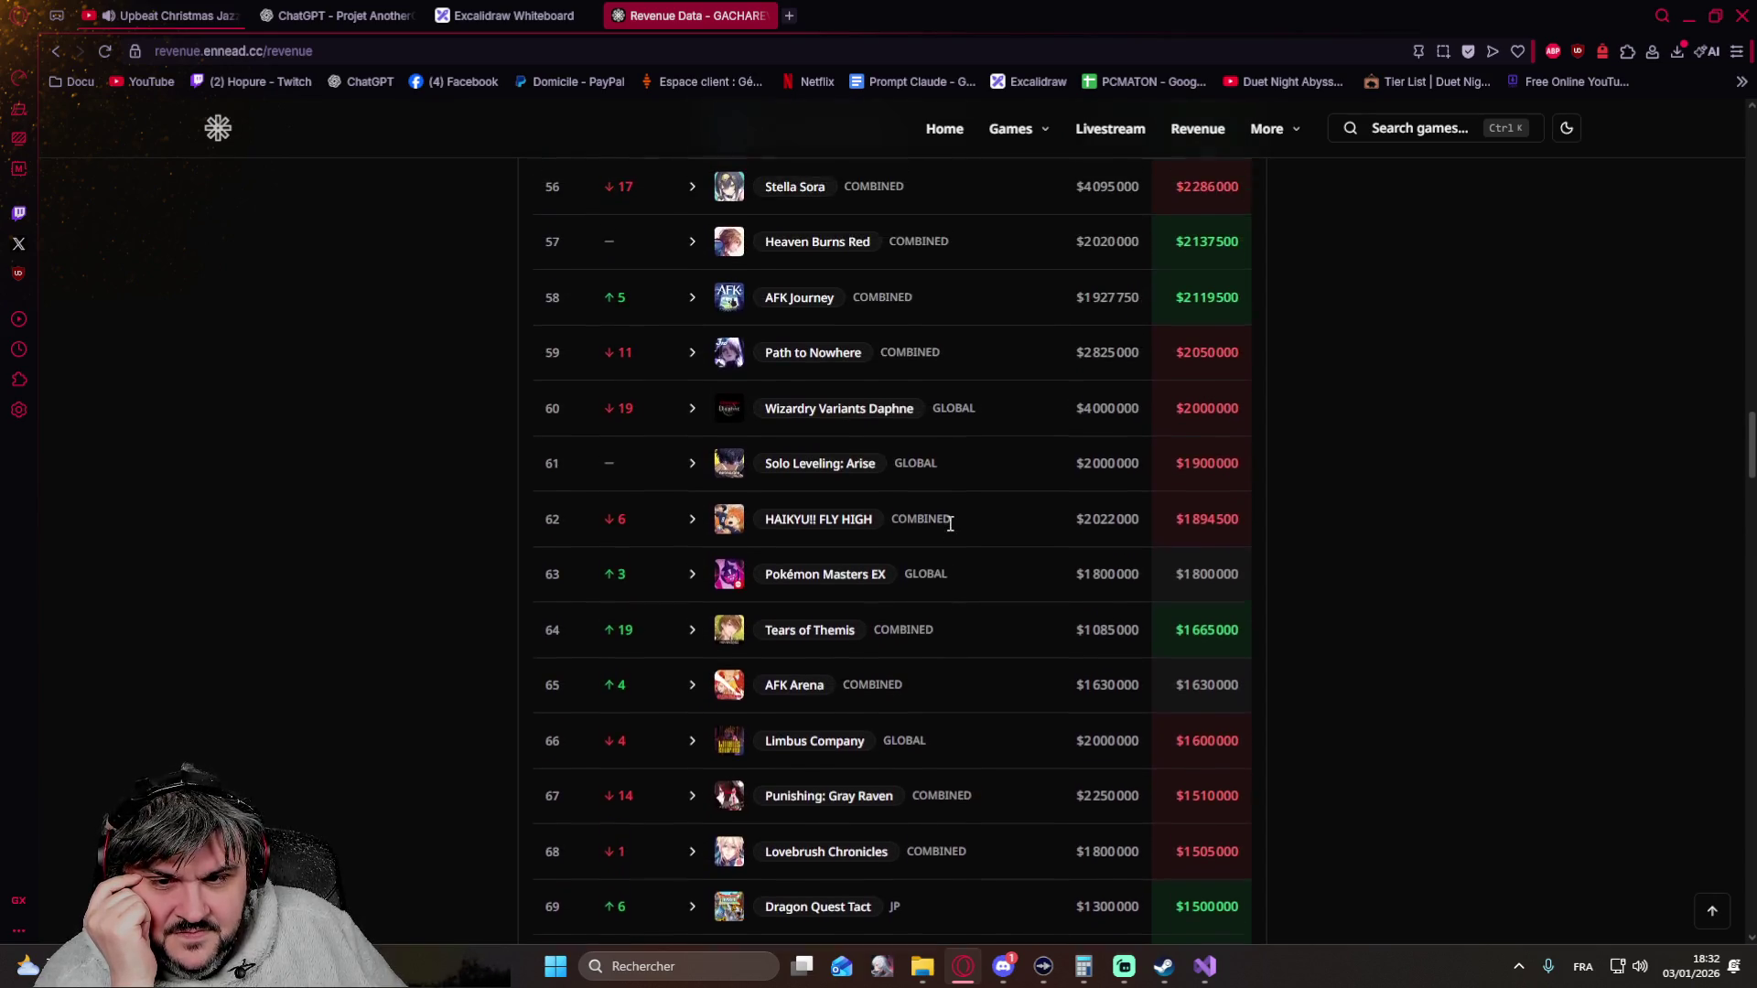
scroll(949, 523, "up", 1)
scroll(948, 523, "up", 1)
scroll(949, 521, "up", 1)
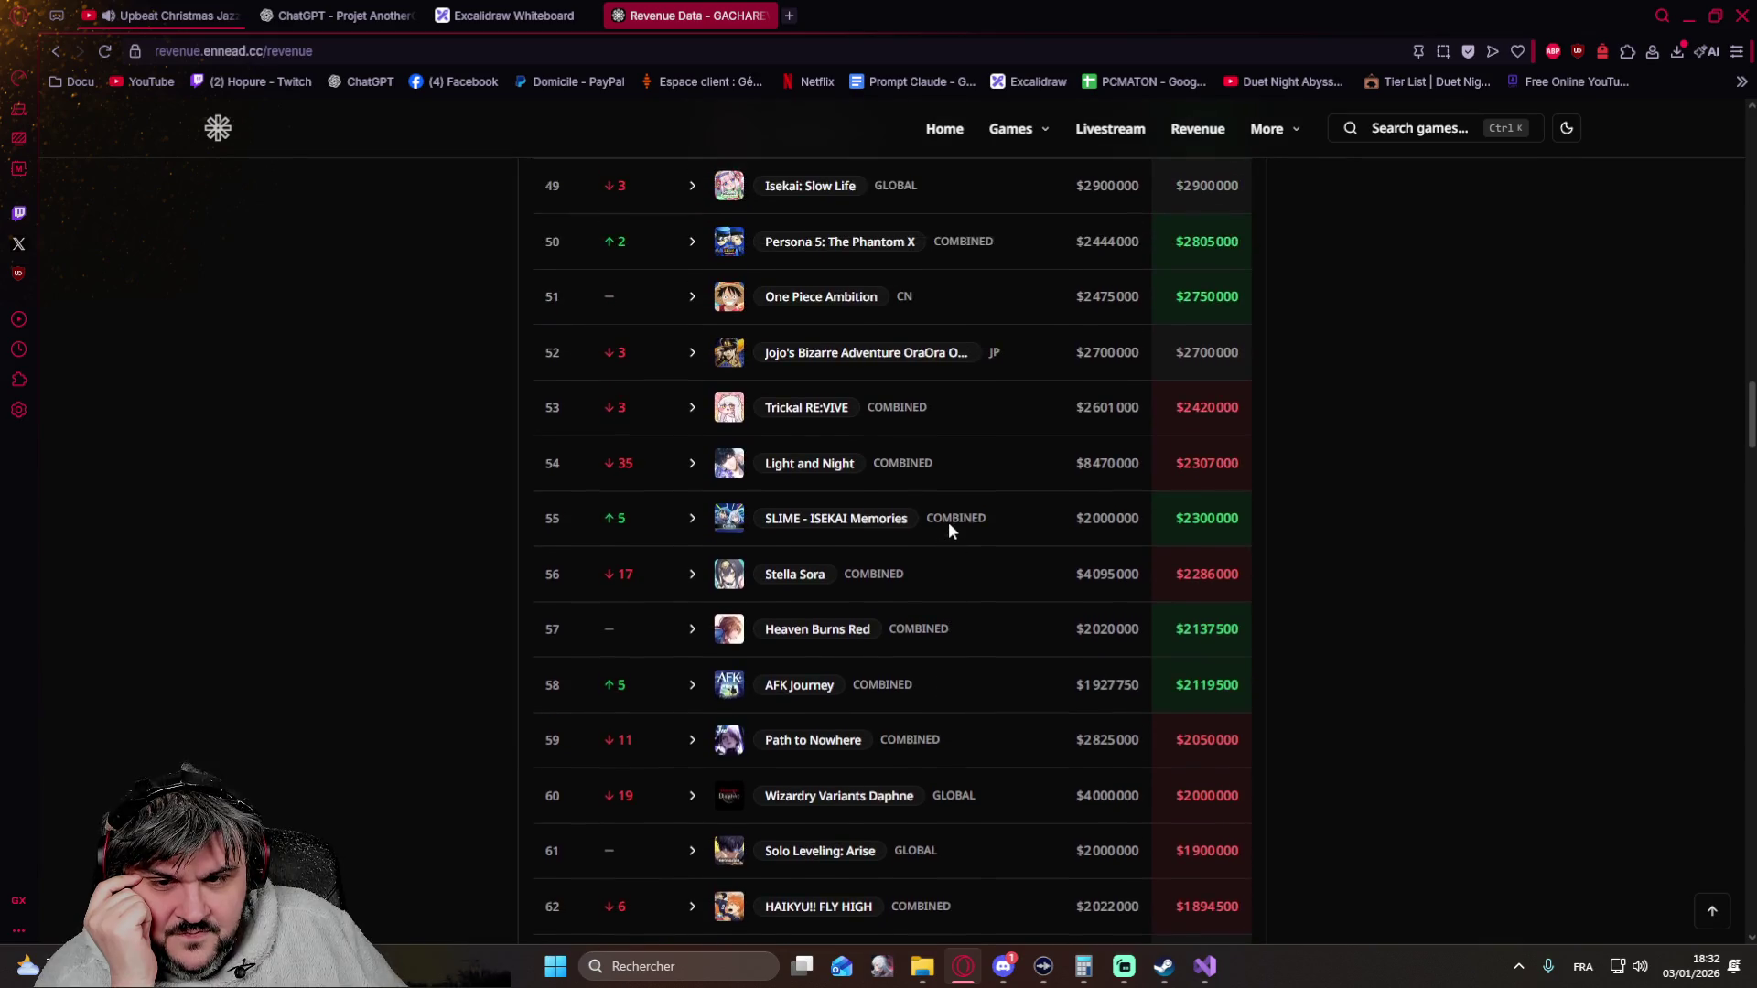
scroll(949, 522, "up", 1)
scroll(948, 522, "up", 1)
scroll(950, 522, "up", 1)
scroll(948, 522, "up", 1)
scroll(948, 523, "up", 1)
scroll(946, 521, "up", 1)
scroll(946, 522, "up", 1)
scroll(945, 530, "up", 1)
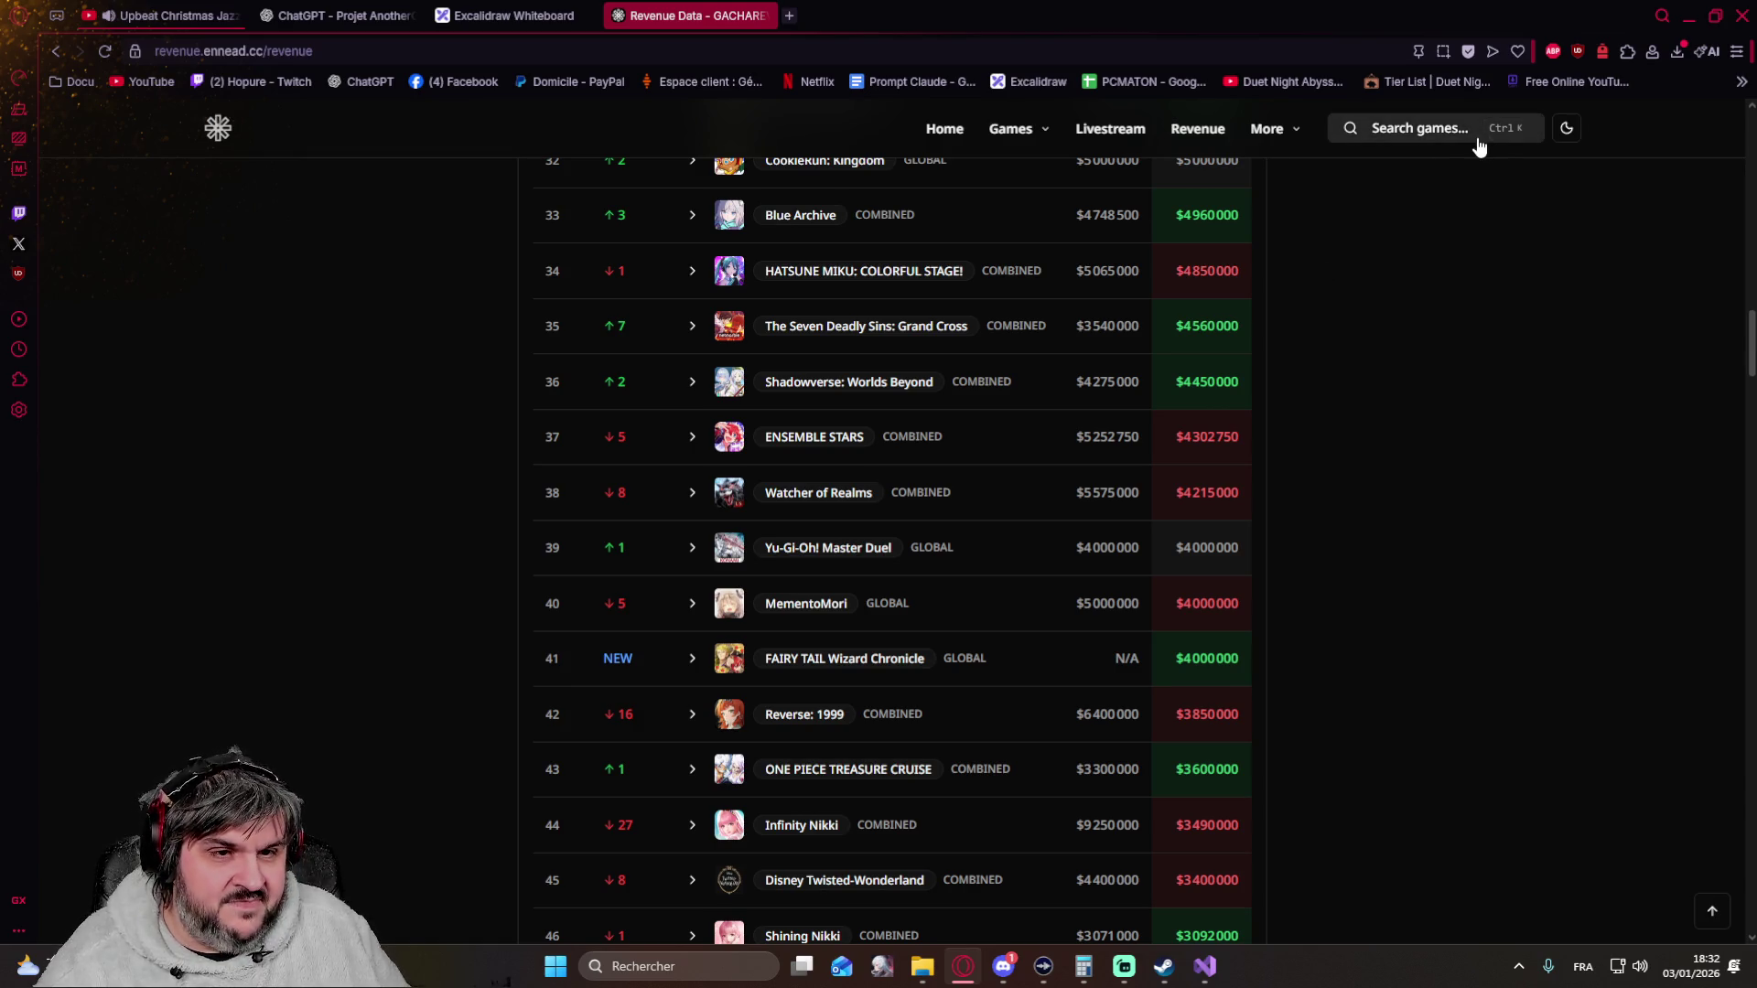
left_click(1402, 138)
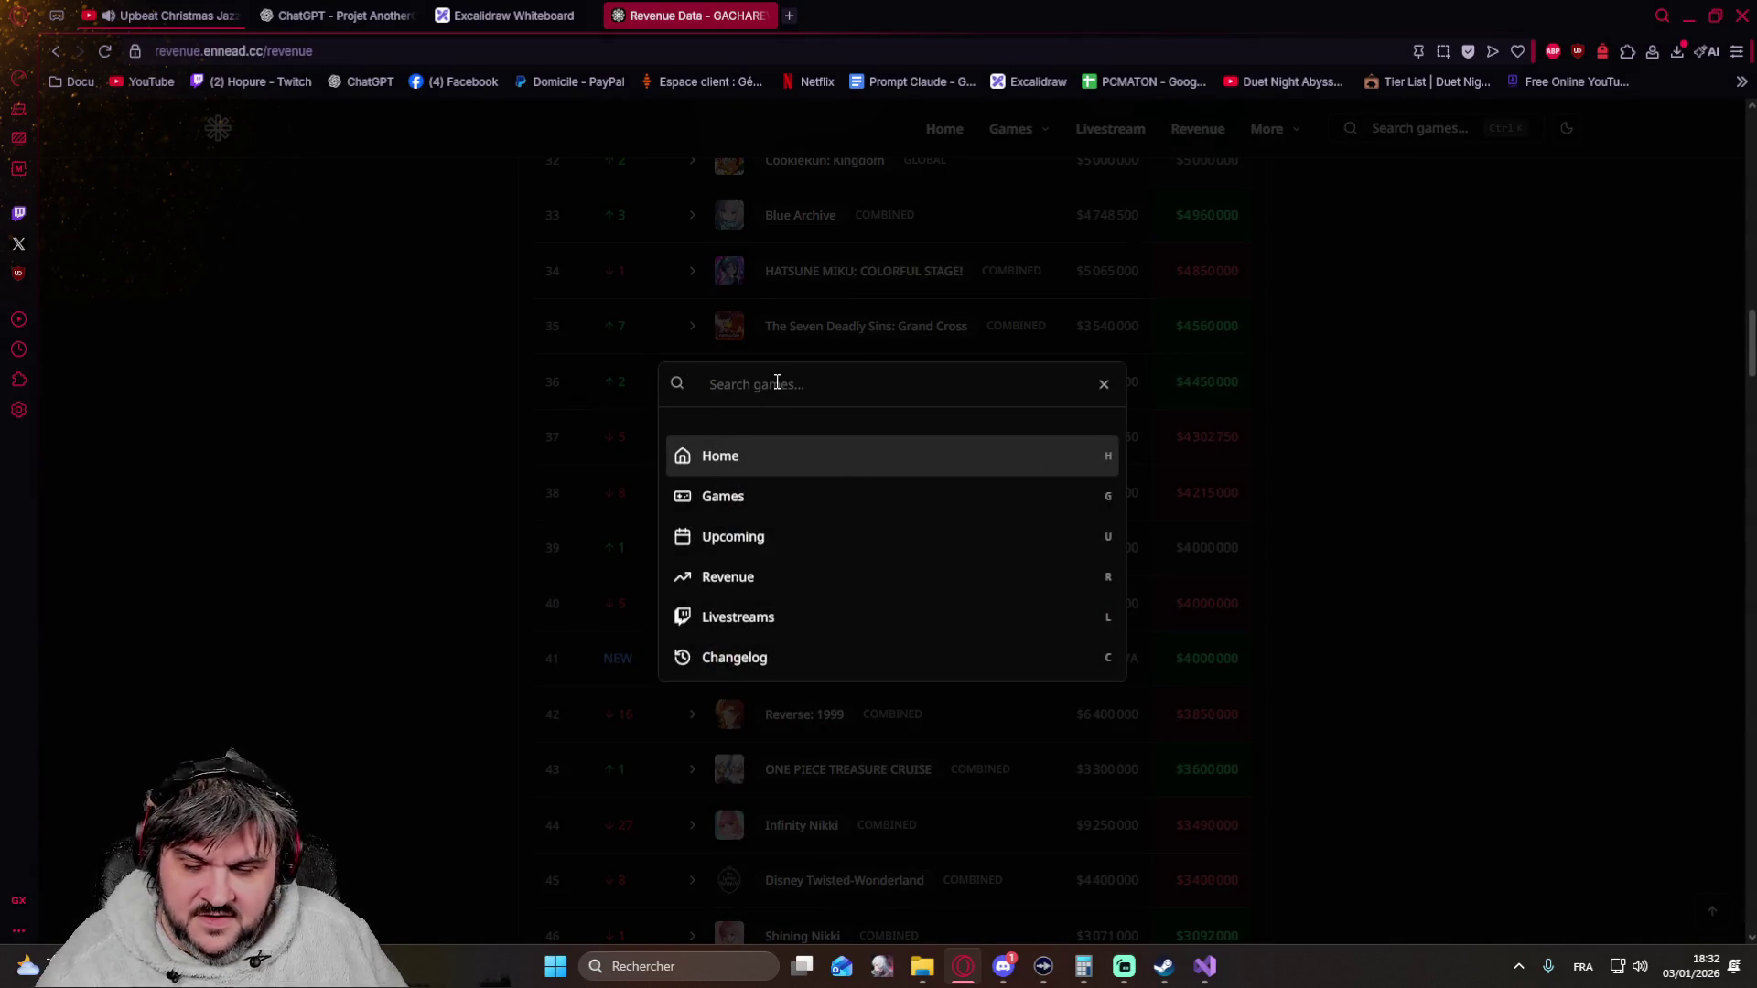
type("duet")
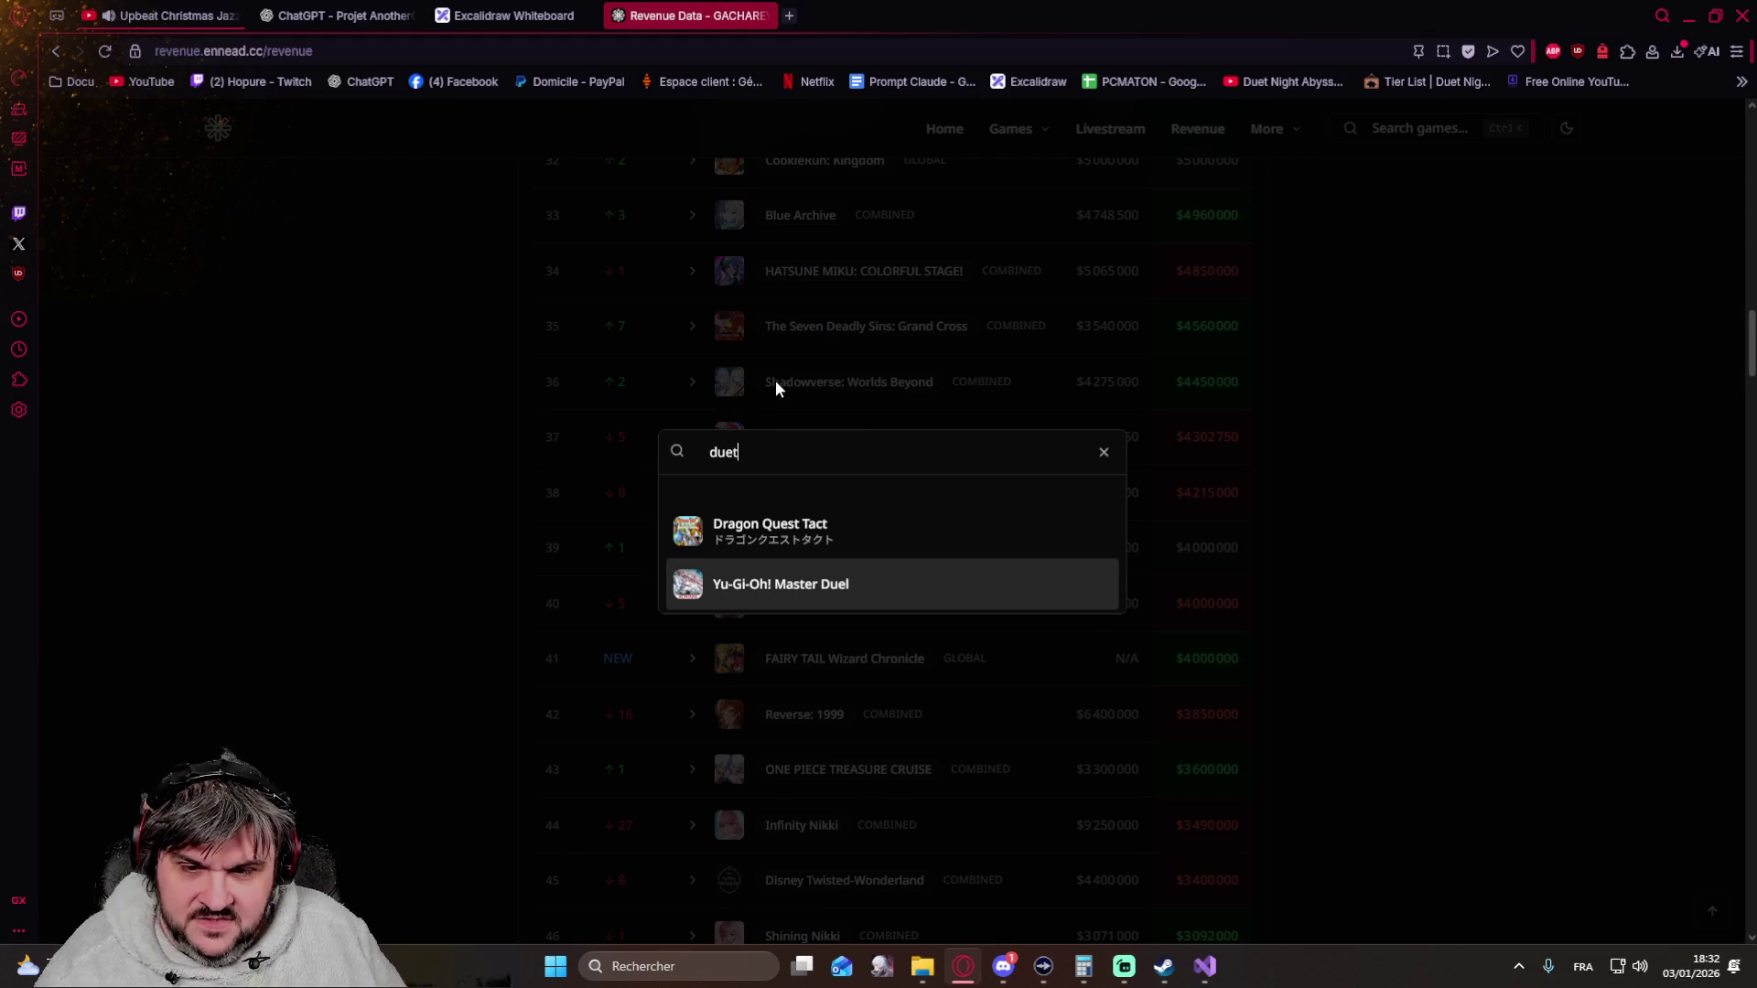
key("BackSpace")
key("BackSpace")
key("BackSpace")
key("BackSpace")
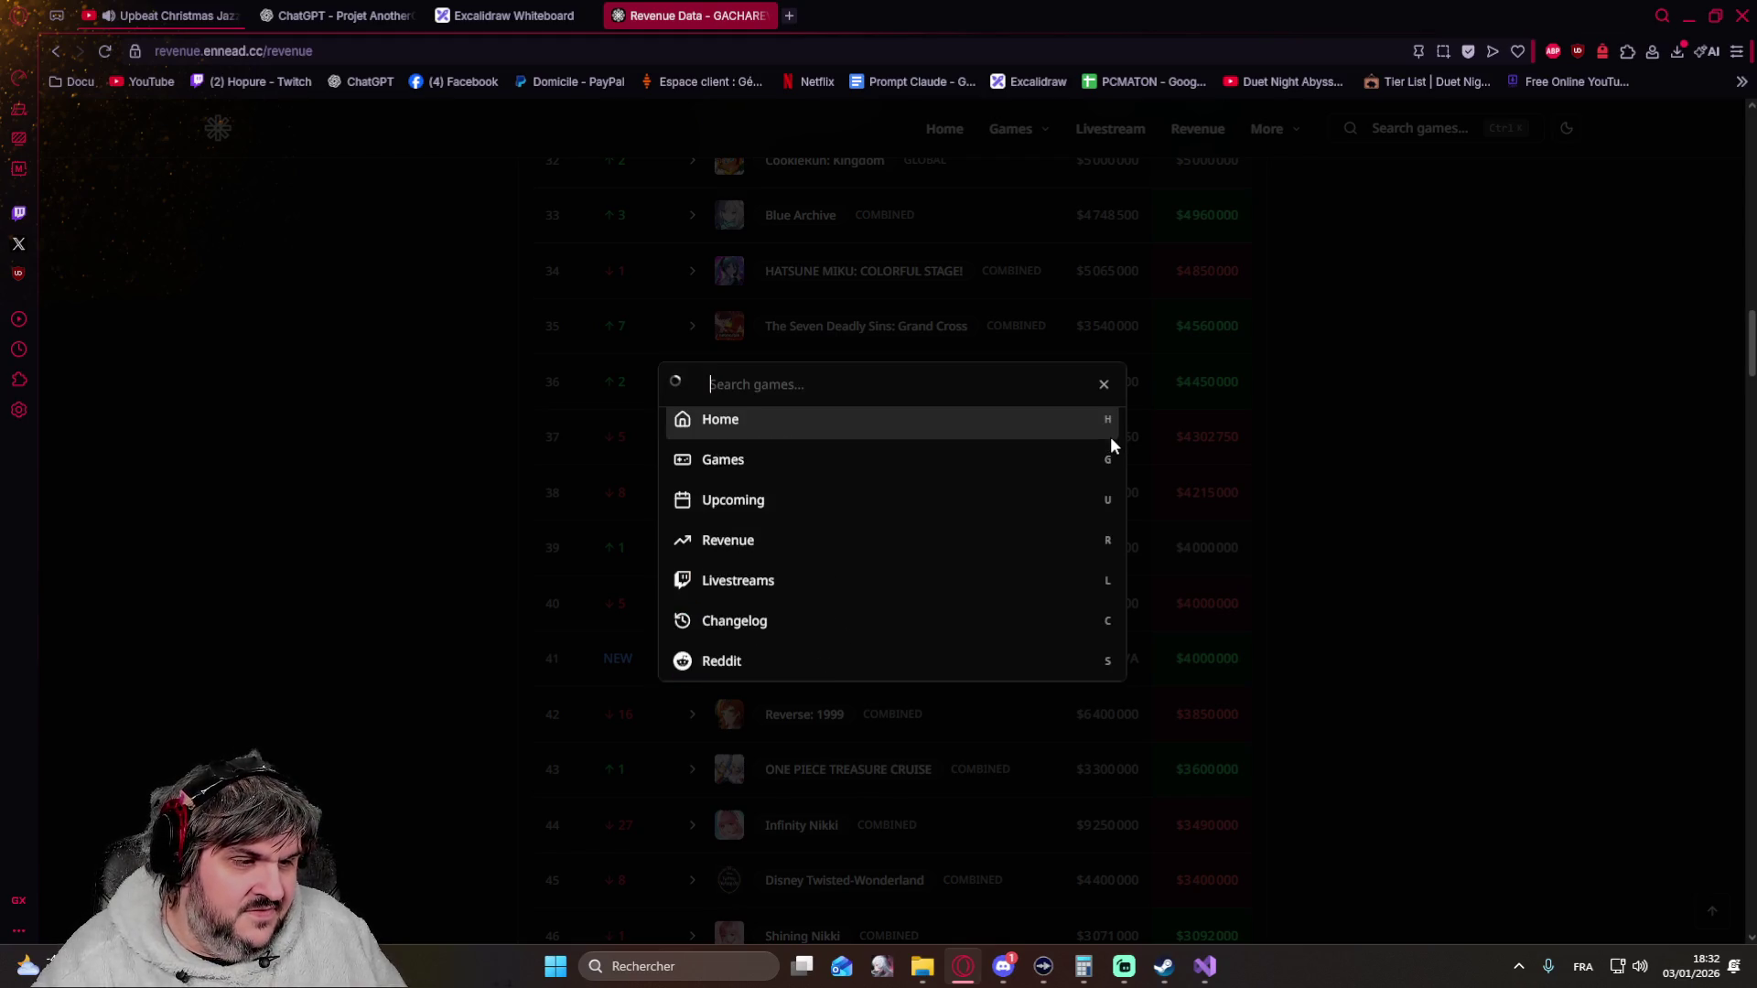
left_click(1465, 552)
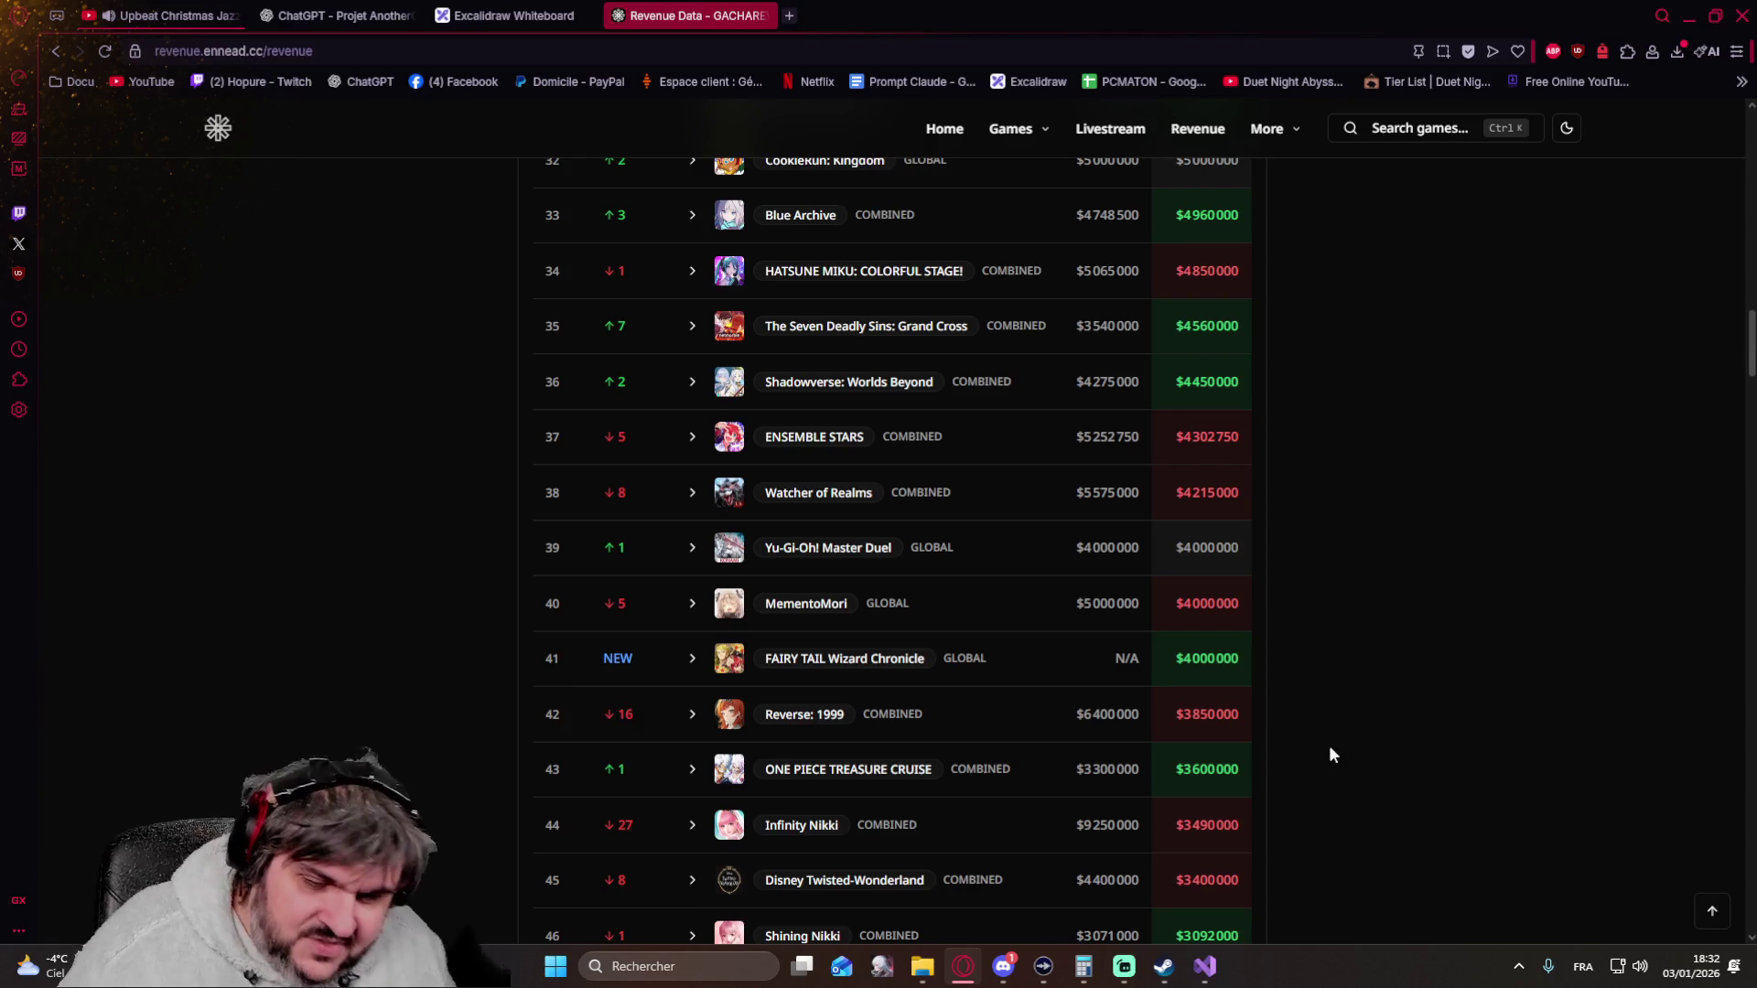
left_click(1003, 967)
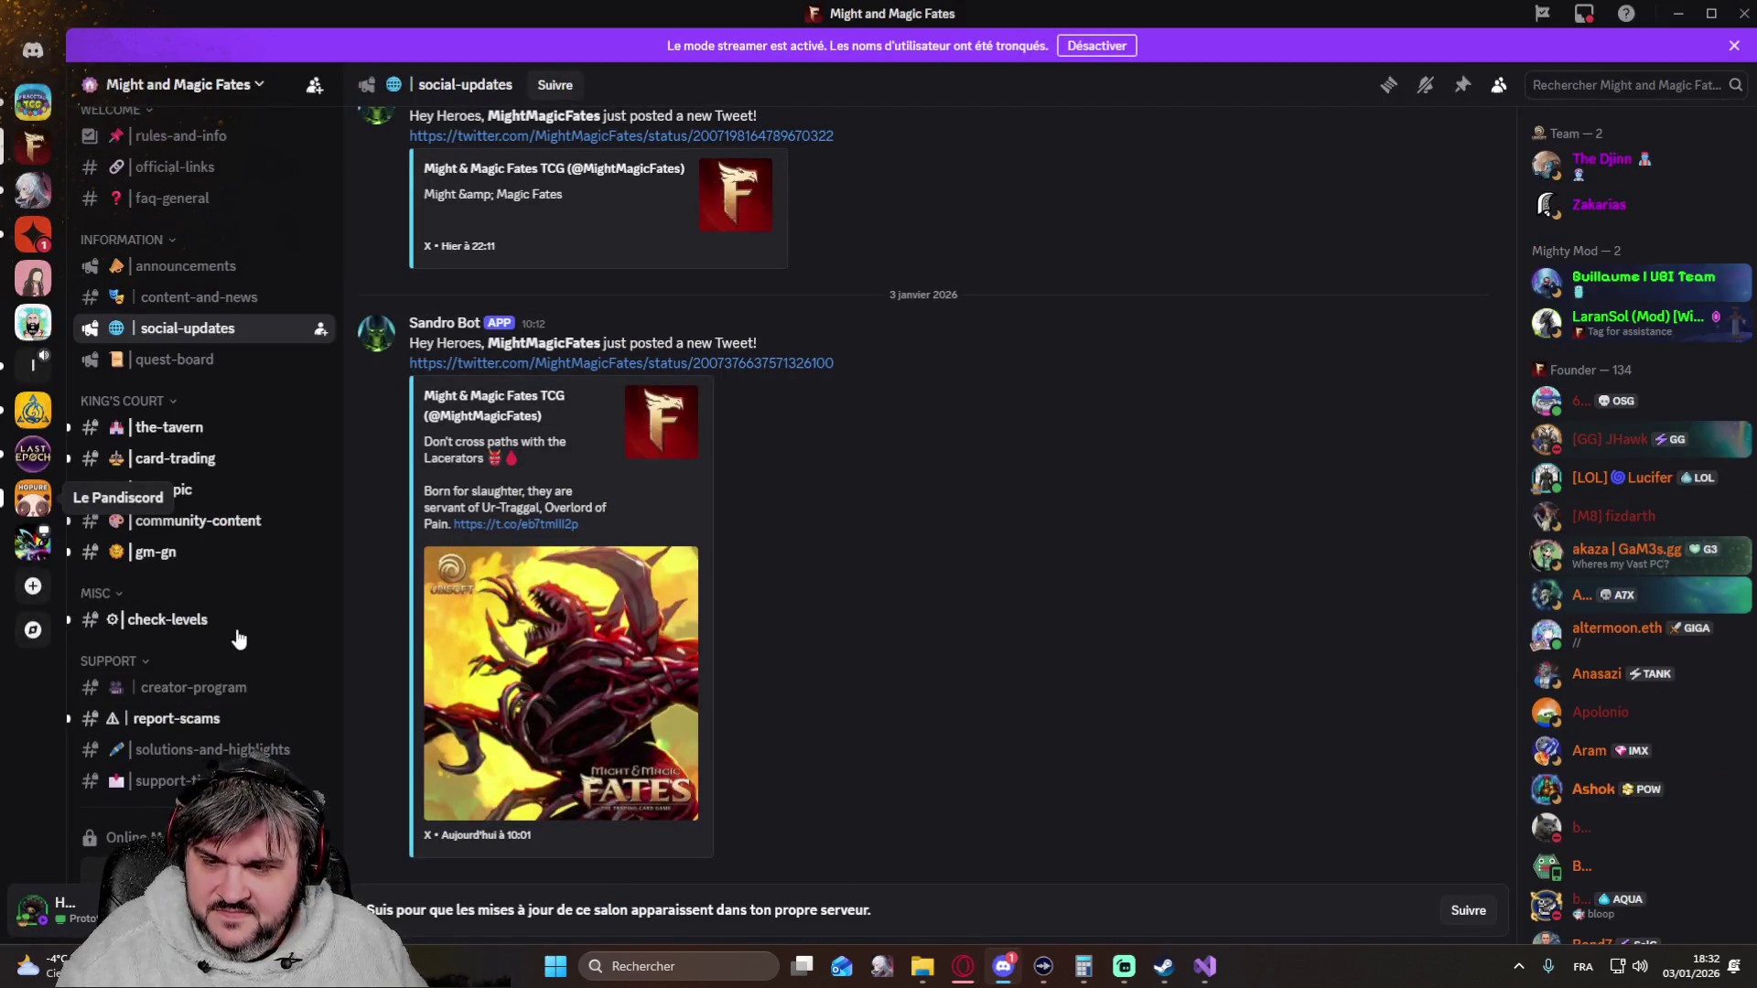
scroll(227, 632, "down", 3)
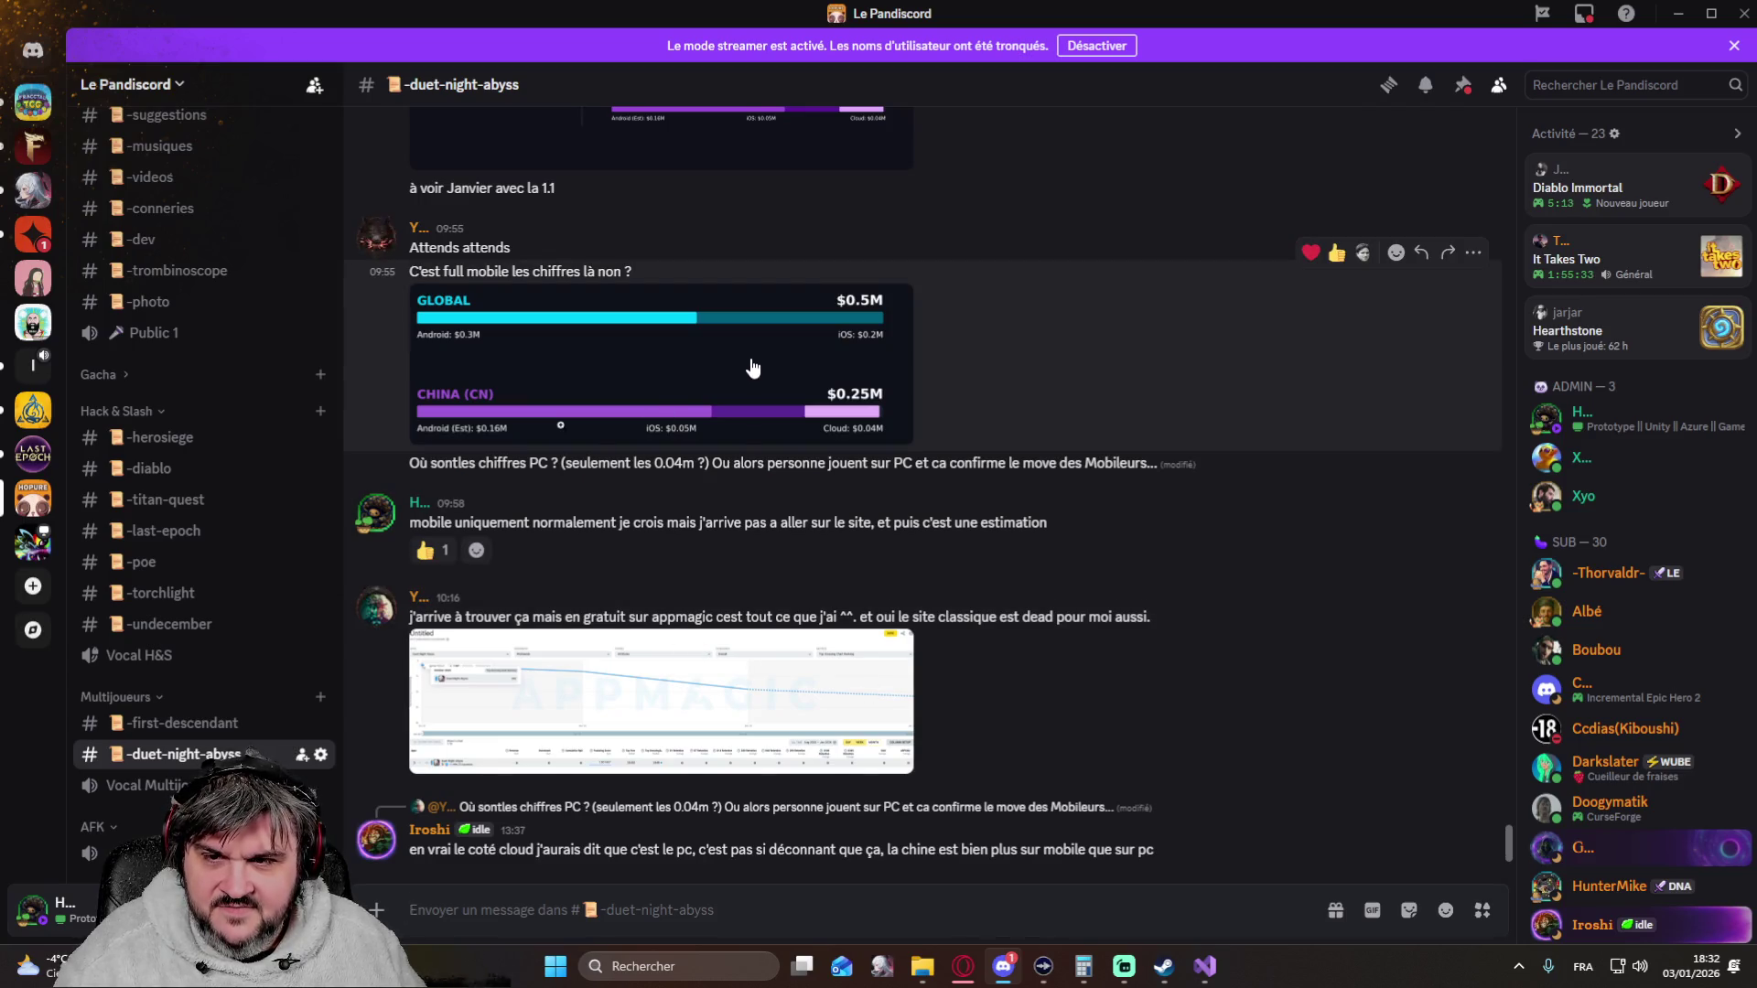
Open the Duet Night Abyss $0.75M December 2025 revenue report full-size in #duet-night-abyss
left_click(754, 370)
left_click(1051, 592)
scroll(756, 186, "up", 3)
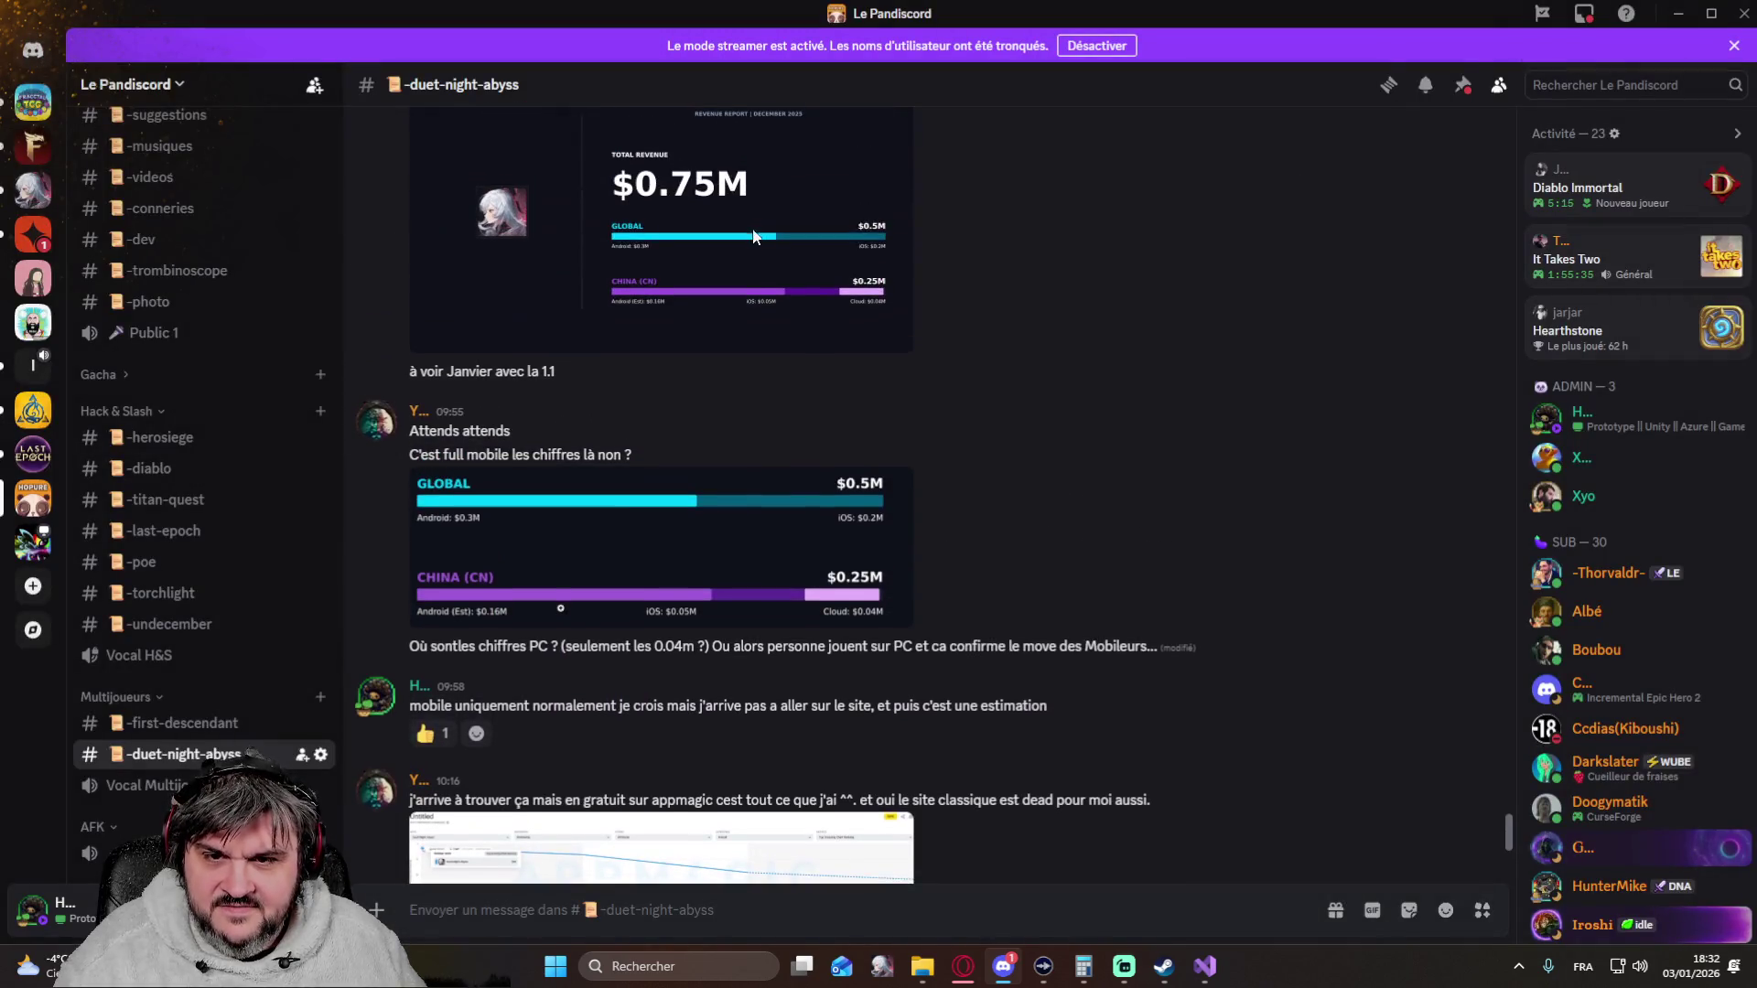
left_click(752, 243)
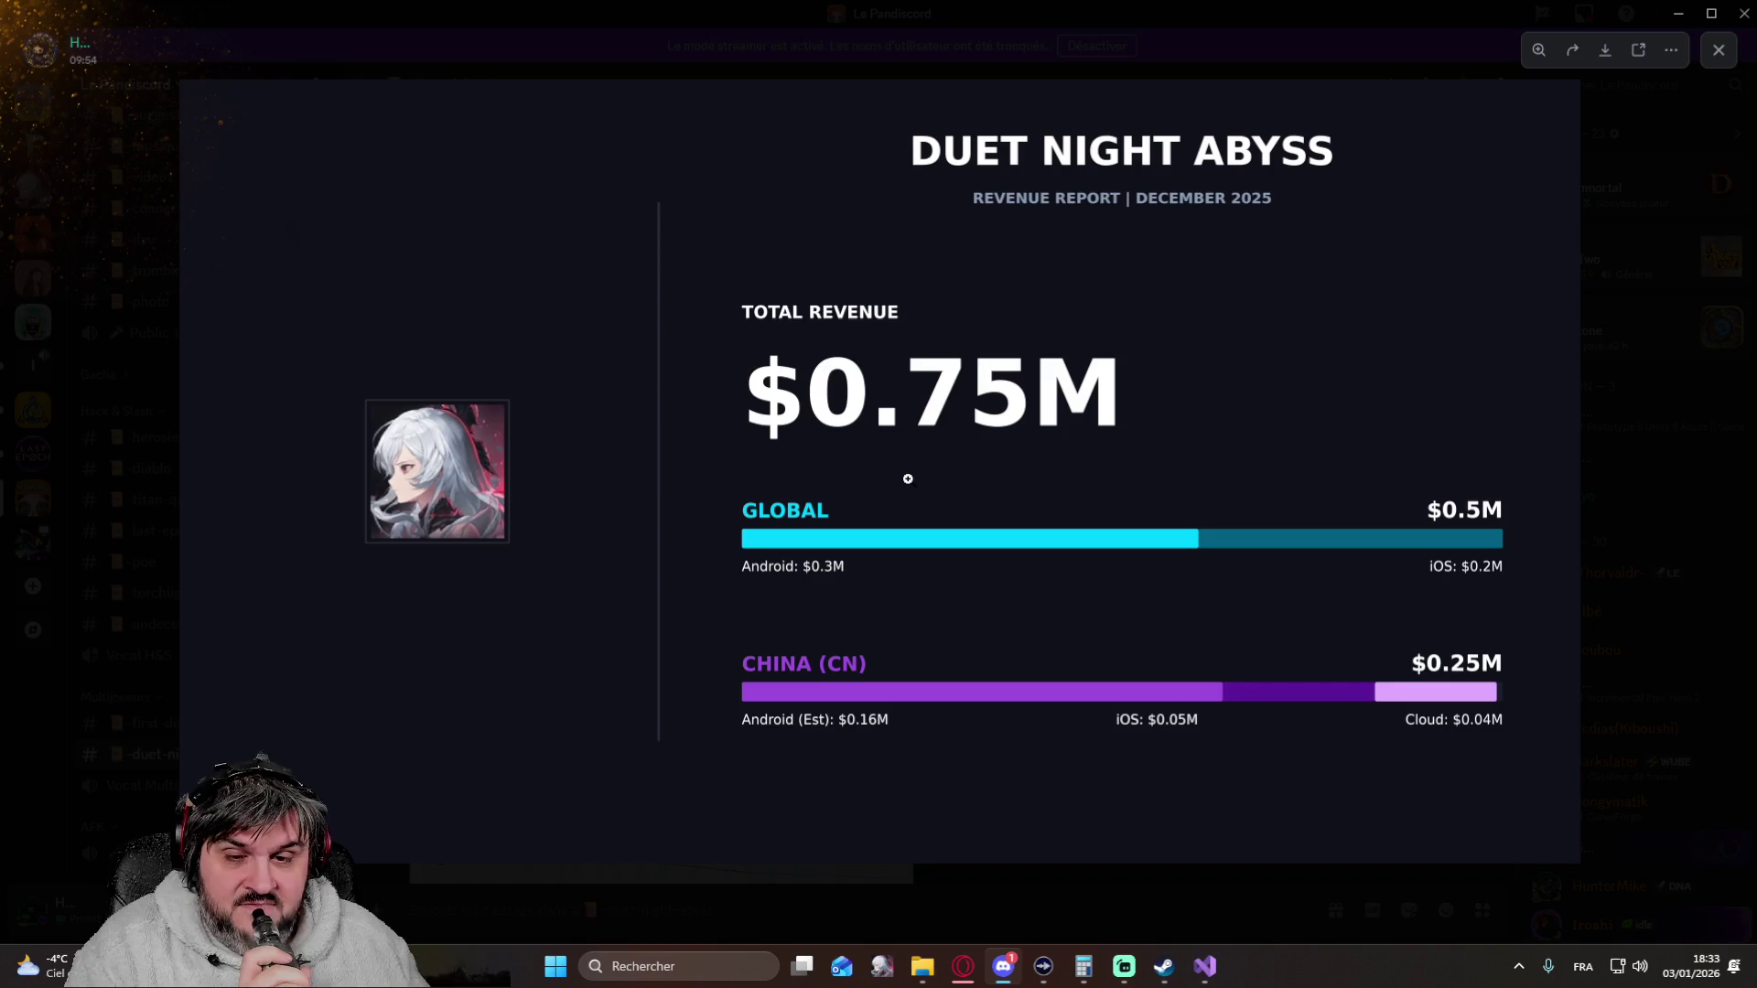
Close the enlarged report, then reopen the December revenue report full-size ($0.5M global, $0.25M China)
left_click(1626, 422)
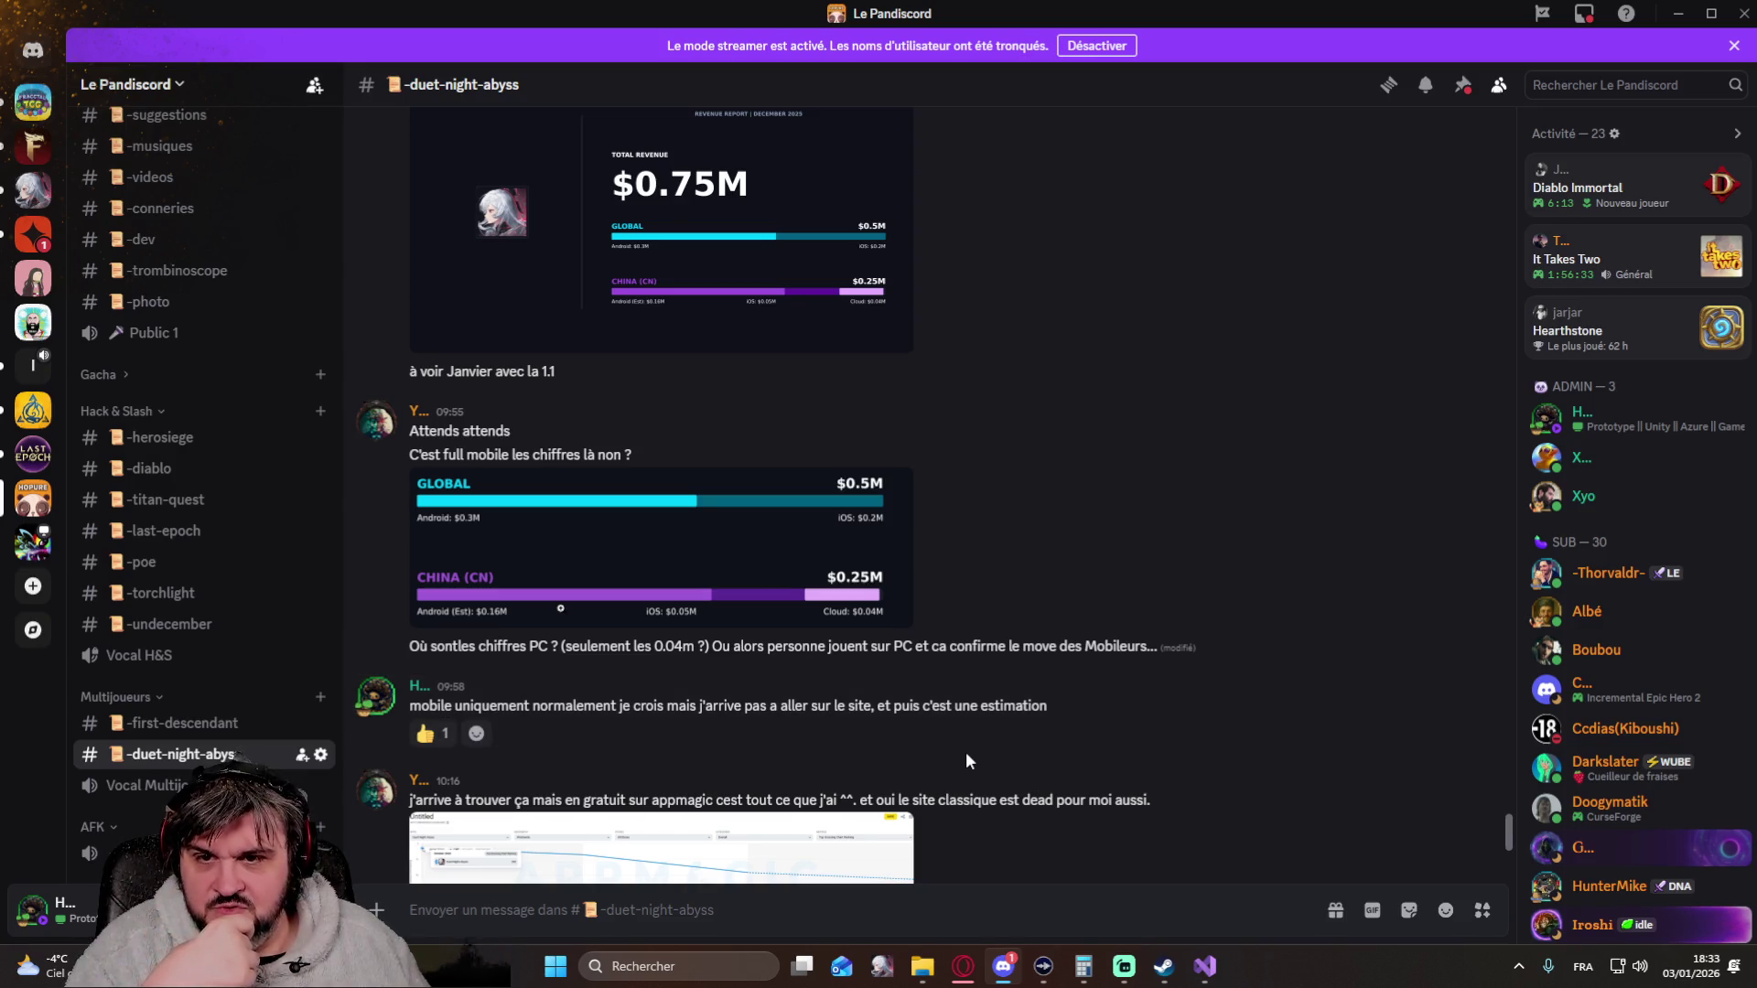
mouse_move(927, 780)
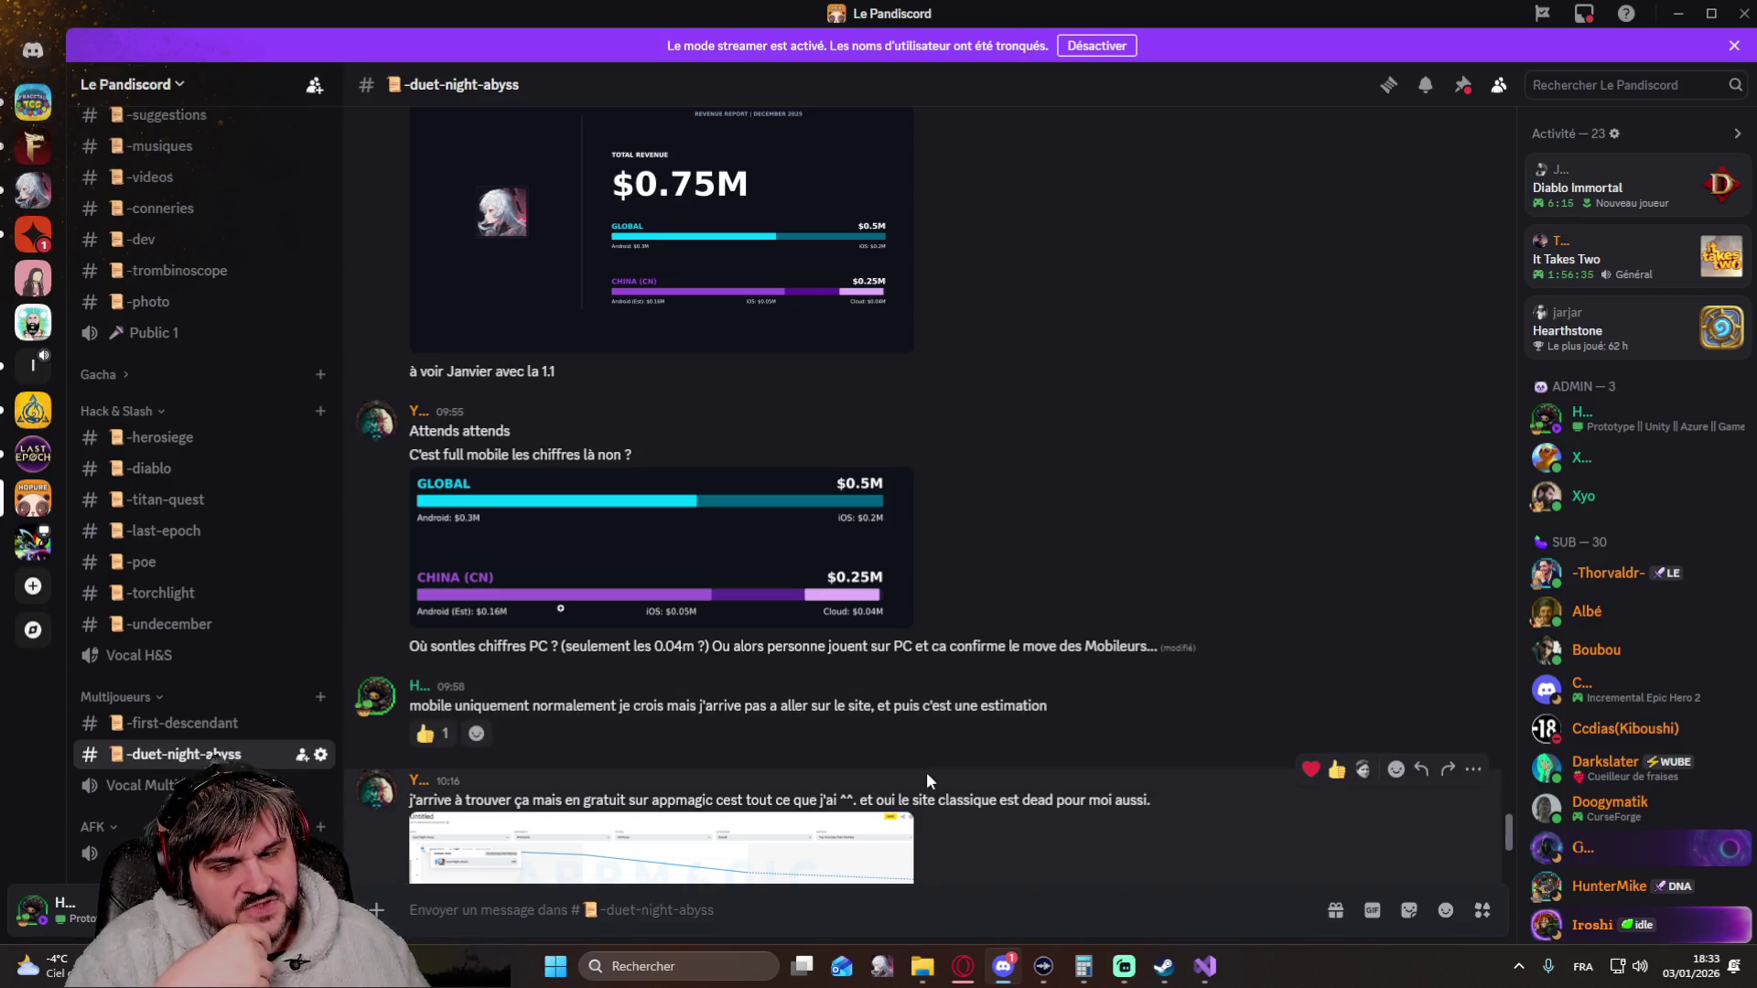
left_click(696, 314)
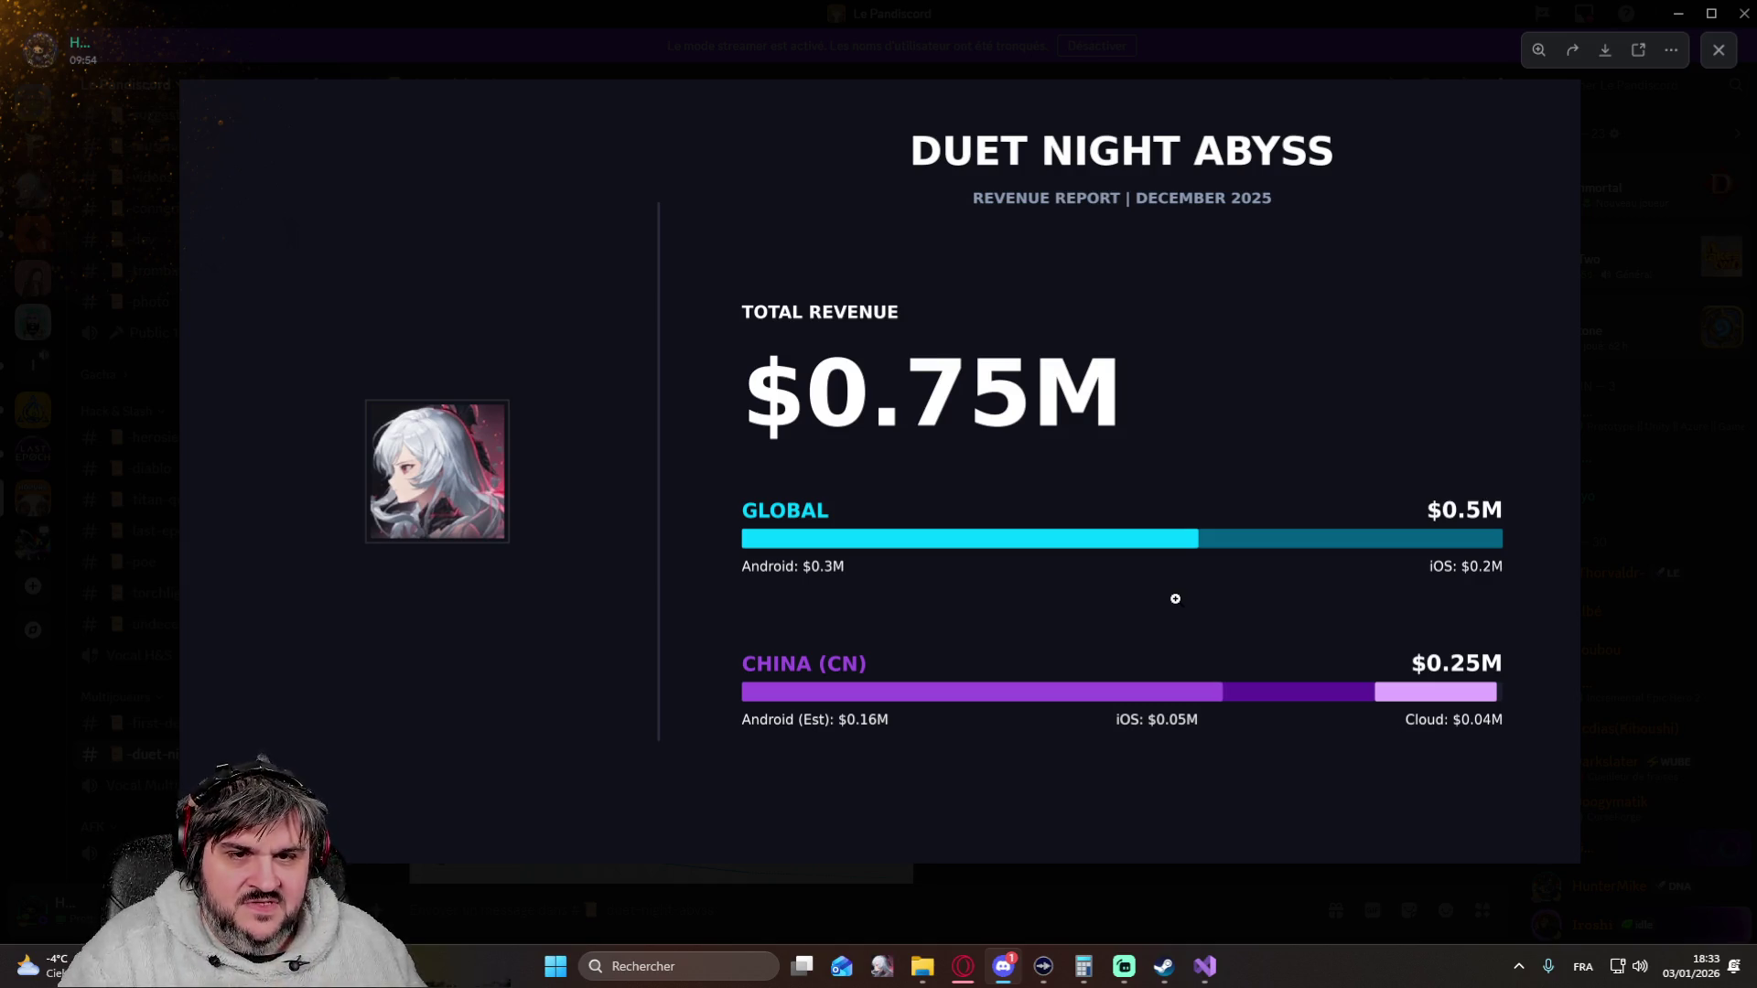
left_click(1634, 172)
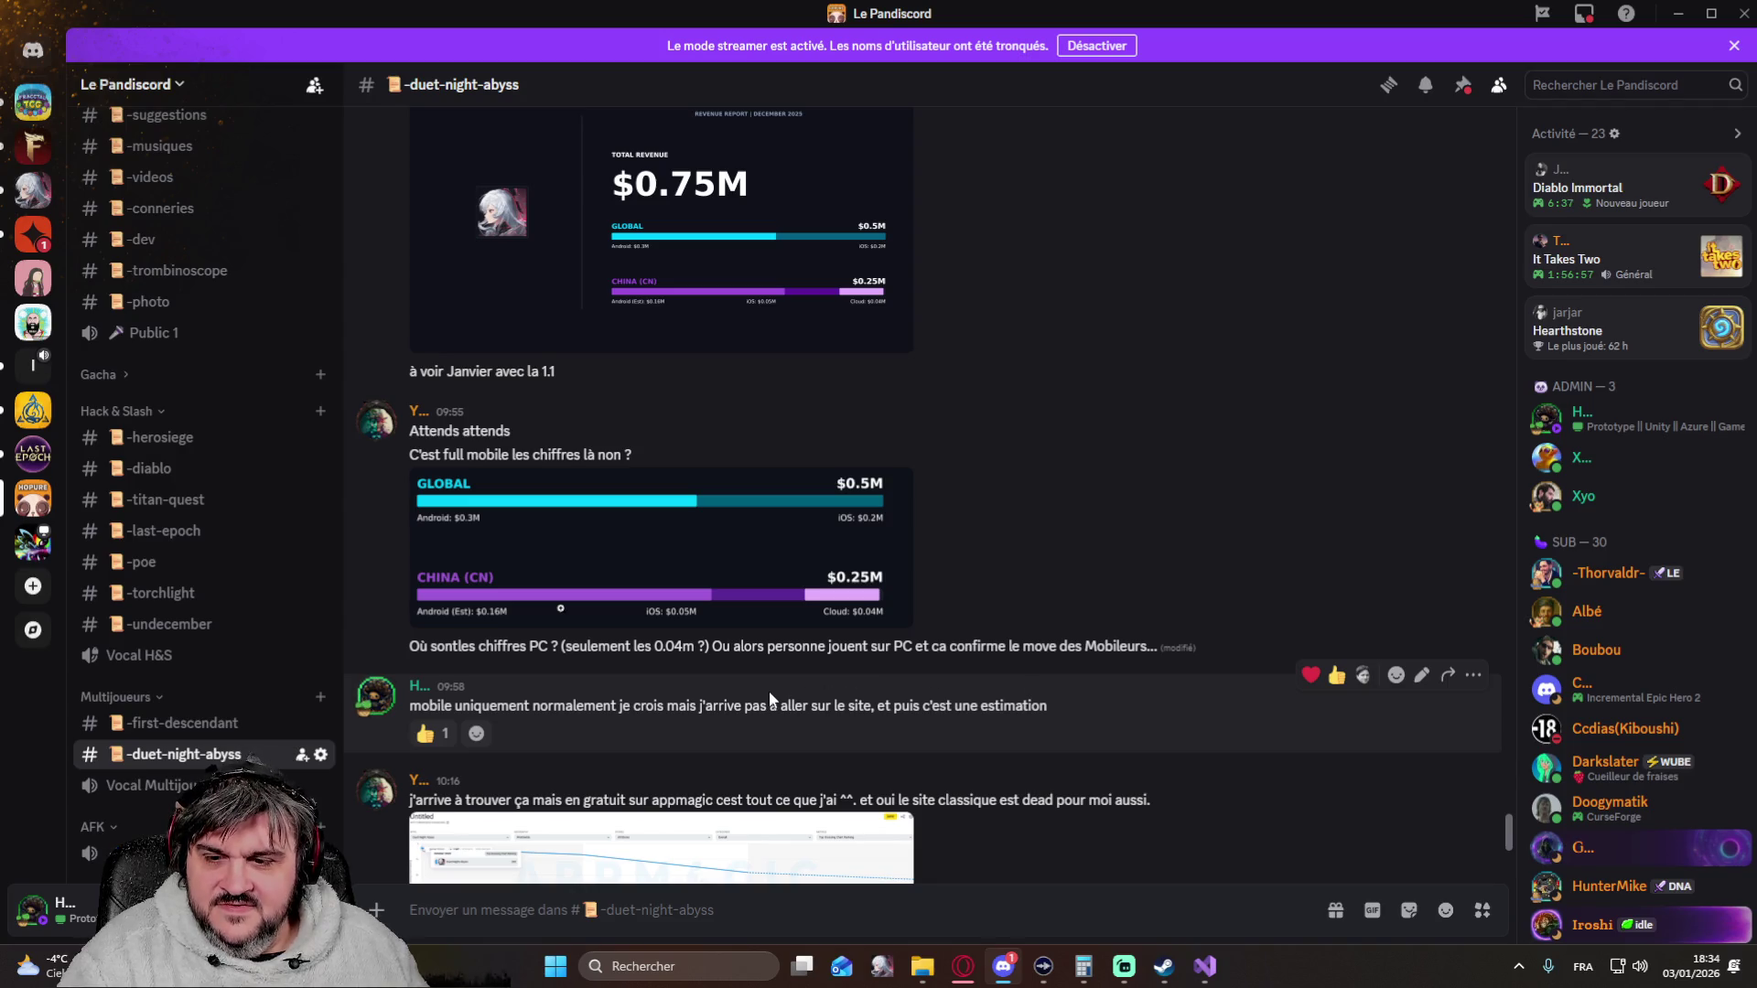
scroll(769, 691, "down", 3)
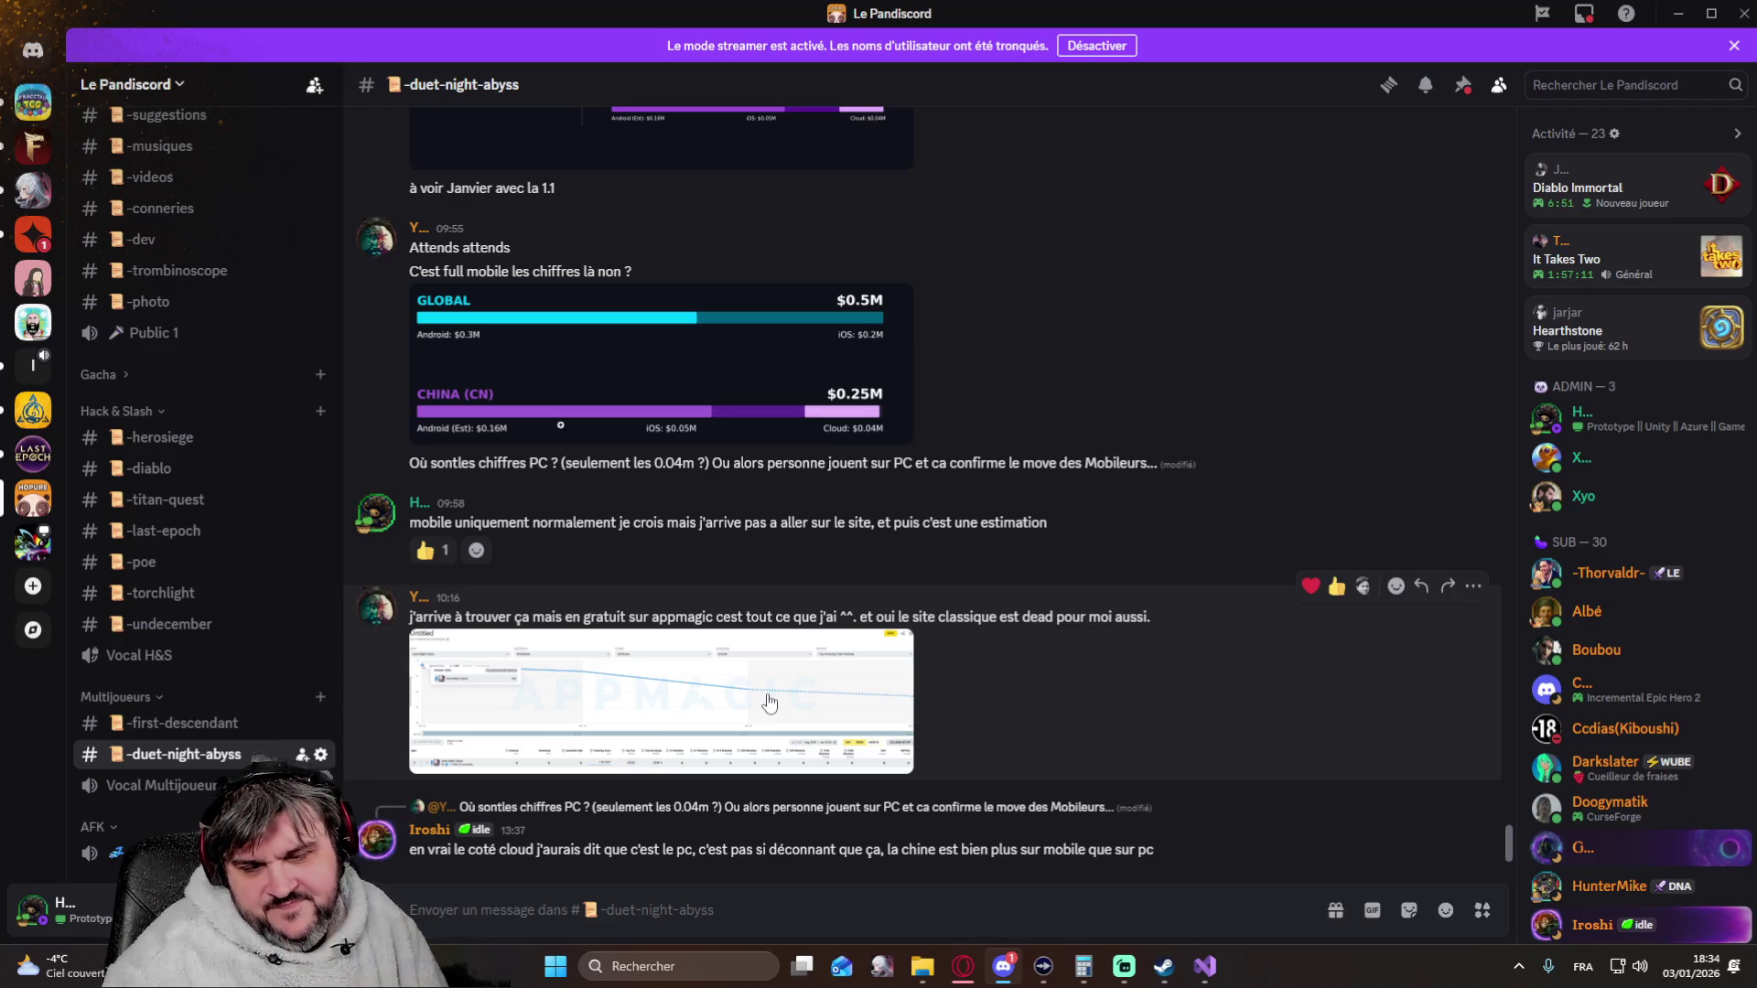
mouse_move(1204, 968)
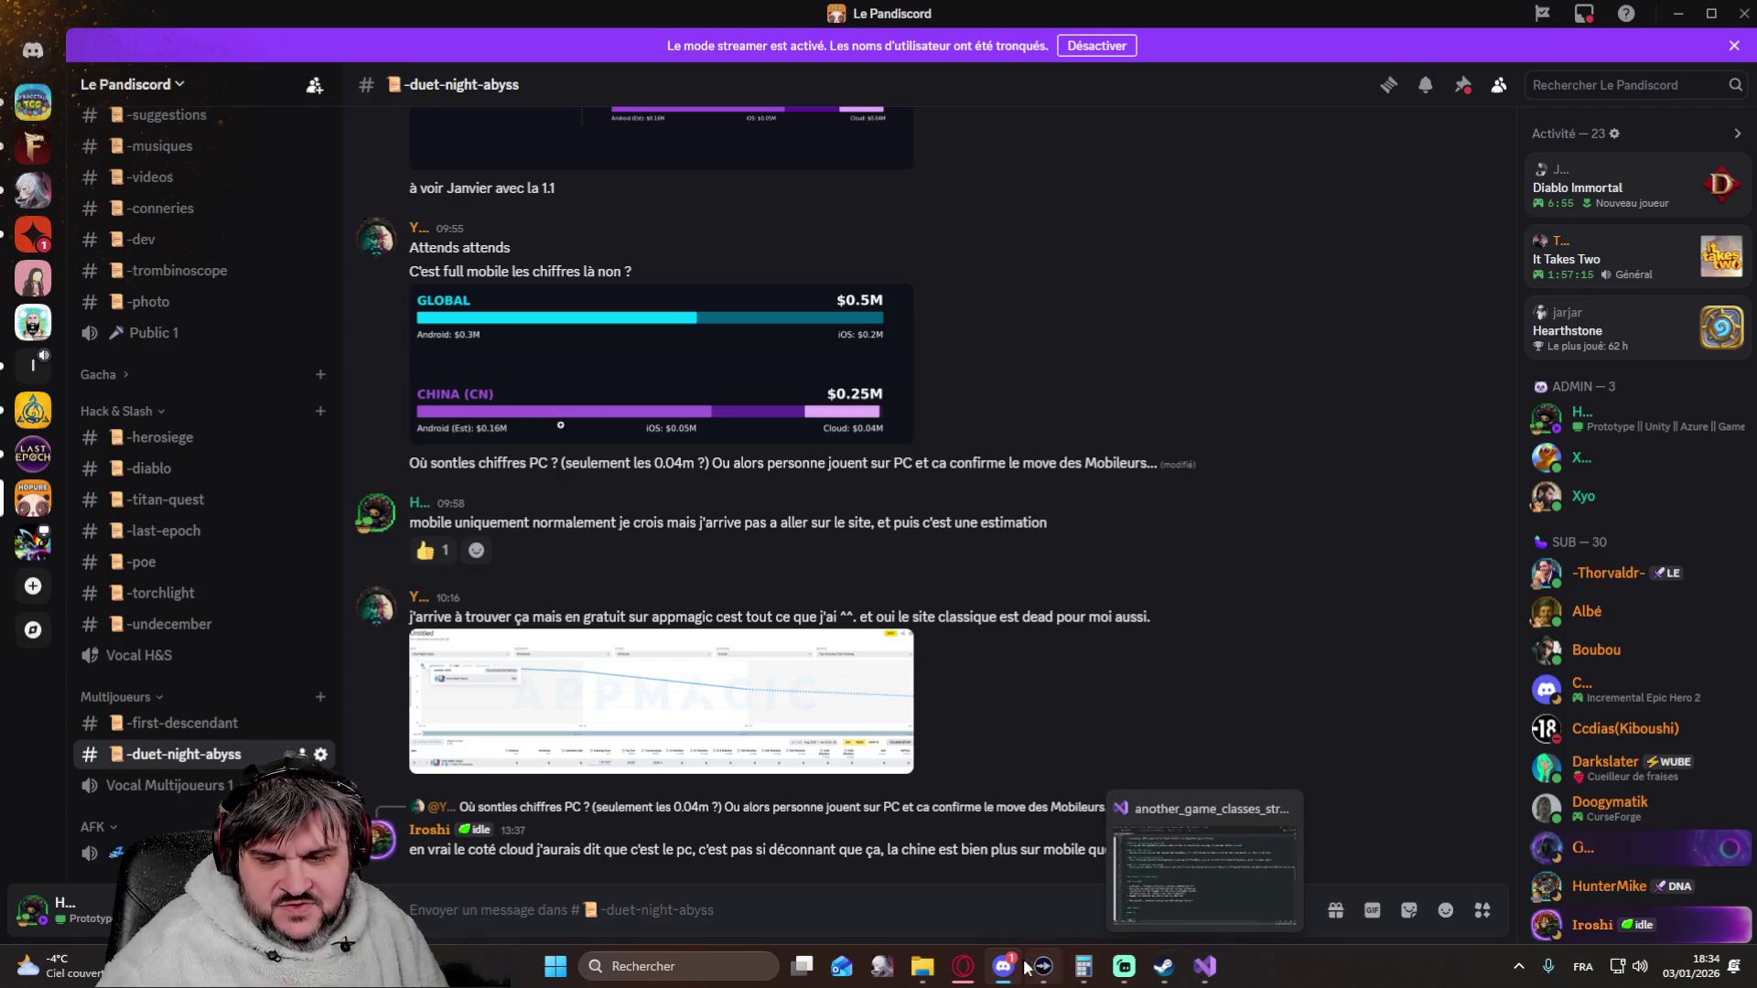
Leave Discord and return to the GACHAREVENUE revenue ranking in Opera GX
left_click(966, 967)
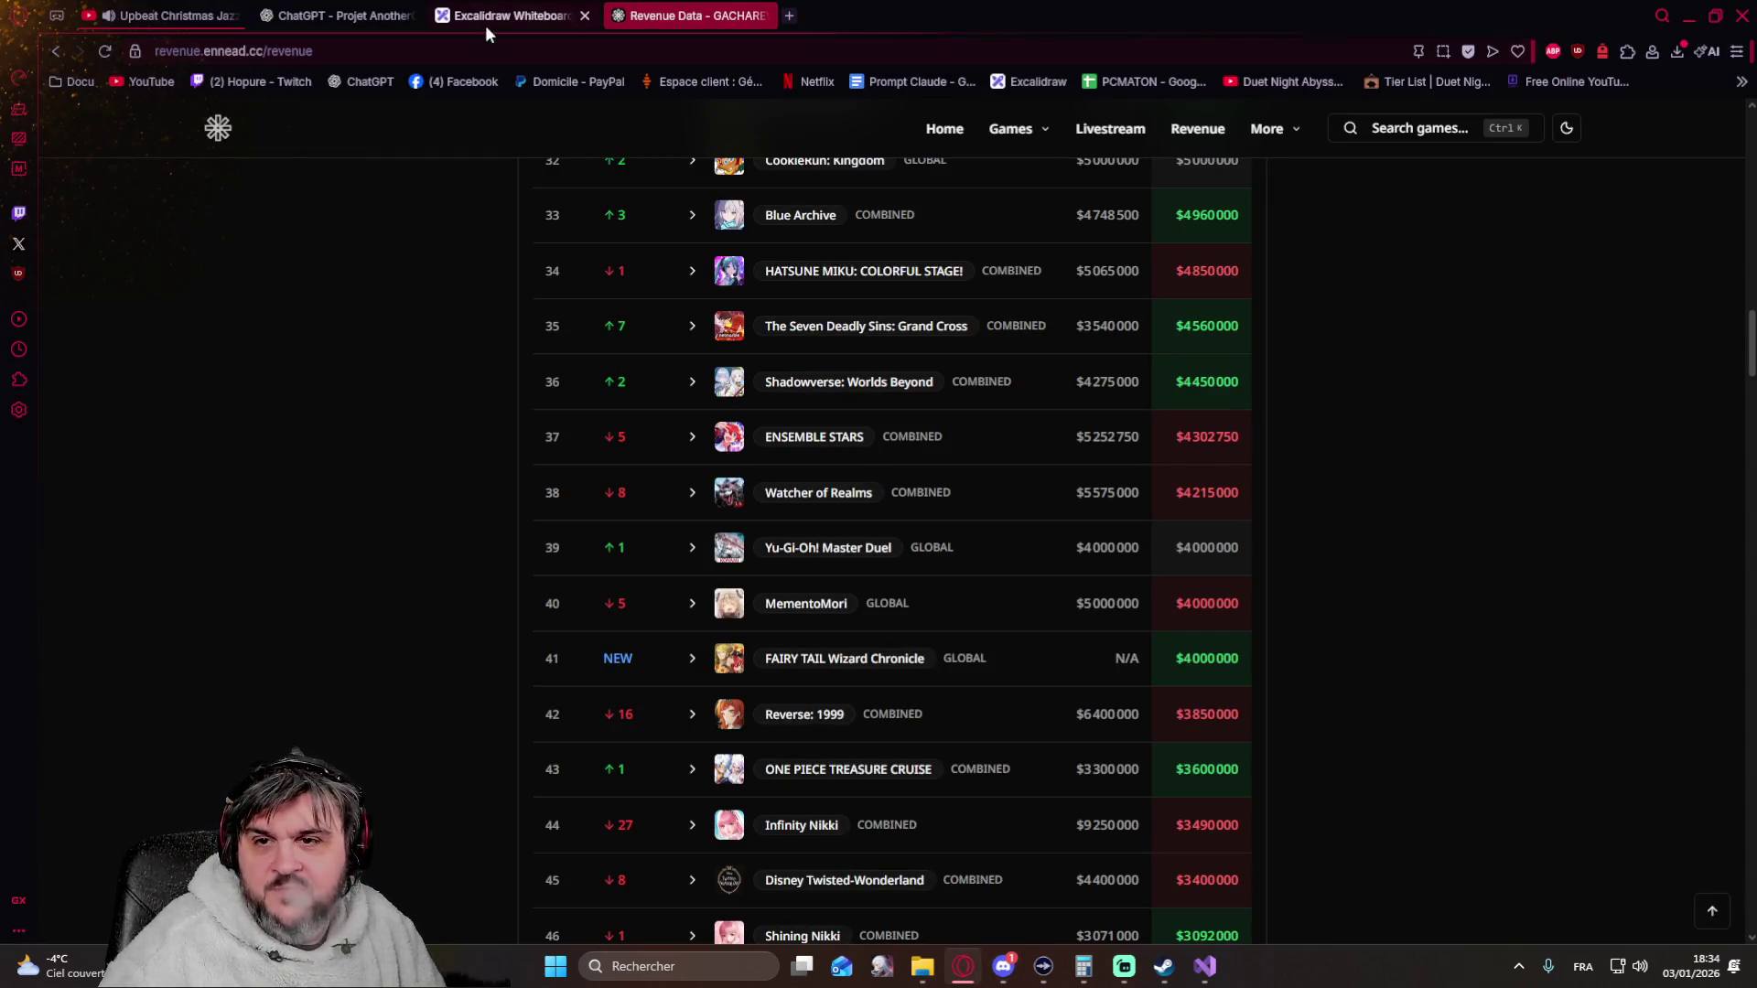
Switch to the 'ChatGPT - Projet AnotherGame' conversation showing the GDD canvas
left_click(334, 17)
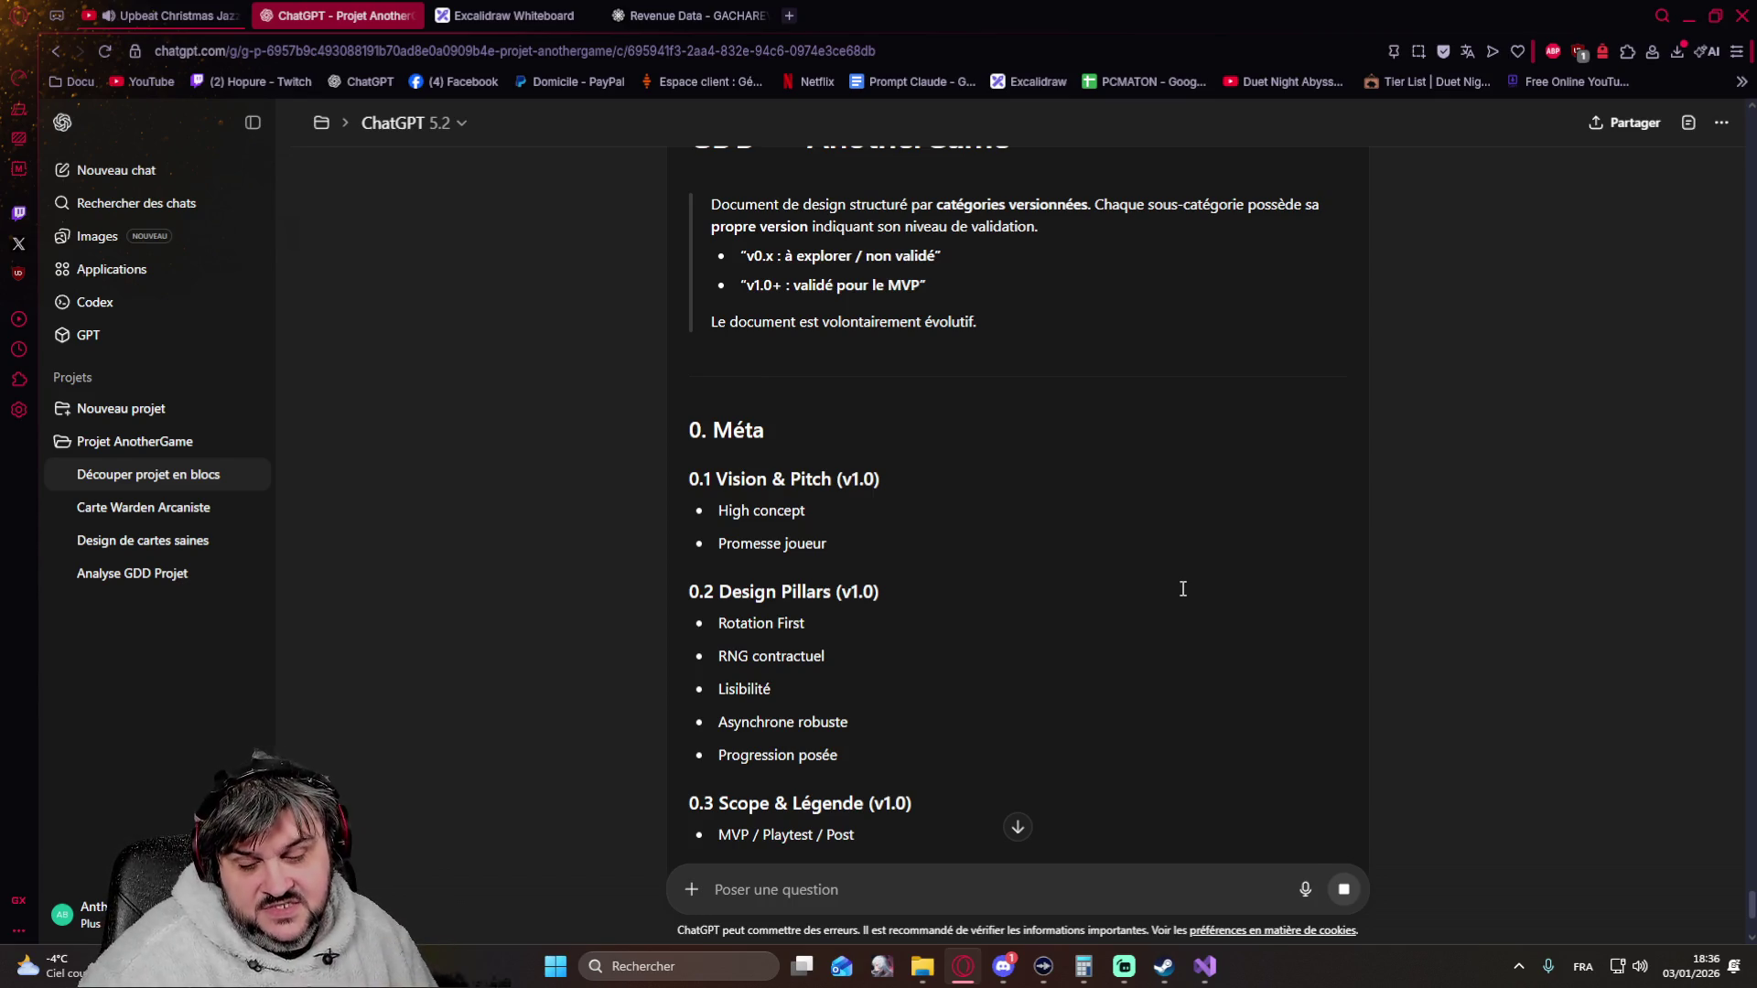
scroll(1180, 587, "down", 10)
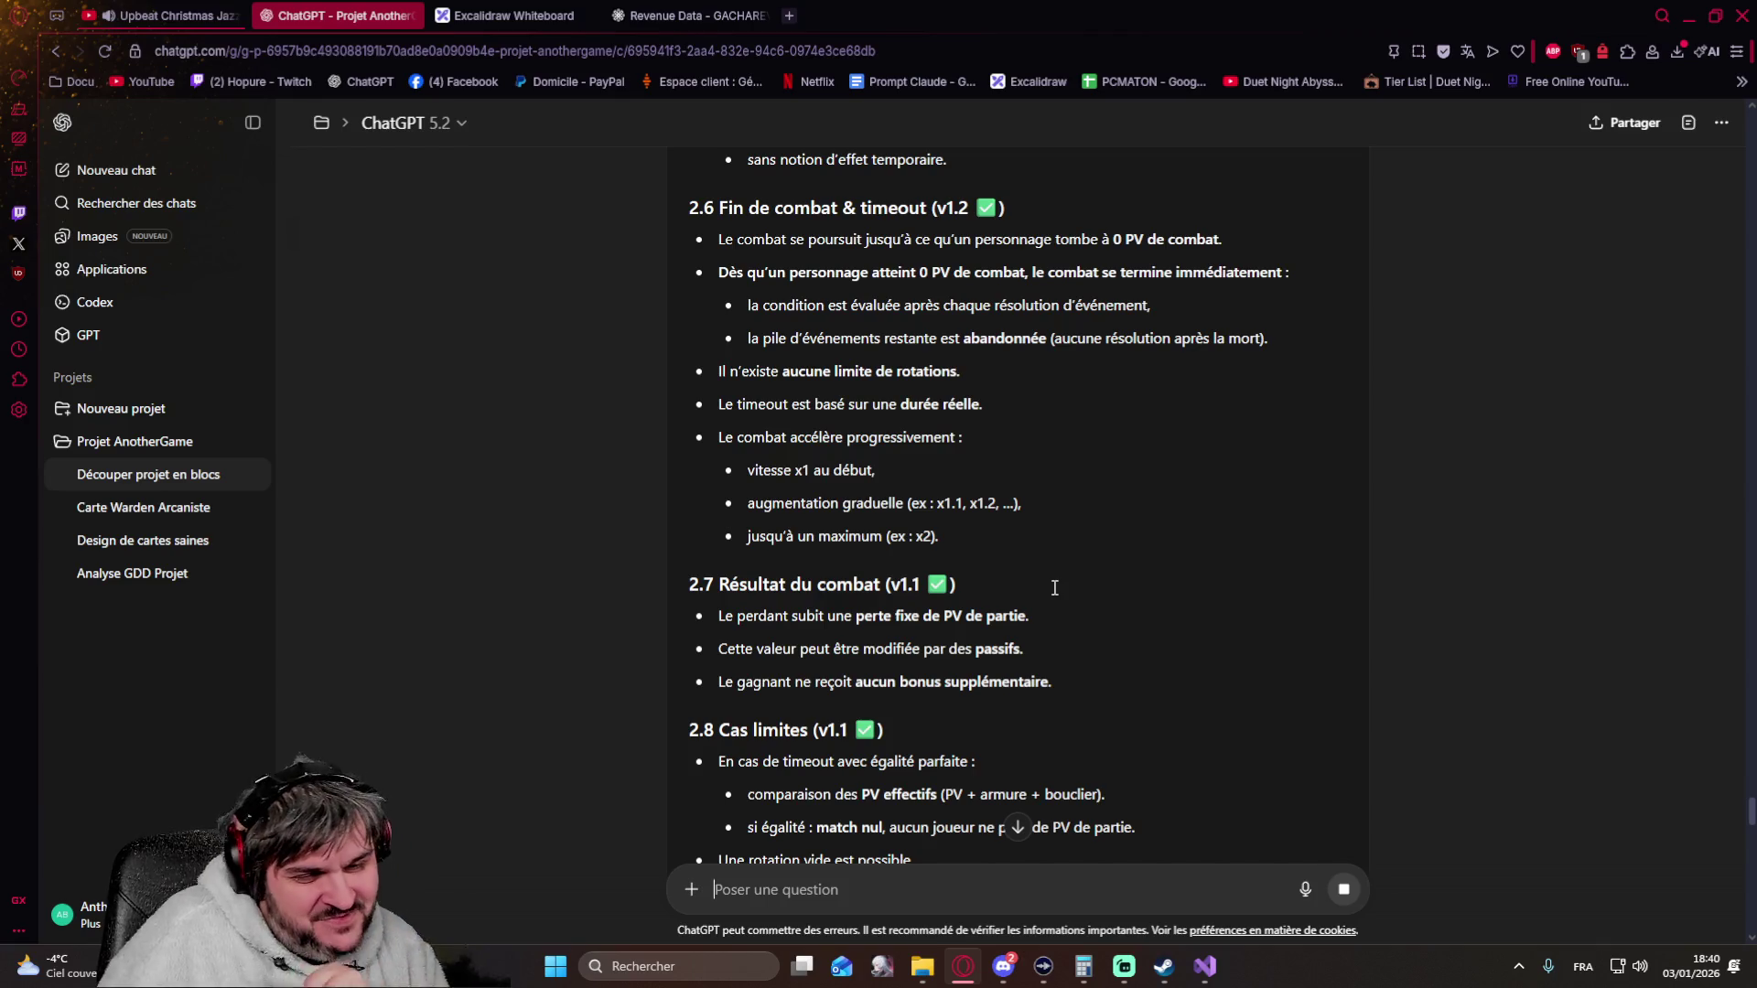
scroll(1084, 600, "down", 1)
scroll(1133, 617, "down", 5)
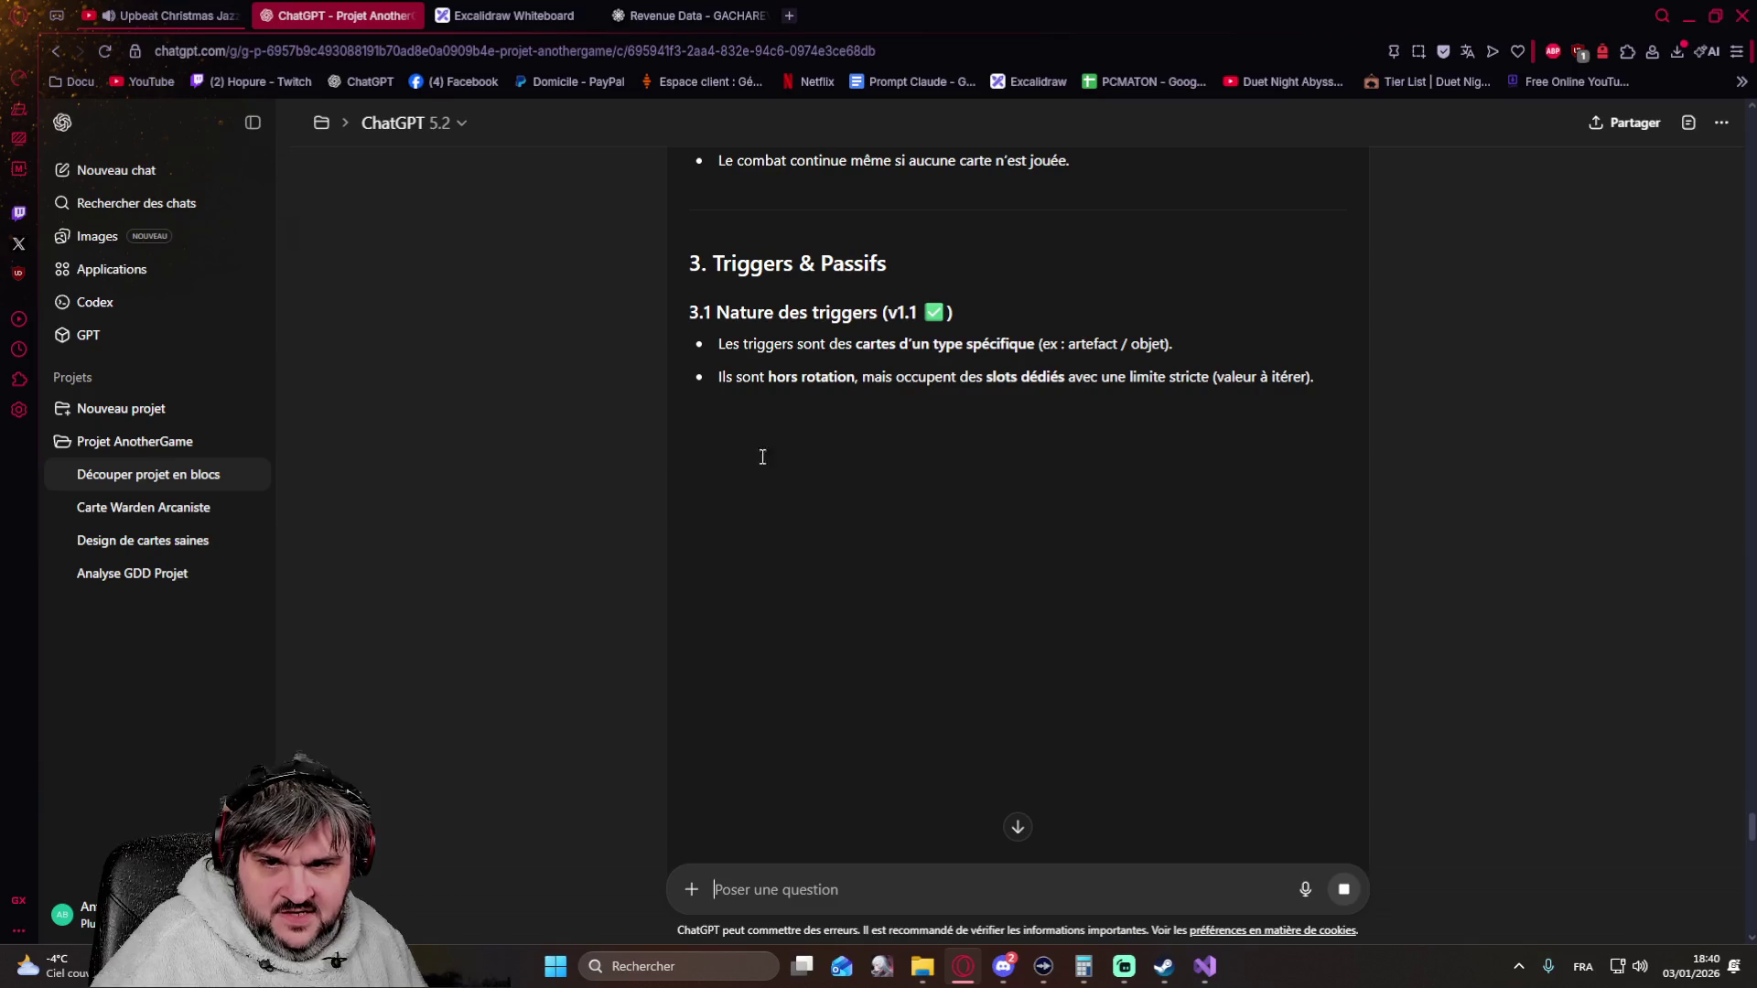
scroll(863, 425, "up", 3)
scroll(864, 426, "up", 3)
scroll(867, 444, "up", 3)
scroll(866, 443, "up", 3)
scroll(866, 443, "up", 3)
scroll(867, 444, "up", 3)
scroll(867, 442, "up", 3)
scroll(866, 444, "up", 3)
scroll(865, 444, "up", 3)
scroll(866, 444, "up", 3)
scroll(867, 444, "up", 2)
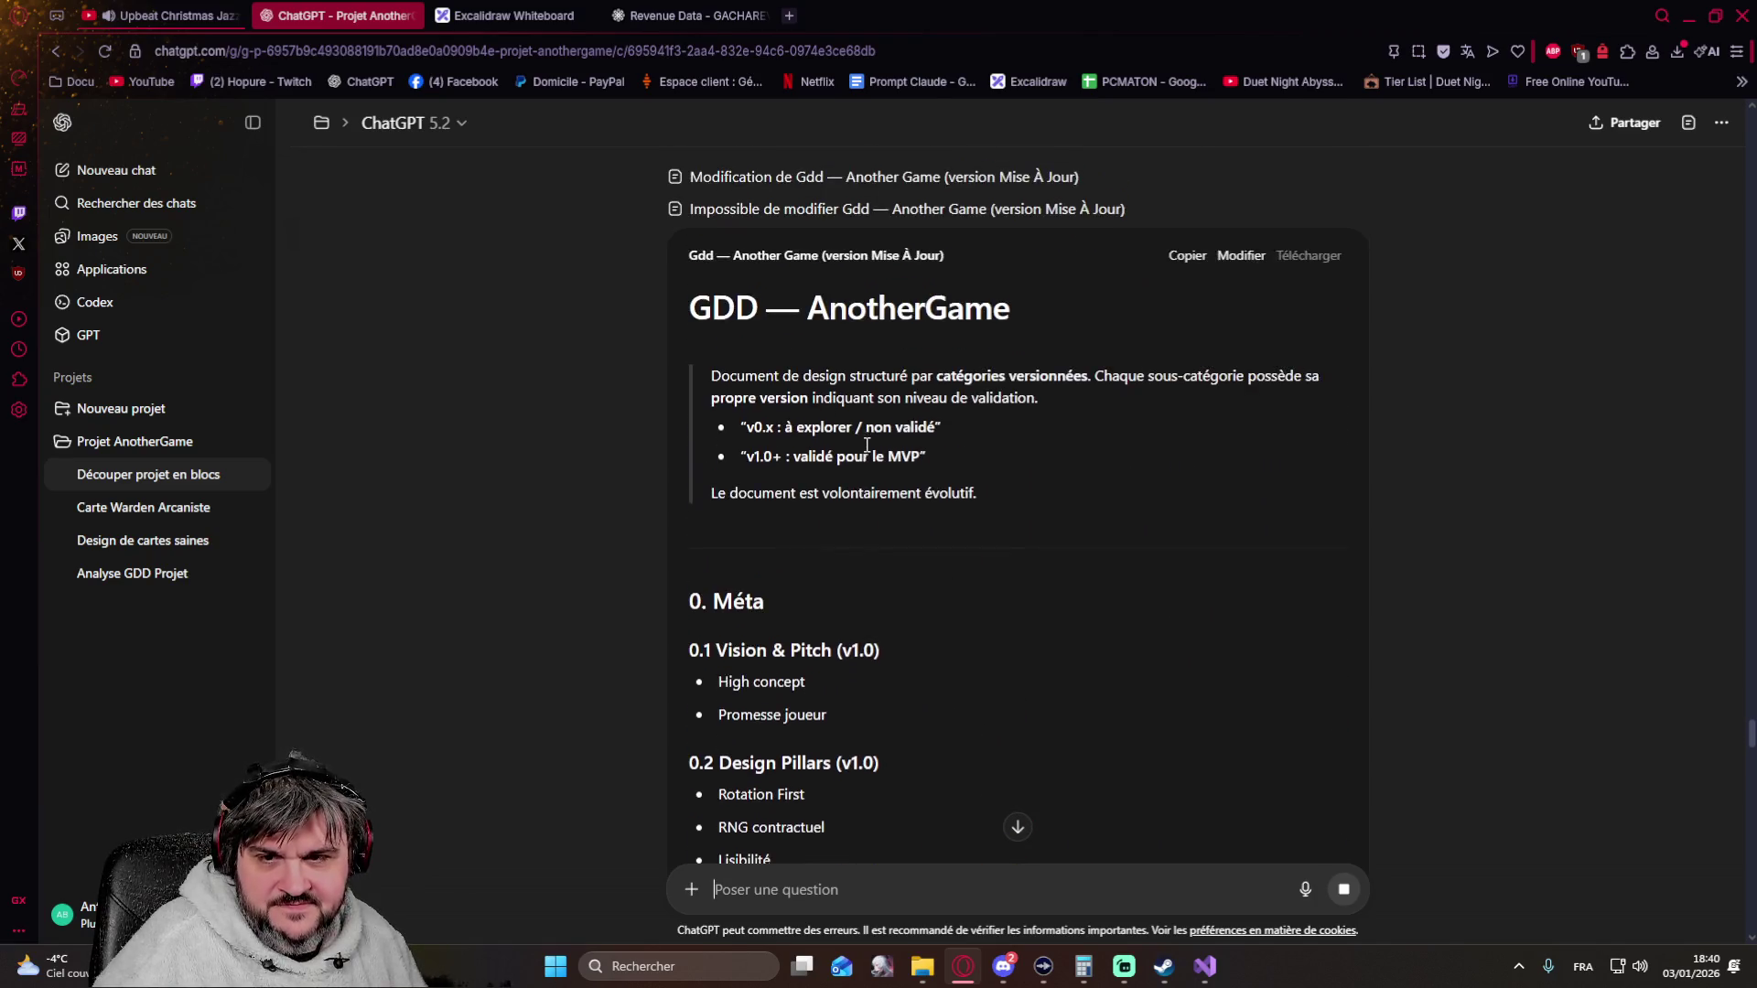